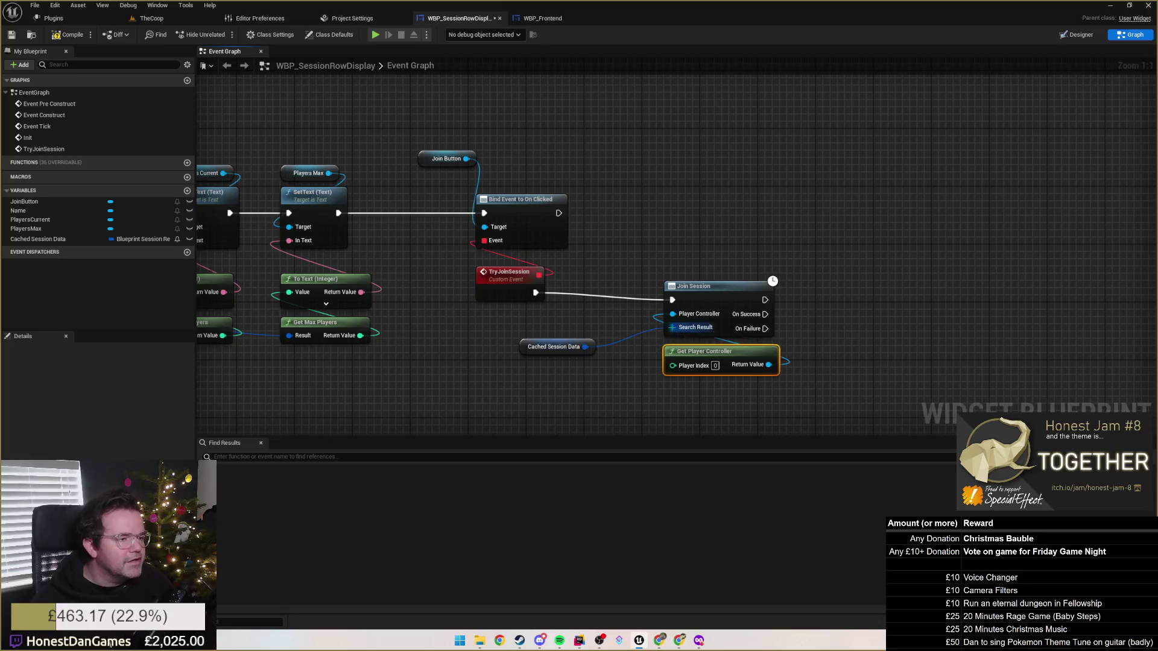
# Connect Cached Session Data to Join Session's Search Result pin.
pyautogui.moveTo(549, 349); pyautogui.dragTo(692, 393)
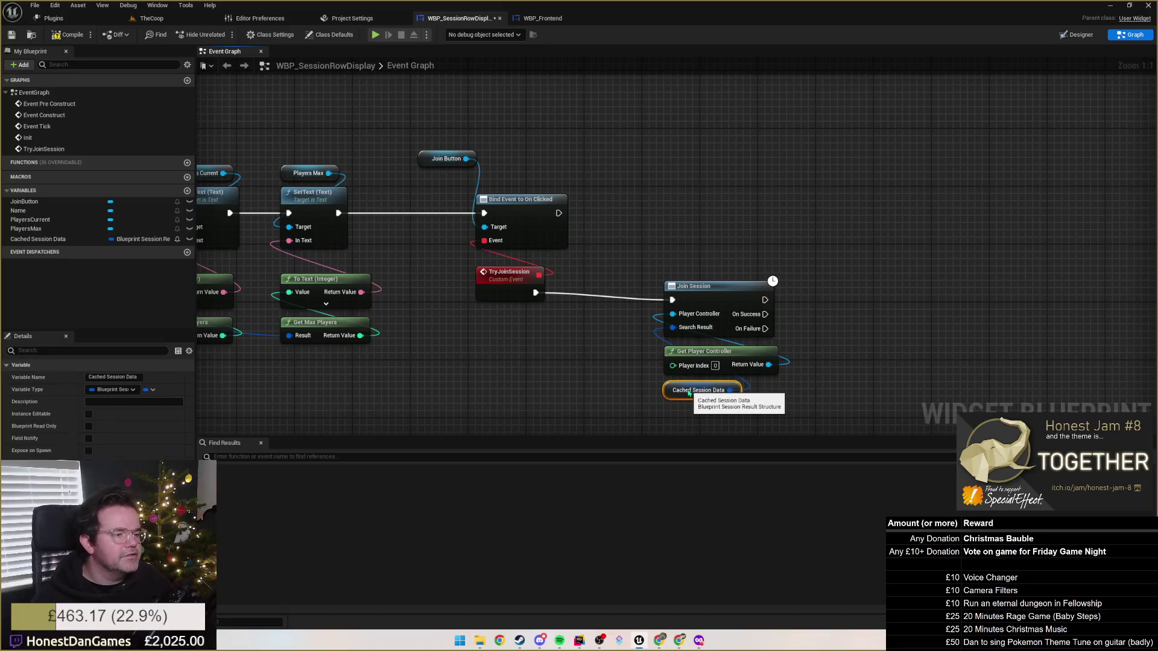
pyautogui.moveTo(659, 294); pyautogui.dragTo(664, 184)
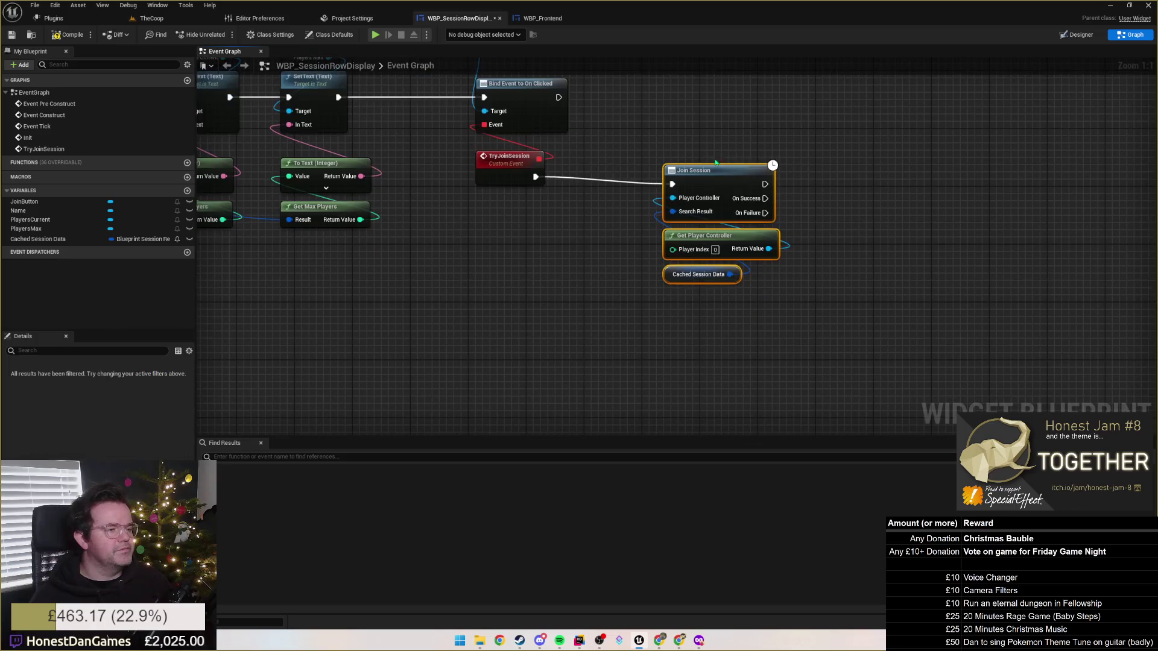
pyautogui.moveTo(606, 254)
pyautogui.mouseDown()
pyautogui.moveTo(586, 391)
pyautogui.moveTo(597, 427)
pyautogui.moveTo(630, 312)
pyautogui.moveTo(749, 274)
pyautogui.moveTo(722, 271)
pyautogui.mouseUp()
pyautogui.scroll(-1, 630, 312)
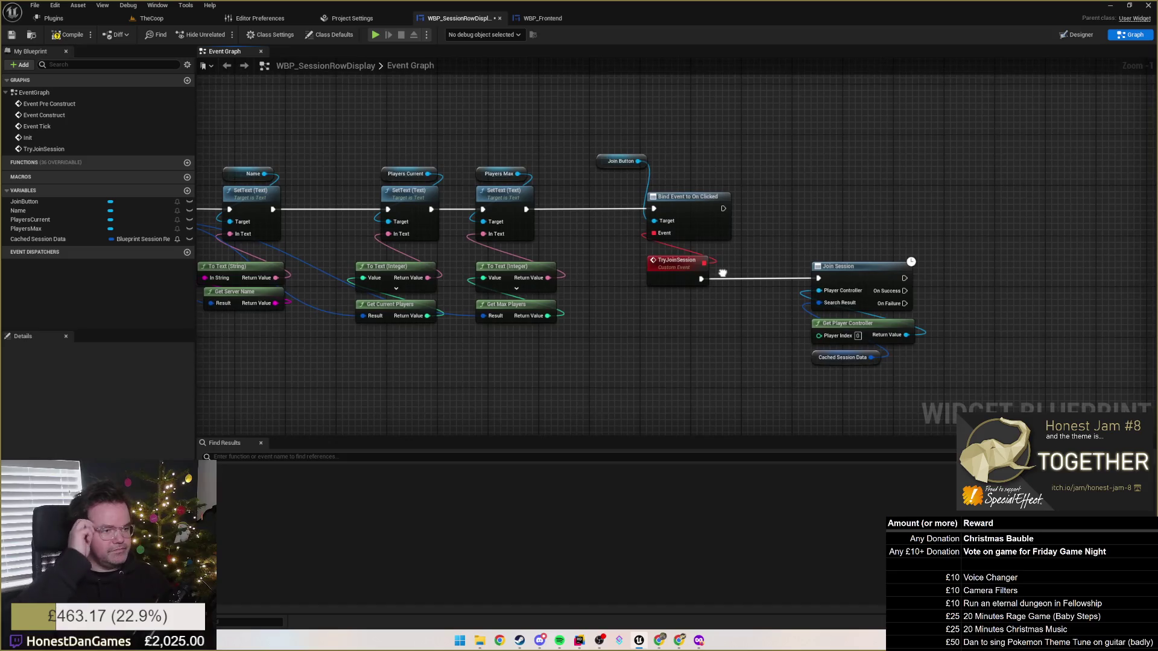
# Move the Join Button node beside Bind Event and recenter the node chain.
pyautogui.moveTo(703, 325)
pyautogui.mouseDown()
pyautogui.moveTo(827, 337)
pyautogui.moveTo(894, 325)
pyautogui.moveTo(881, 336)
pyautogui.mouseUp()
pyautogui.moveTo(788, 166)
pyautogui.mouseDown()
pyautogui.moveTo(828, 184)
pyautogui.moveTo(881, 180)
pyautogui.moveTo(985, 294)
pyautogui.mouseUp()
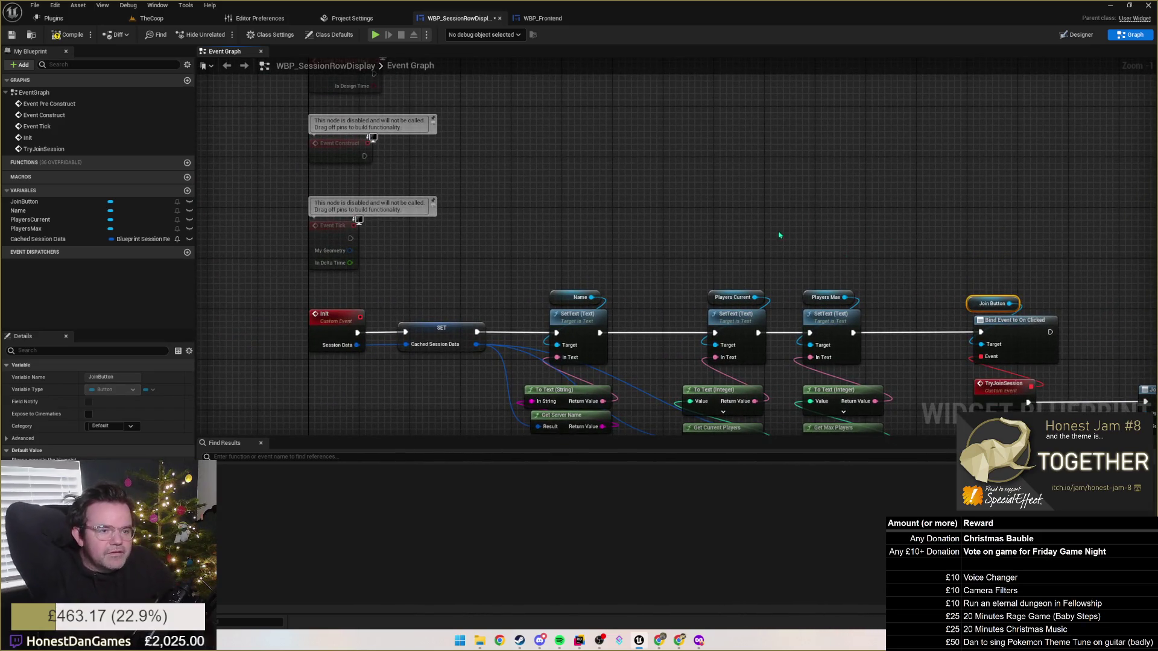
pyautogui.moveTo(722, 213)
pyautogui.mouseDown()
pyautogui.moveTo(713, 158)
pyautogui.moveTo(673, 94)
pyautogui.moveTo(670, 110)
pyautogui.mouseUp()
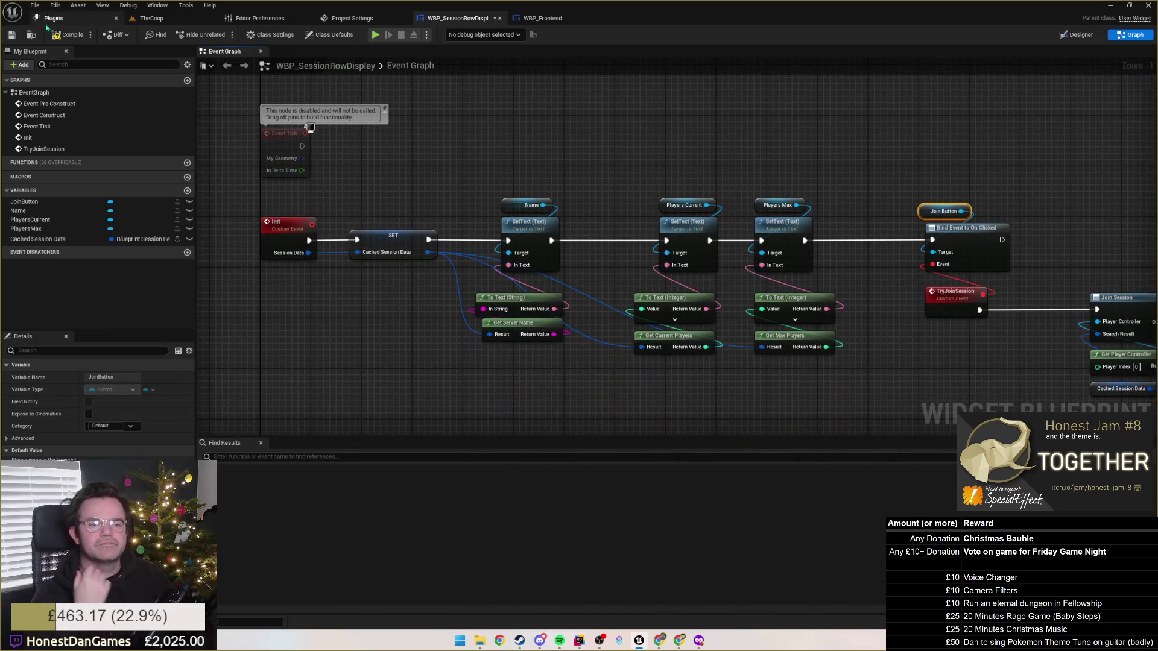
pyautogui.moveTo(489, 162)
pyautogui.mouseDown()
pyautogui.moveTo(498, 263)
pyautogui.moveTo(442, 157)
pyautogui.mouseUp()
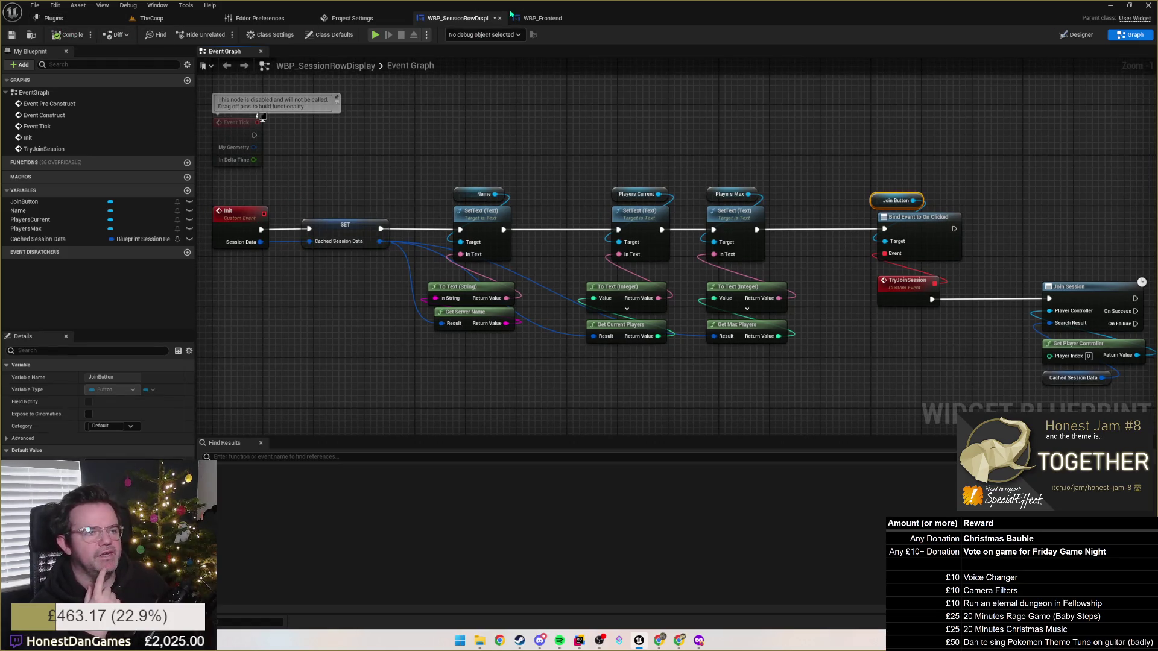
# Switch to WBP_Frontend's event graph and view the end of the chain.
pyautogui.click(543, 19)
pyautogui.click(1079, 34)
pyautogui.click(1130, 35)
pyautogui.moveTo(796, 212); pyautogui.dragTo(458, 223)
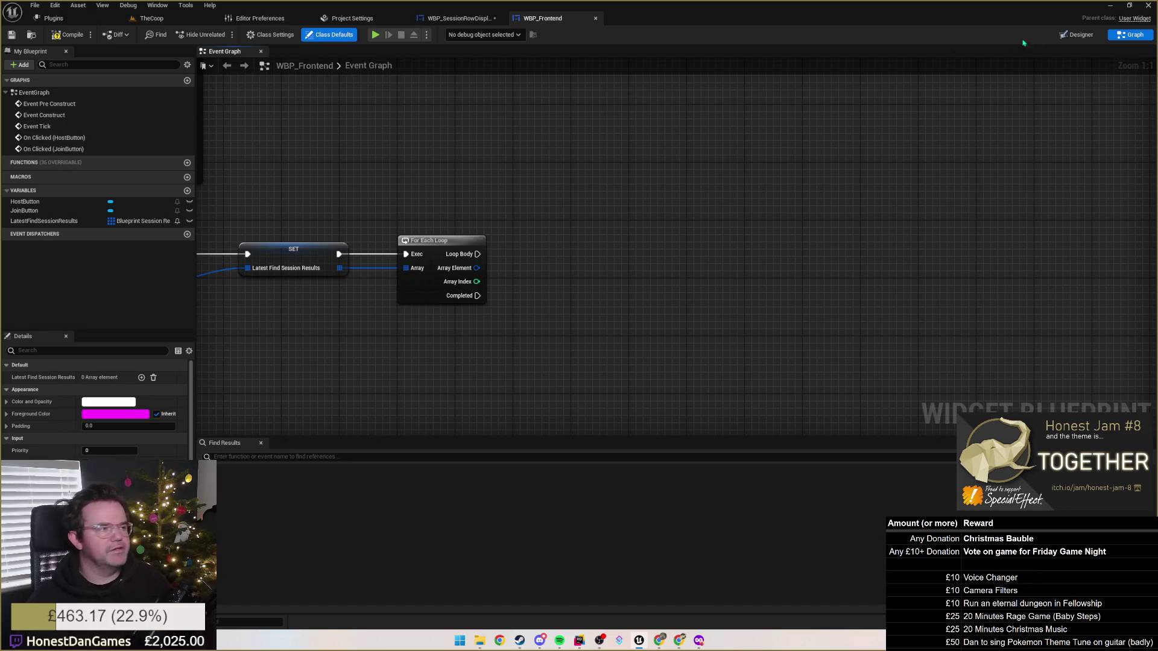
# Make SessionRowResults_VerticalBox a variable and place its getter in the graph.
pyautogui.click(1080, 34)
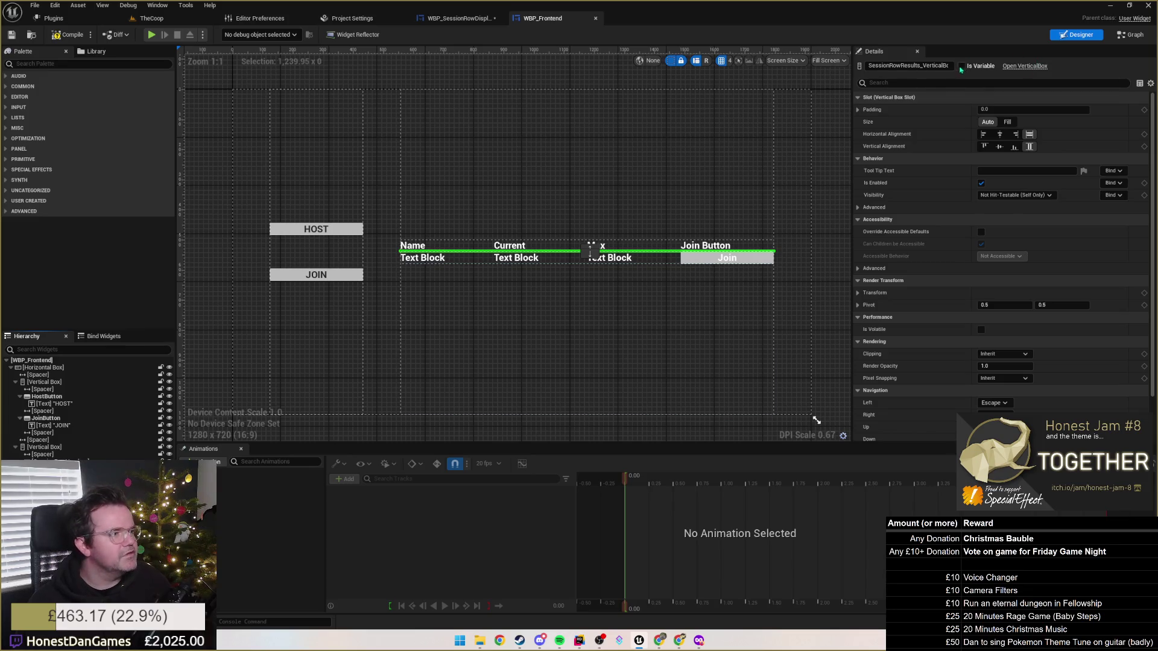
pyautogui.click(1133, 35)
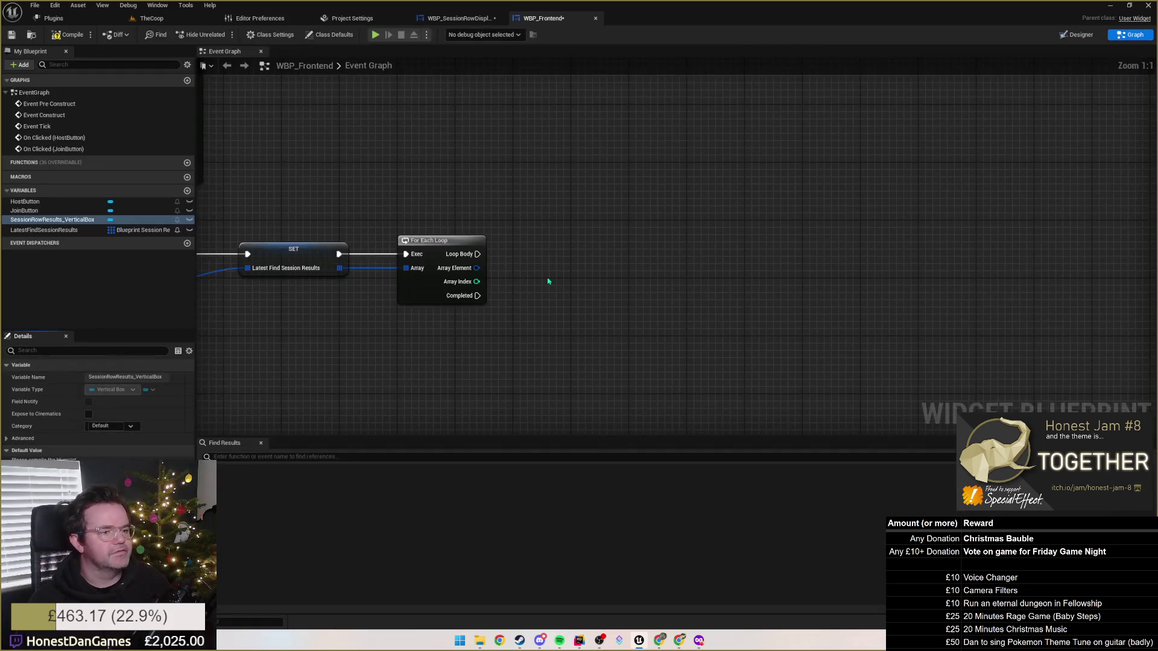
pyautogui.moveTo(42, 220)
pyautogui.mouseDown()
pyautogui.moveTo(510, 358)
pyautogui.moveTo(522, 333)
pyautogui.mouseUp()
pyautogui.click(545, 339)
# Add a Clear Children node targeting the vertical box, with its getter tucked underneath.
pyautogui.moveTo(615, 339); pyautogui.dragTo(637, 286)
pyautogui.write('Clear')
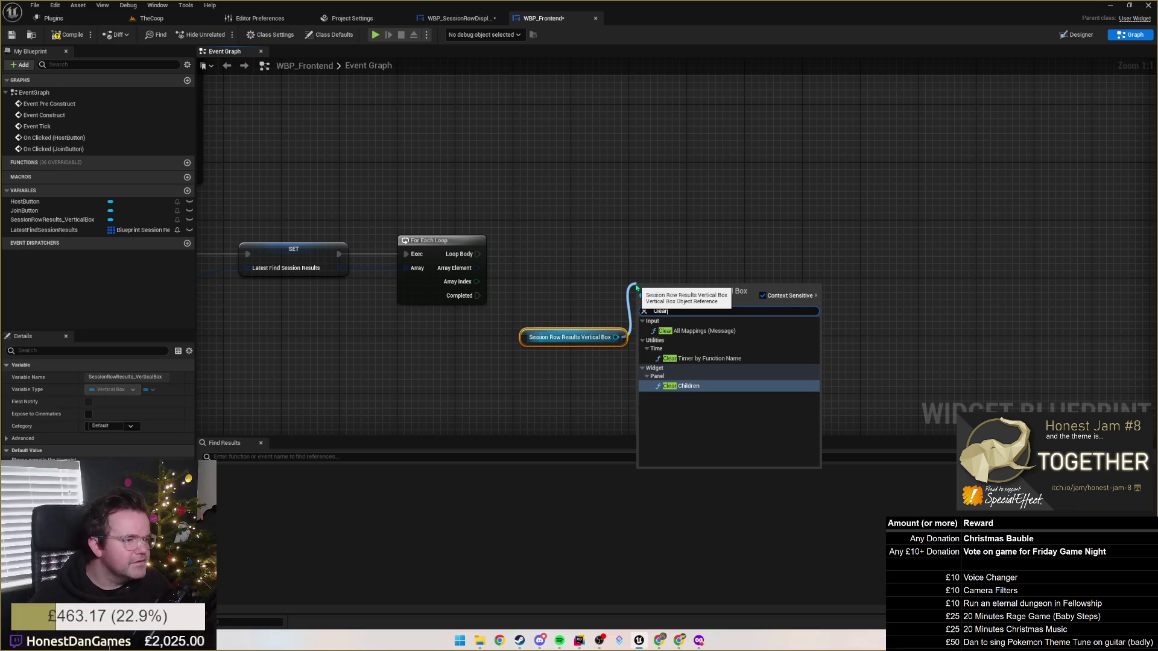
pyautogui.click(680, 389)
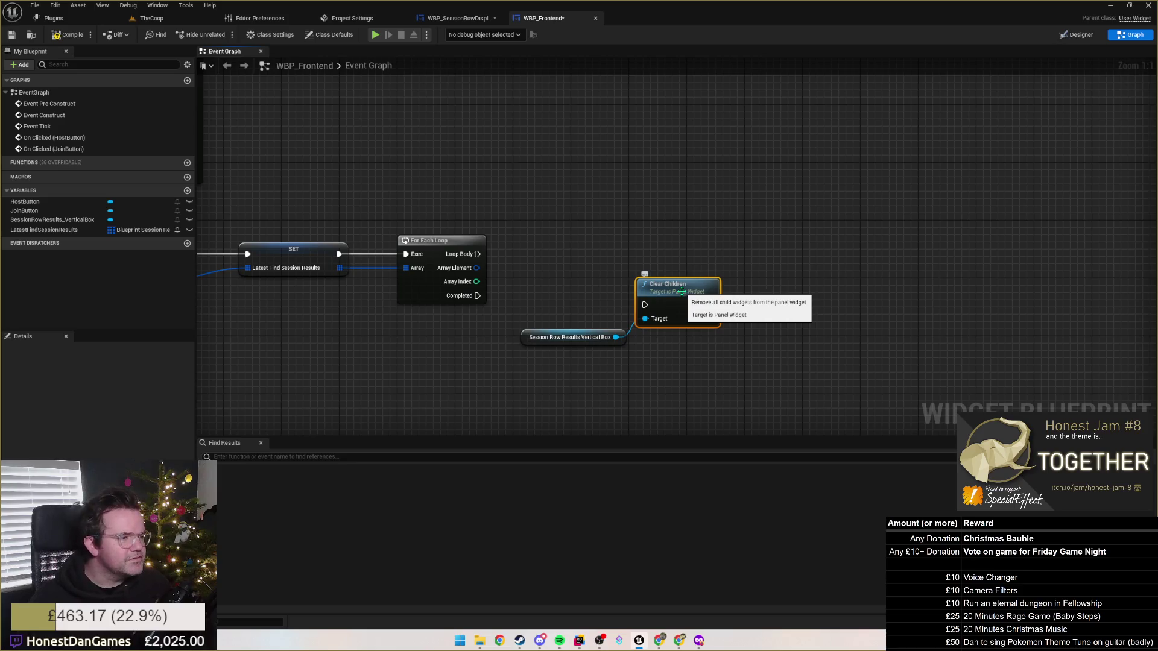
pyautogui.moveTo(681, 291); pyautogui.dragTo(689, 277)
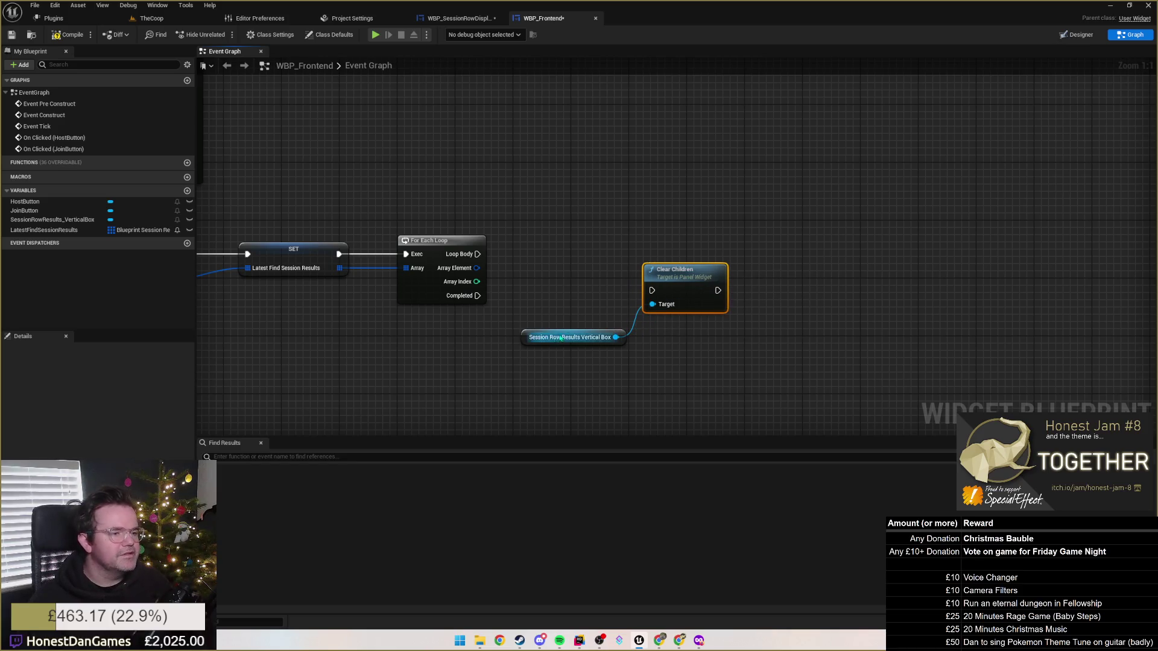
pyautogui.moveTo(562, 338); pyautogui.dragTo(669, 330)
pyautogui.moveTo(477, 254)
pyautogui.mouseDown()
pyautogui.moveTo(650, 292)
pyautogui.moveTo(645, 266)
pyautogui.moveTo(568, 255)
pyautogui.mouseUp()
pyautogui.moveTo(645, 335); pyautogui.dragTo(549, 314)
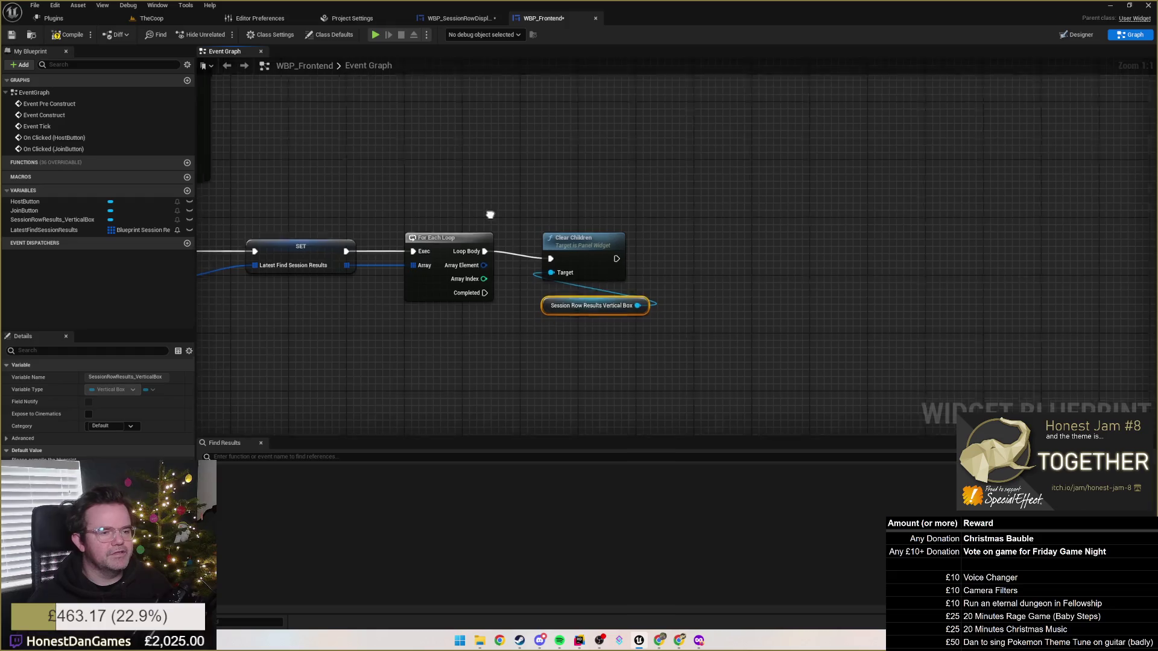
# Wire the SET node's execution output into Clear Children, keeping the For Each Loop.
pyautogui.moveTo(466, 243); pyautogui.dragTo(631, 219)
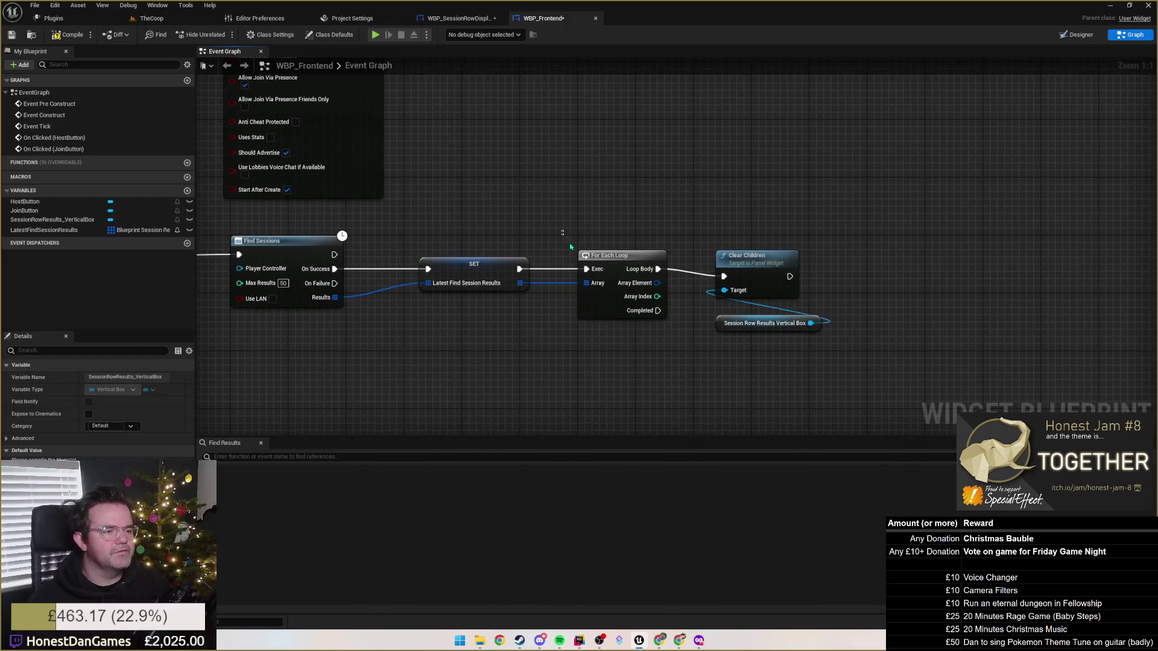
pyautogui.click(603, 255)
pyautogui.press('Delete')
pyautogui.hotkey('ctrl', 'z')
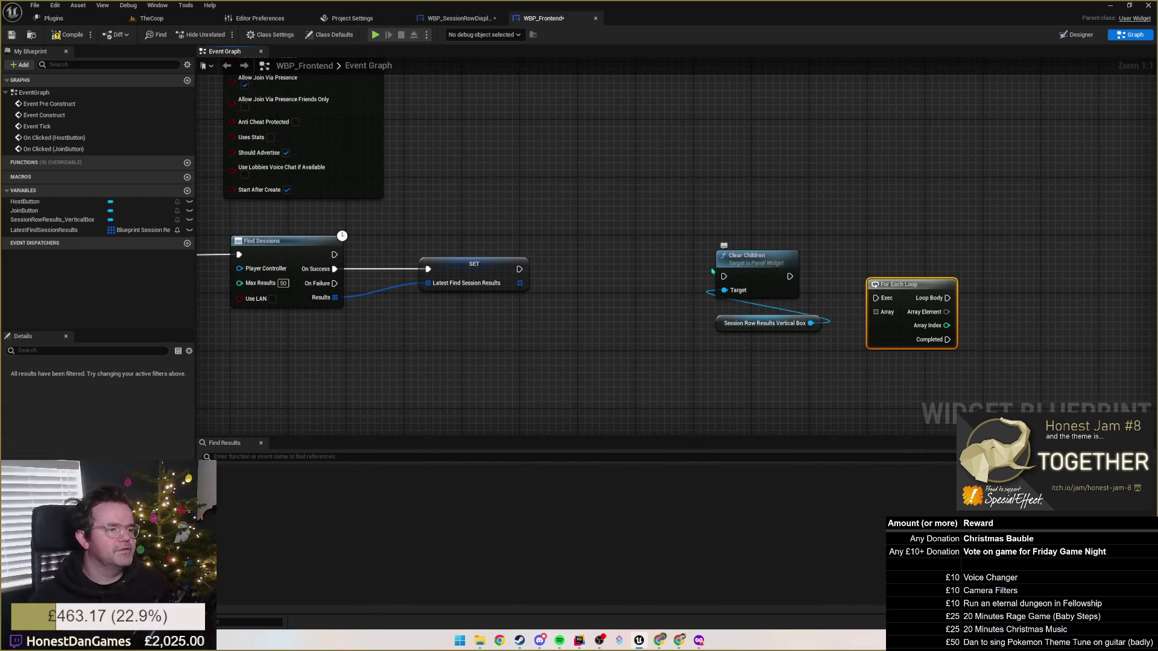
pyautogui.moveTo(519, 269); pyautogui.dragTo(724, 276)
# Chain SET → Clear Children → For Each Loop over the session results array.
pyautogui.moveTo(677, 221); pyautogui.dragTo(823, 340)
pyautogui.moveTo(756, 270); pyautogui.dragTo(639, 263)
pyautogui.moveTo(520, 282)
pyautogui.mouseDown()
pyautogui.moveTo(877, 323)
pyautogui.moveTo(813, 265)
pyautogui.moveTo(767, 254)
pyautogui.mouseUp()
pyautogui.moveTo(673, 269); pyautogui.dragTo(746, 269)
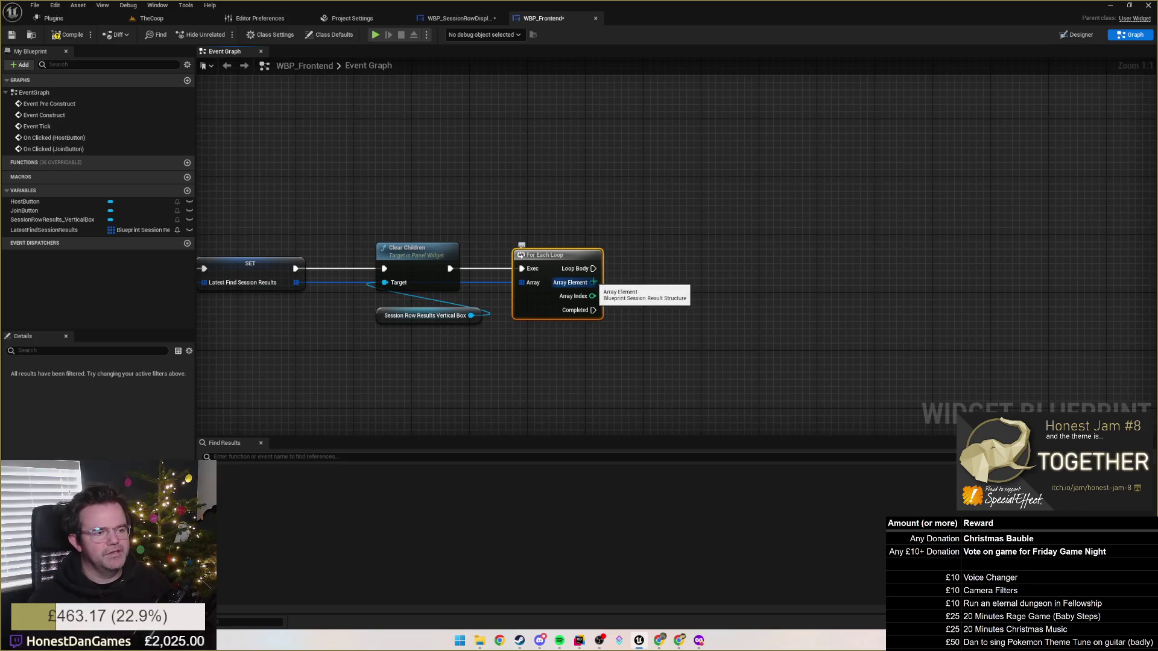
# Create a WBP_SessionRowDisplay widget from the loop body.
pyautogui.moveTo(594, 269); pyautogui.dragTo(660, 280)
pyautogui.write('c')
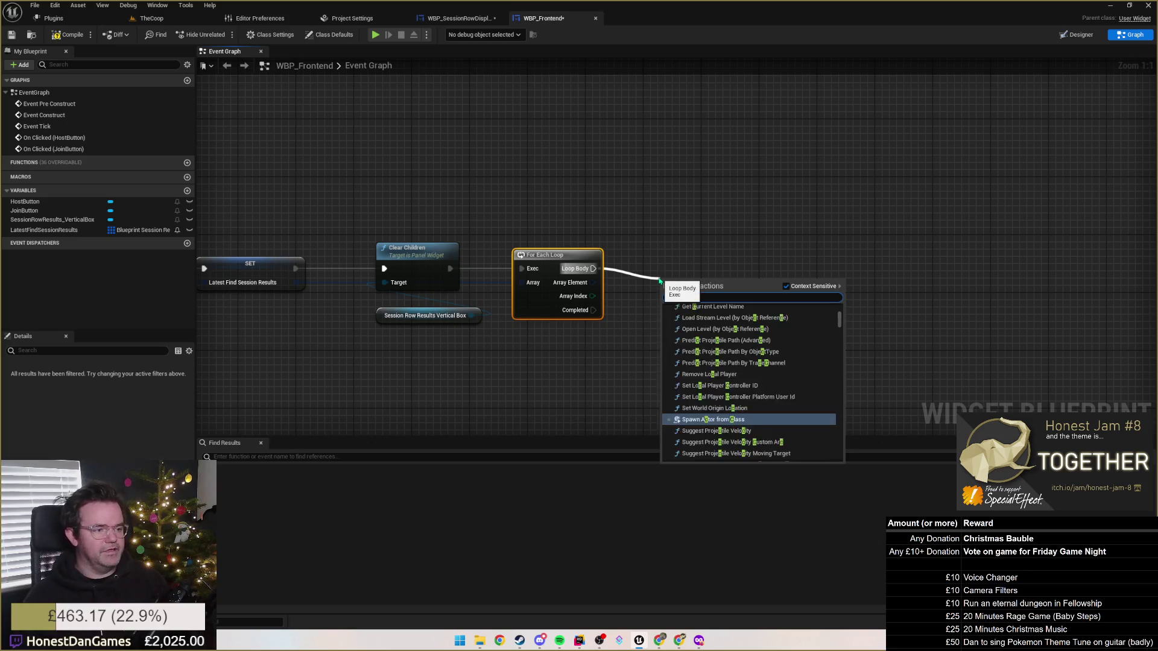
pyautogui.write('reate')
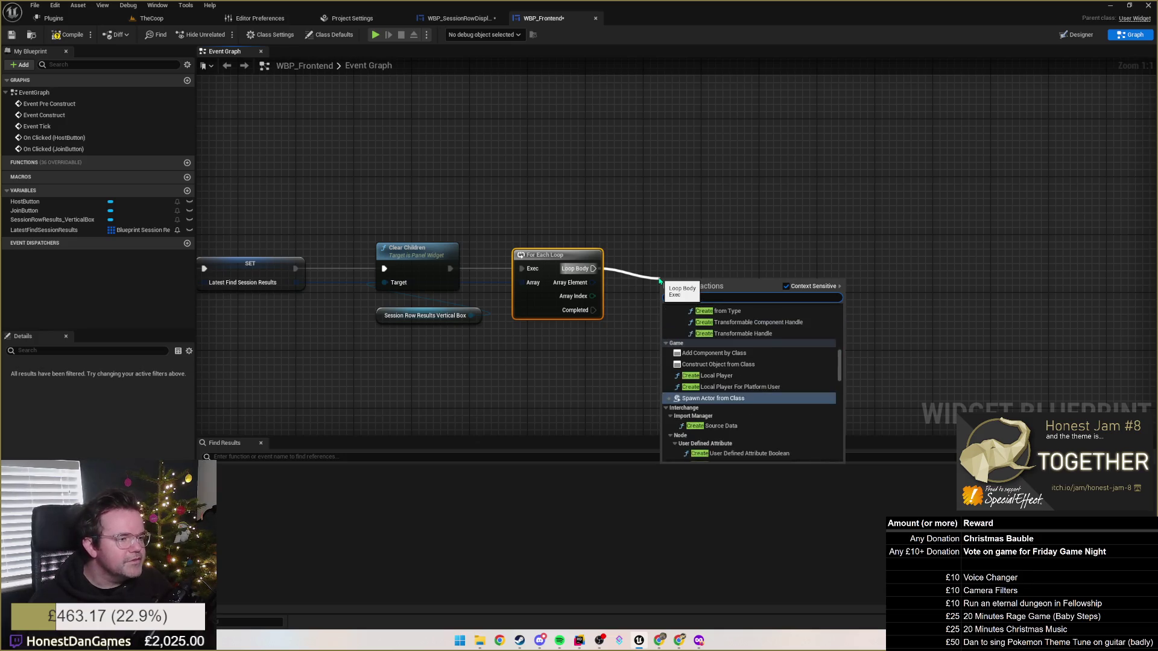
pyautogui.write(' wid')
pyautogui.press('Return')
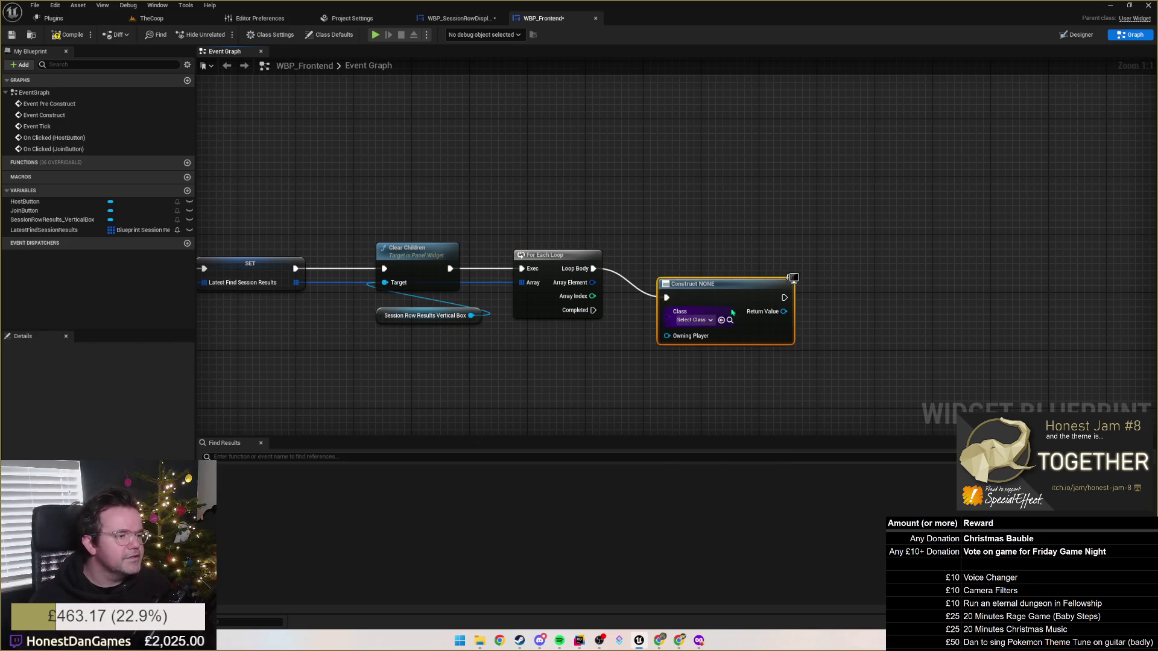
pyautogui.click(693, 319)
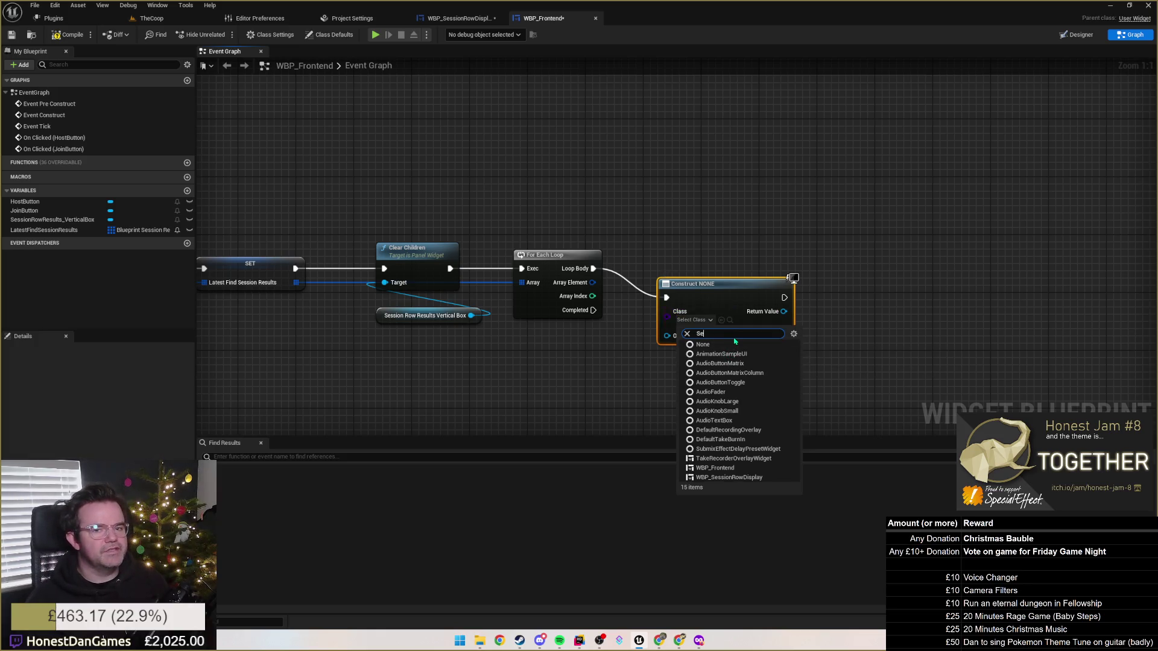
pyautogui.write('ssionRo')
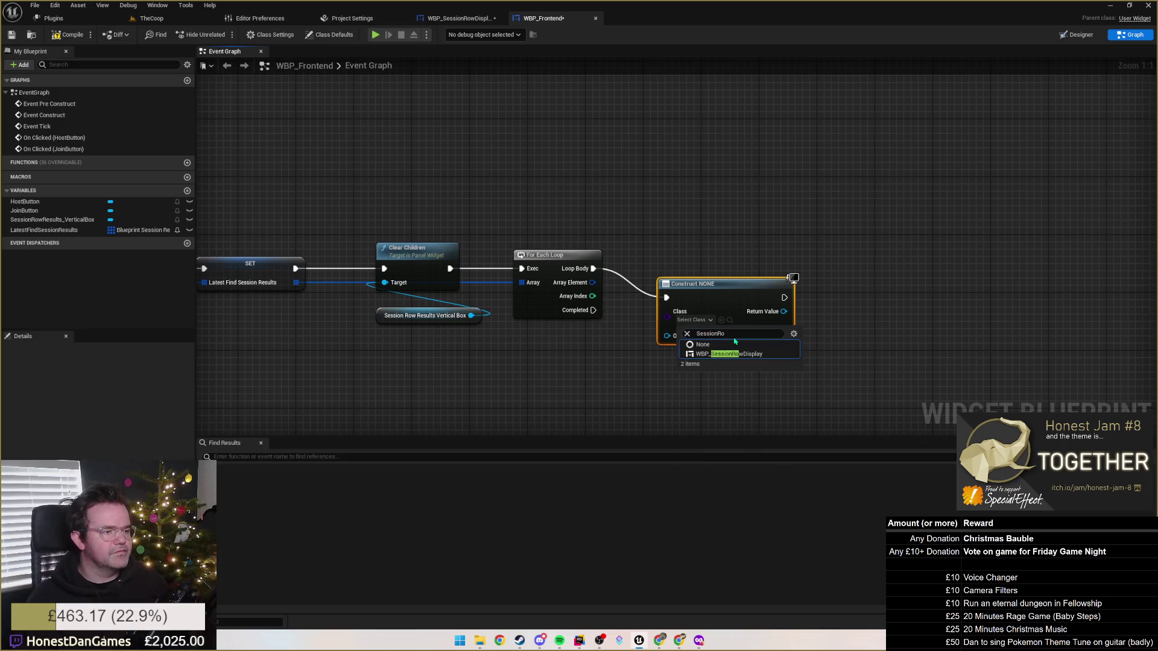
pyautogui.press('Return')
pyautogui.press('q')
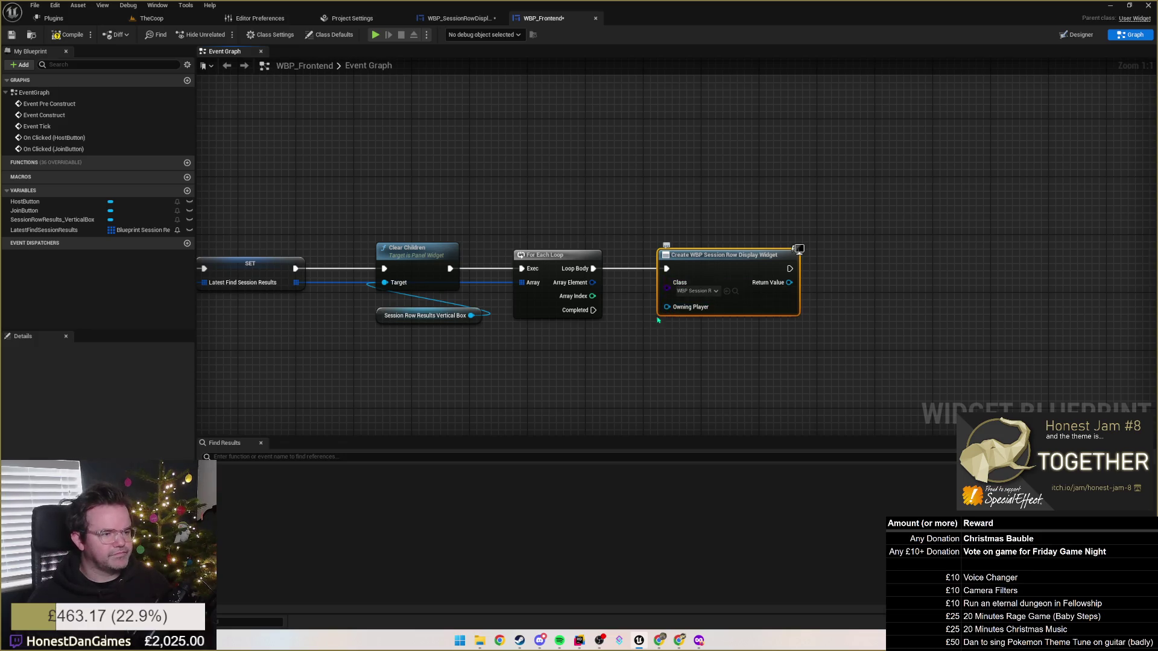
# Feed a Get Player Controller node into the widget's Owning Player.
pyautogui.rightClick(635, 369)
pyautogui.write('Getpla')
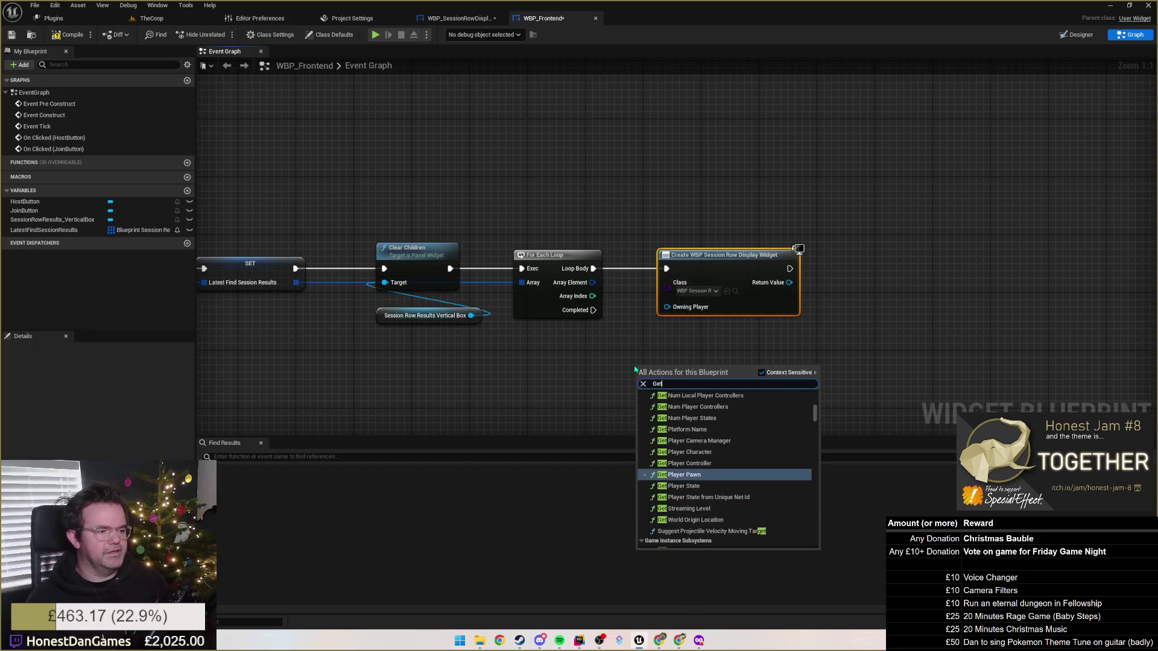
pyautogui.press('Up')
pyautogui.press('Return')
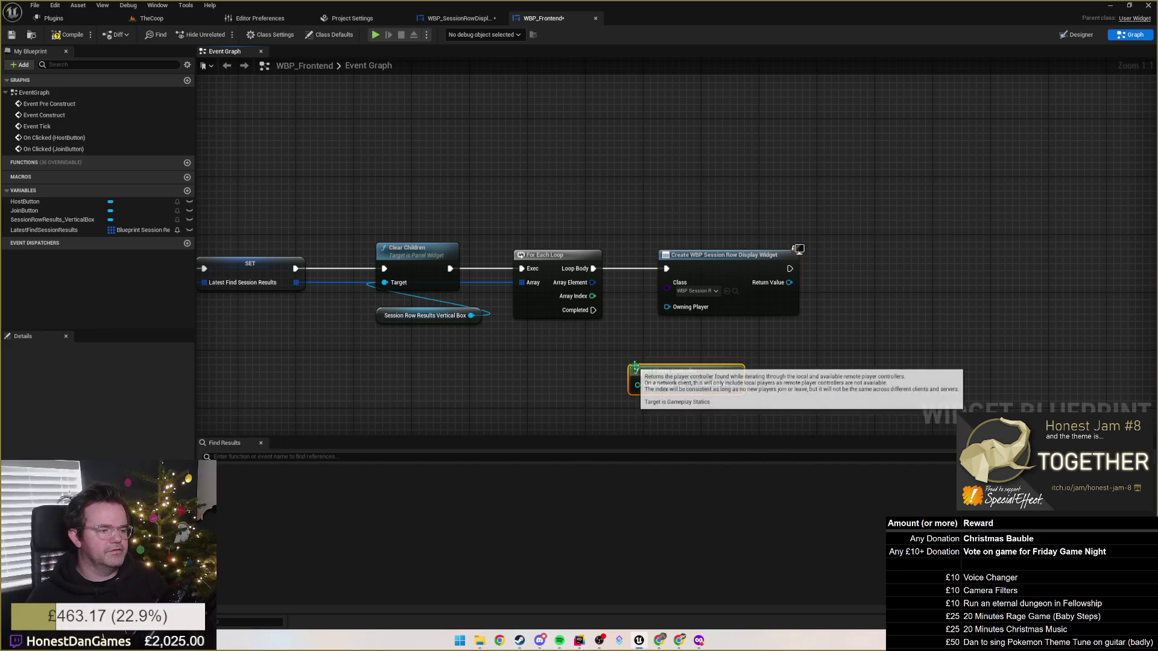
pyautogui.moveTo(734, 383); pyautogui.dragTo(666, 307)
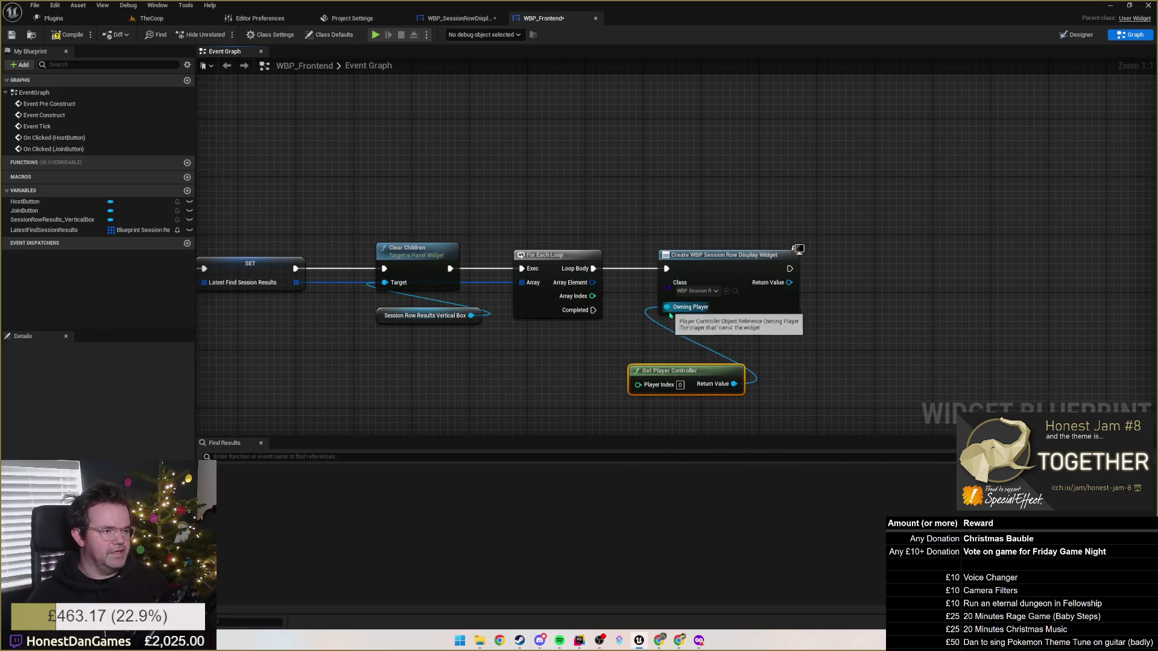
pyautogui.moveTo(650, 372); pyautogui.dragTo(693, 350)
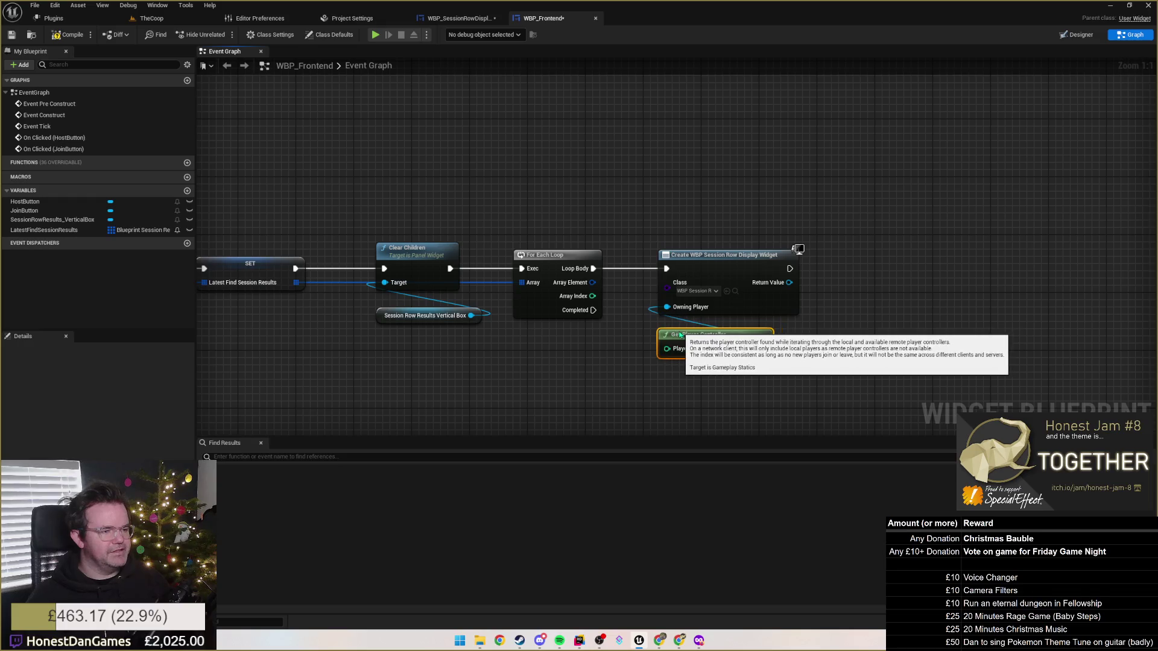
# Search for an 'add' action from the vertical box reference.
pyautogui.moveTo(574, 365)
pyautogui.mouseDown()
pyautogui.moveTo(519, 386)
pyautogui.moveTo(442, 362)
pyautogui.mouseUp()
pyautogui.moveTo(341, 308); pyautogui.dragTo(731, 315)
pyautogui.write('add')
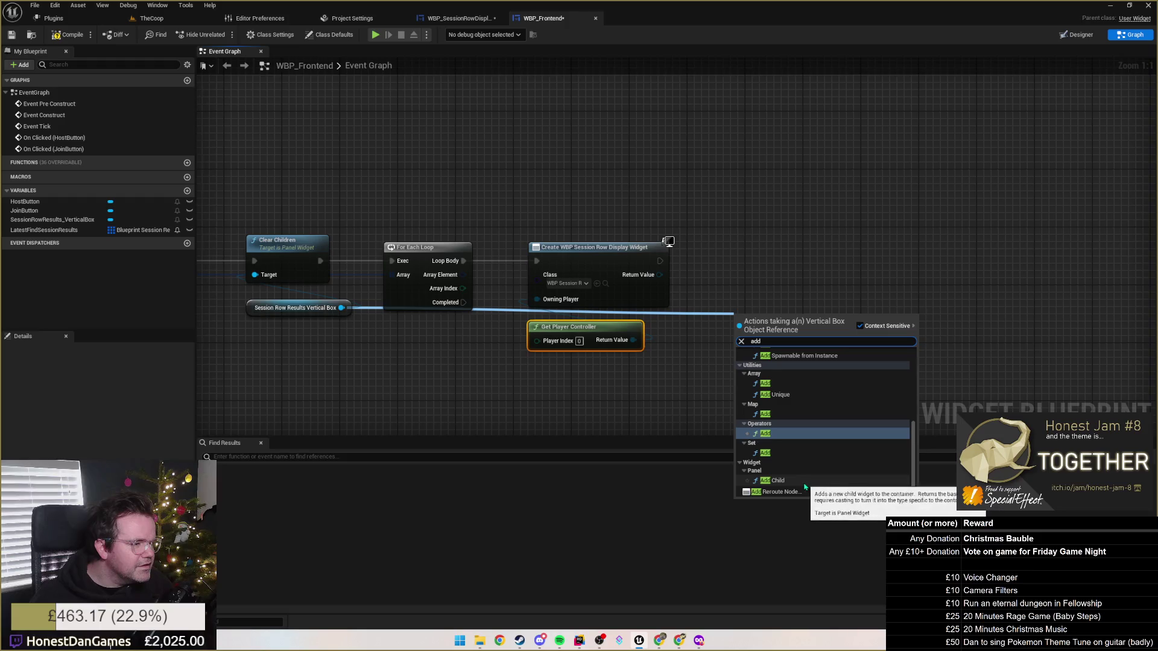
# Add an Add Child node using the created row widget as content, run after Create Widget.
pyautogui.click(823, 482)
pyautogui.moveTo(781, 332); pyautogui.dragTo(782, 303)
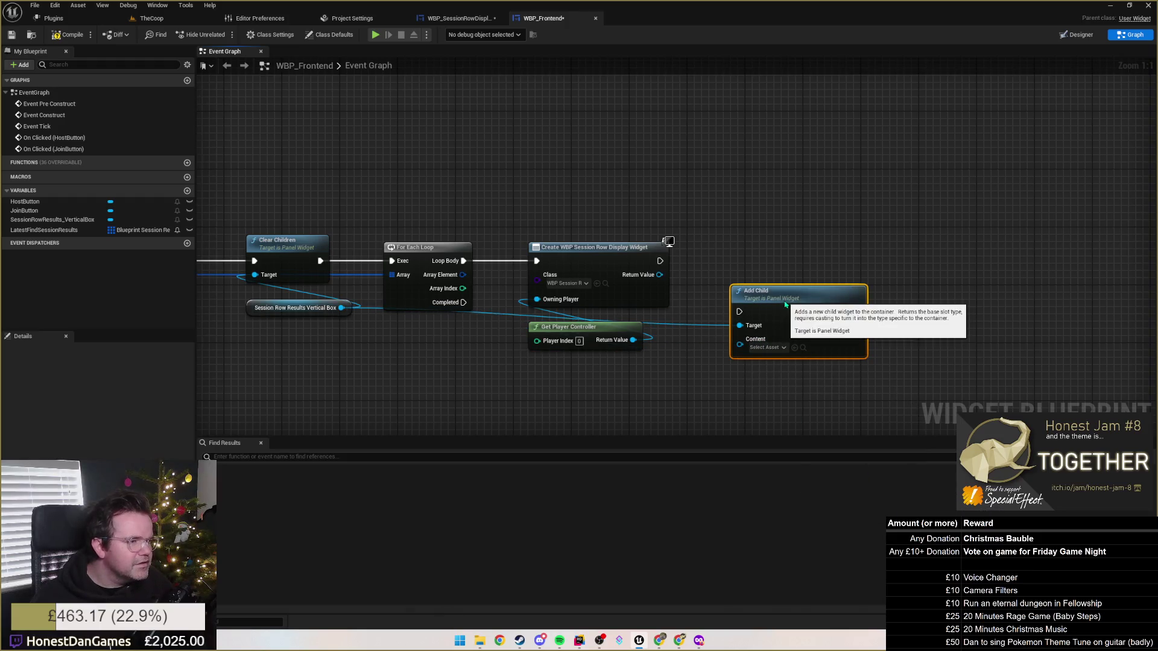
pyautogui.click(779, 348)
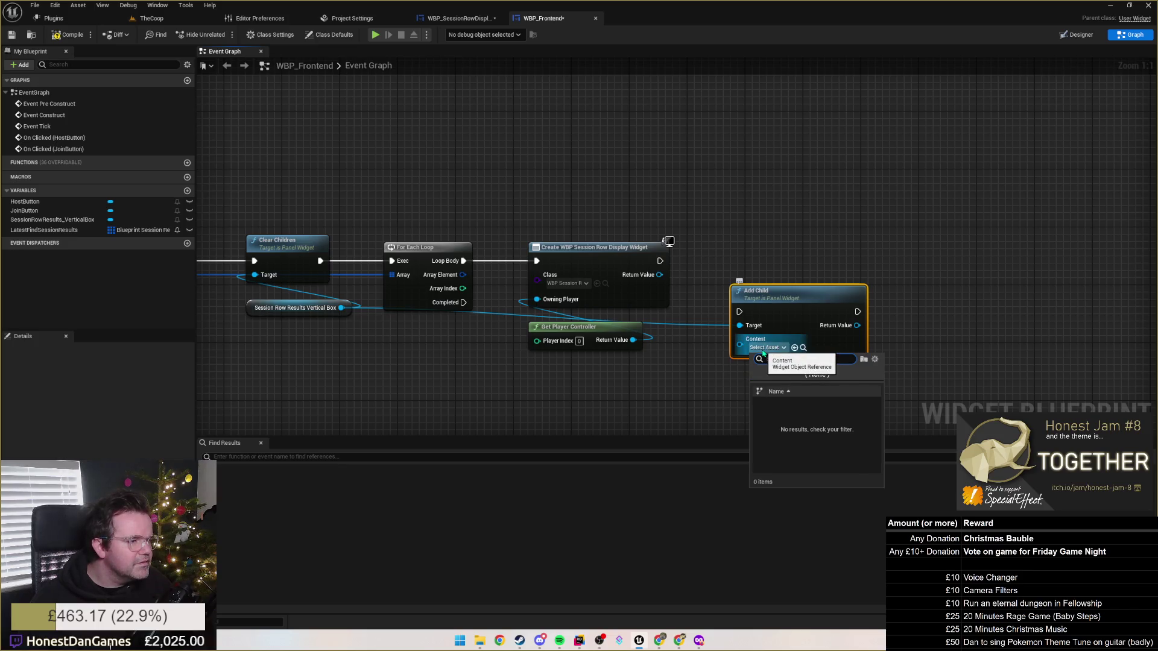
pyautogui.moveTo(659, 275); pyautogui.dragTo(740, 340)
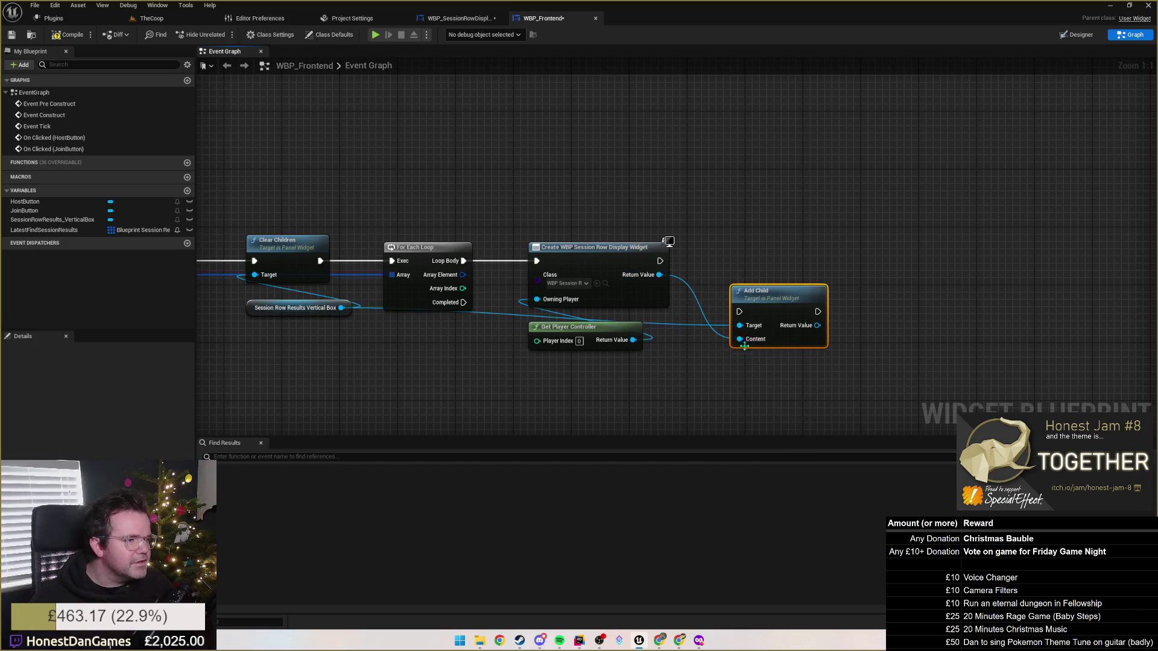
pyautogui.moveTo(658, 260)
pyautogui.mouseDown()
pyautogui.moveTo(739, 311)
pyautogui.moveTo(718, 249)
pyautogui.mouseUp()
# Reroute the Vertical Box wire beneath Add Child and restore the 1:1 zoom.
pyautogui.doubleClick(487, 290)
pyautogui.moveTo(488, 295); pyautogui.dragTo(712, 317)
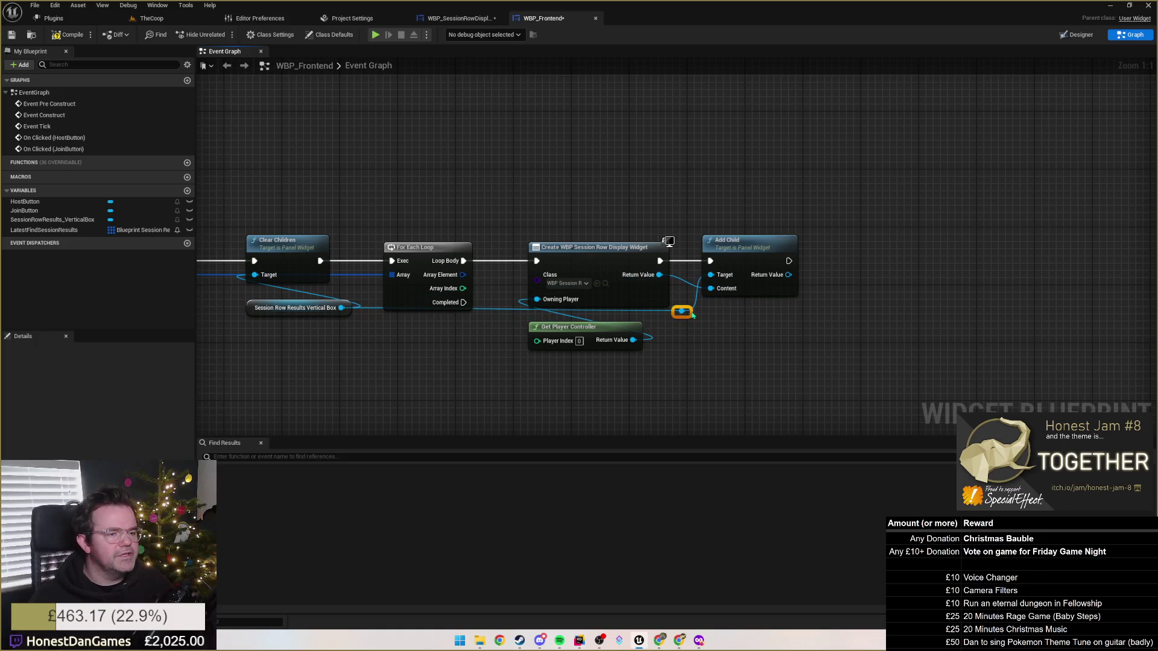
pyautogui.click(776, 328)
pyautogui.scroll(-1, 784, 313)
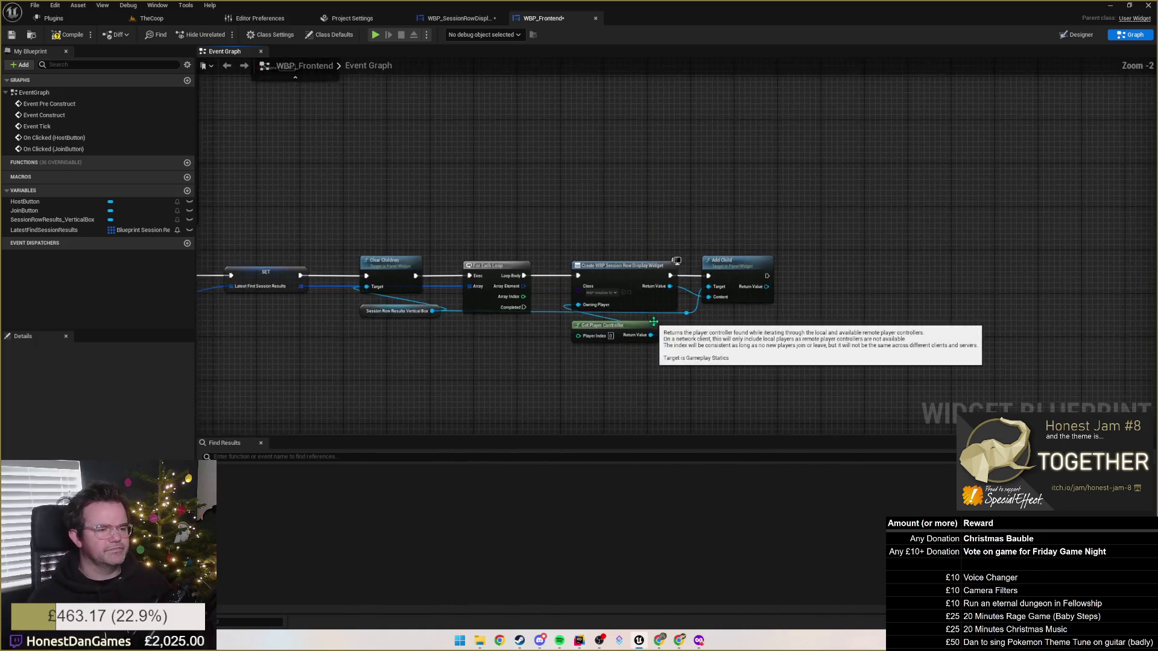
pyautogui.scroll(1, 745, 319)
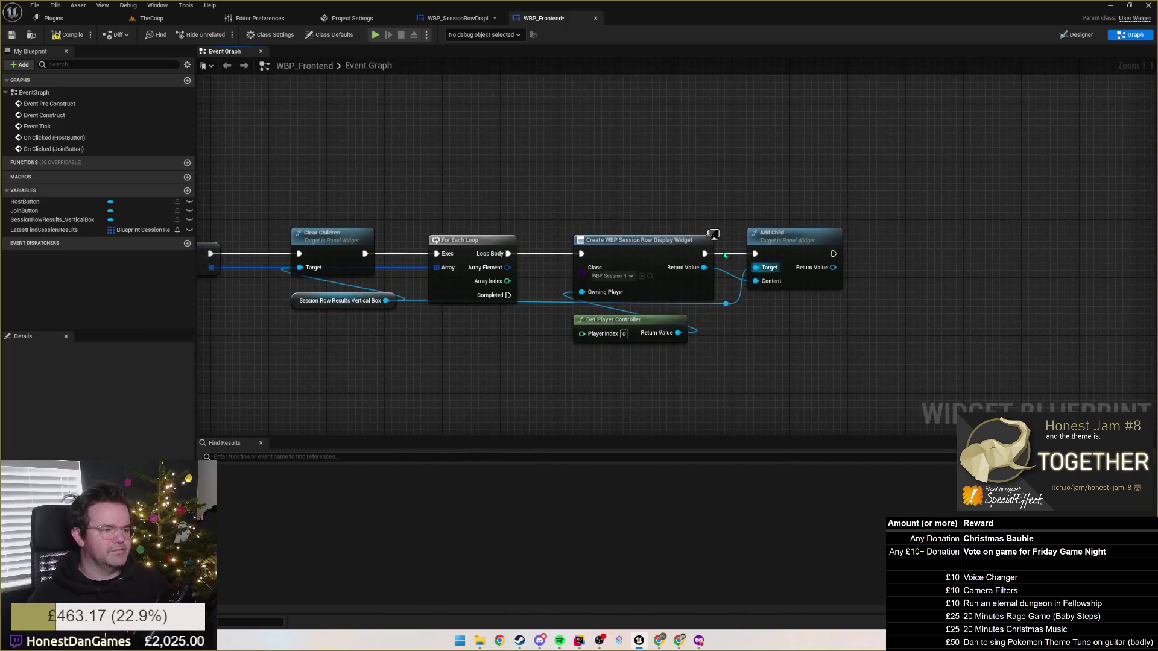
pyautogui.moveTo(536, 336)
pyautogui.mouseDown()
pyautogui.moveTo(551, 313)
pyautogui.moveTo(672, 261)
pyautogui.moveTo(840, 325)
pyautogui.moveTo(754, 297)
pyautogui.moveTo(693, 326)
pyautogui.moveTo(707, 306)
pyautogui.moveTo(648, 304)
pyautogui.mouseUp()
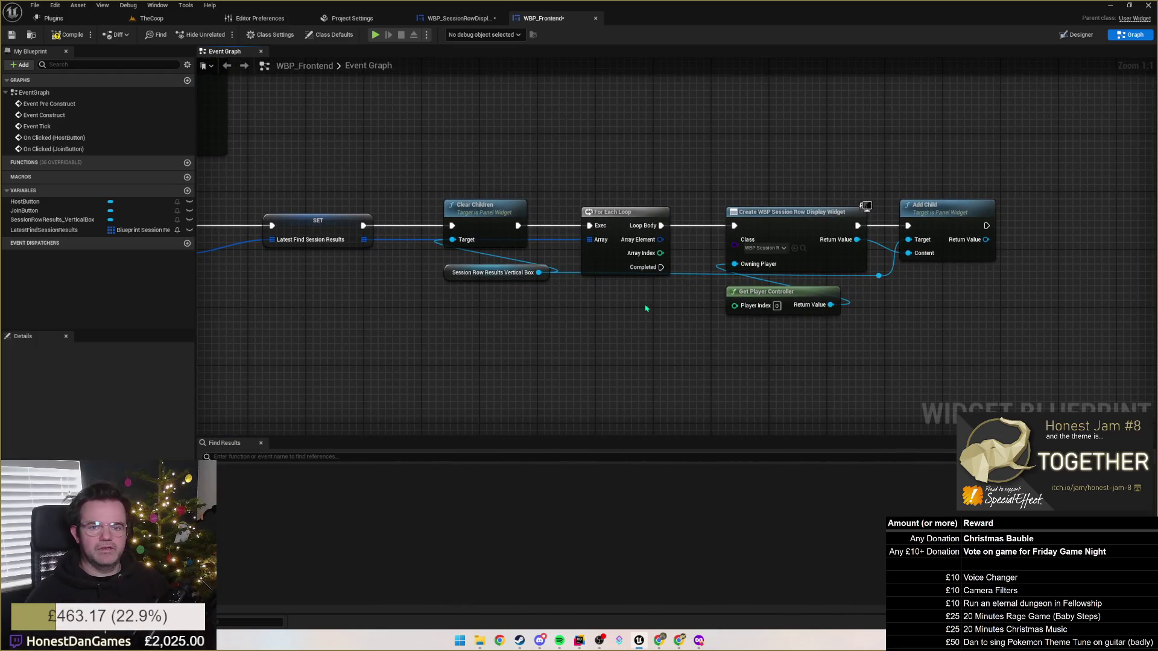
pyautogui.moveTo(576, 316)
pyautogui.mouseDown()
pyautogui.moveTo(886, 307)
pyautogui.moveTo(716, 320)
pyautogui.moveTo(905, 340)
pyautogui.moveTo(722, 332)
pyautogui.moveTo(806, 330)
pyautogui.mouseUp()
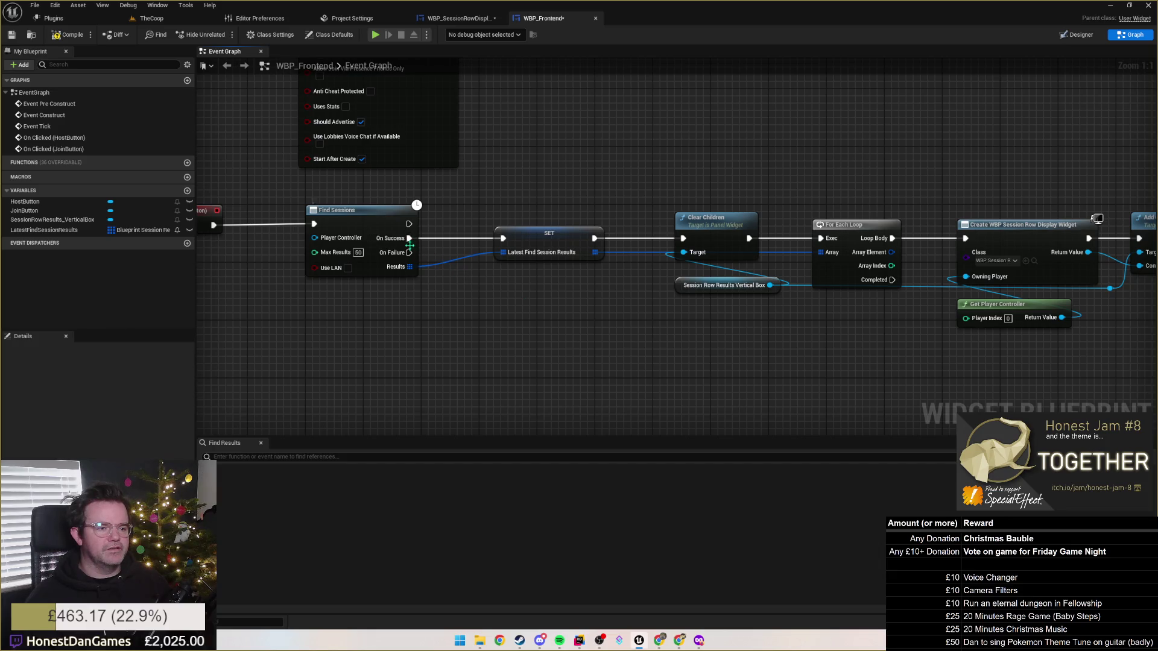
pyautogui.moveTo(416, 205)
pyautogui.mouseDown()
pyautogui.moveTo(483, 194)
pyautogui.moveTo(624, 240)
pyautogui.mouseUp()
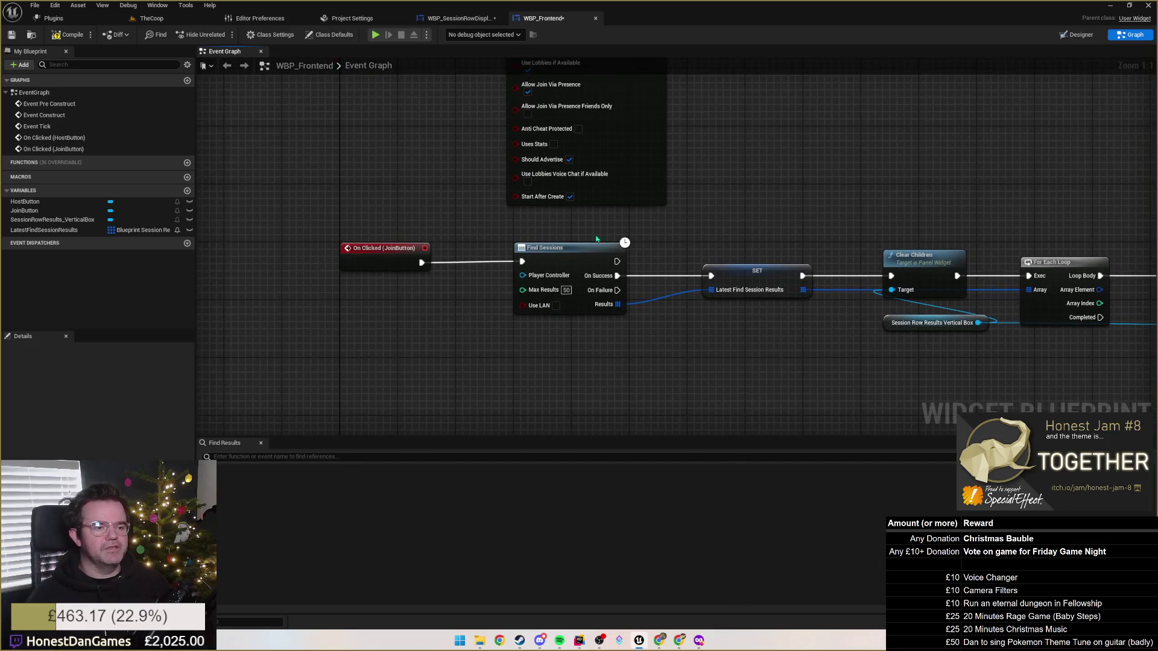
pyautogui.moveTo(416, 230)
pyautogui.mouseDown()
pyautogui.moveTo(270, 258)
pyautogui.moveTo(459, 230)
pyautogui.mouseUp()
pyautogui.rightClick(684, 229)
# Place a Join Button getter and add a Set Is Enabled node for it.
pyautogui.write('joinbut')
pyautogui.press('Return')
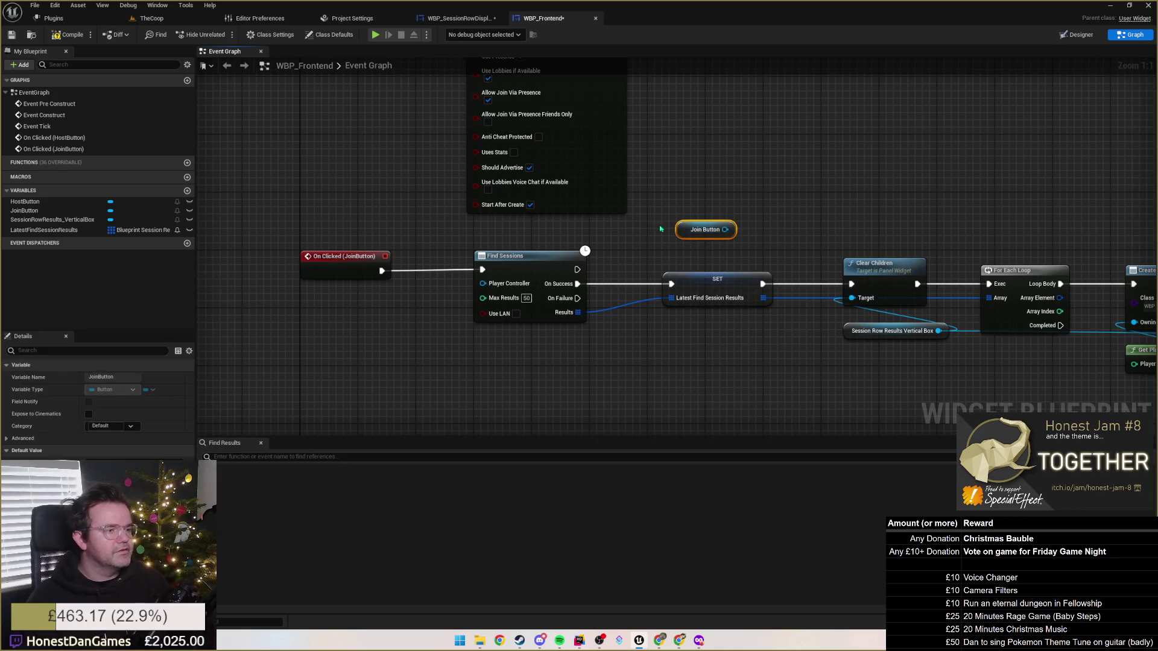
pyautogui.moveTo(725, 229); pyautogui.dragTo(767, 224)
pyautogui.write('Set')
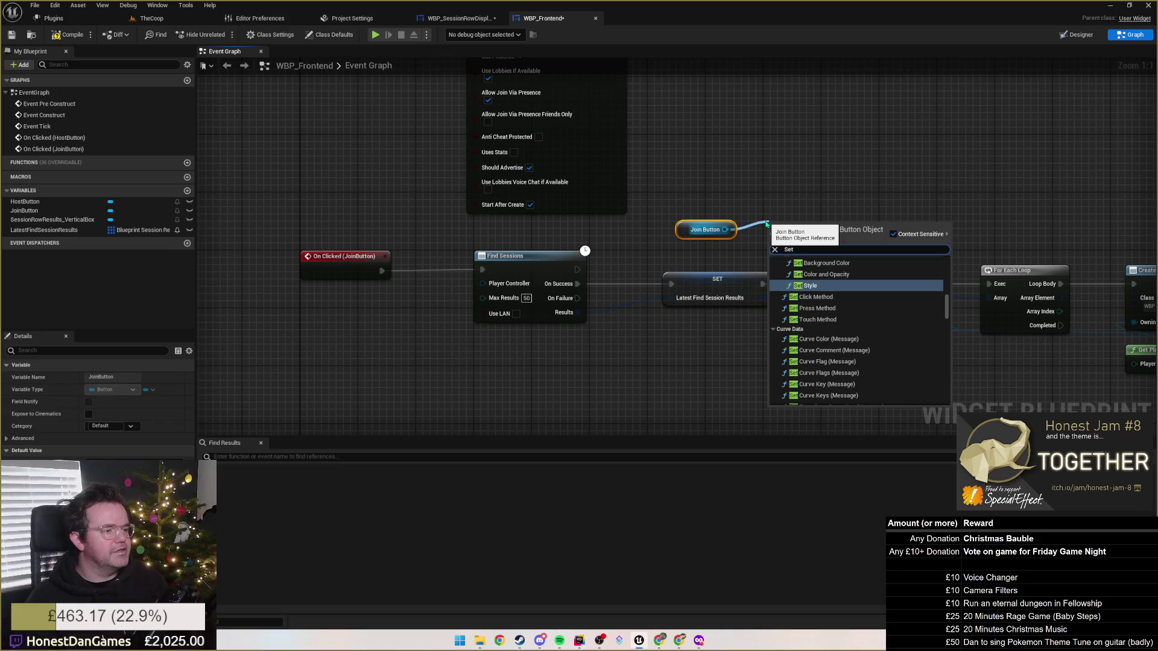
pyautogui.write('ena')
pyautogui.press('BackSpace')
pyautogui.press('BackSpace')
pyautogui.press('BackSpace')
pyautogui.write('is')
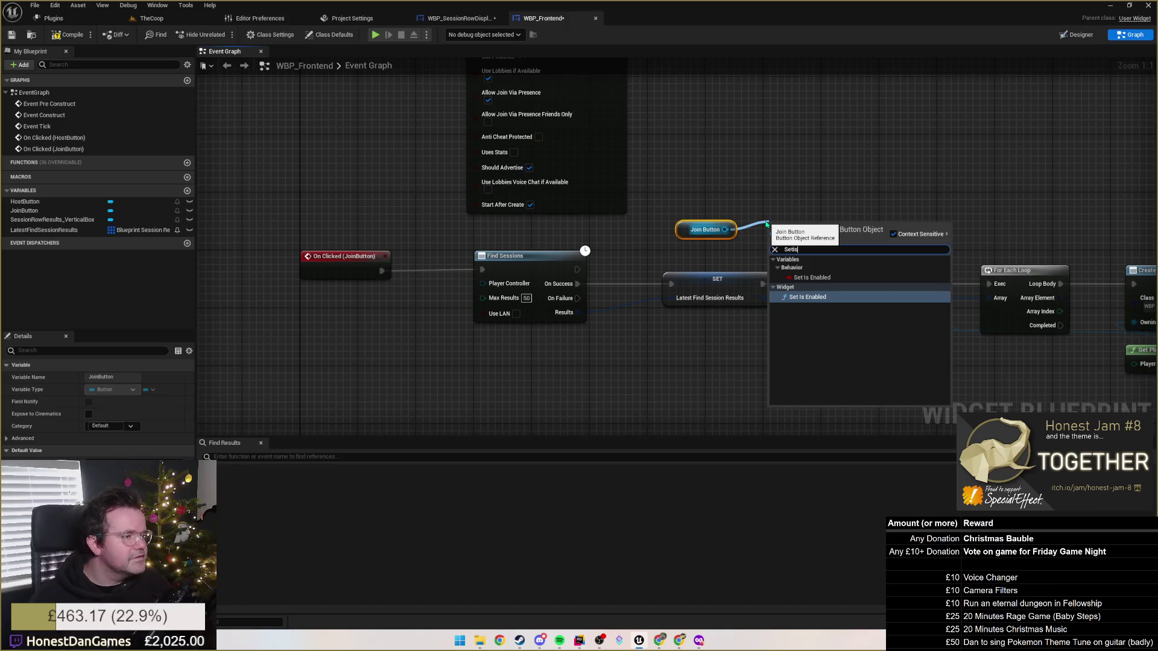
pyautogui.press('Return')
# Run Set Is Enabled right after Find Sessions to disable Join Button.
pyautogui.moveTo(769, 235); pyautogui.dragTo(762, 205)
pyautogui.moveTo(577, 270); pyautogui.dragTo(763, 219)
pyautogui.moveTo(694, 232); pyautogui.dragTo(805, 266)
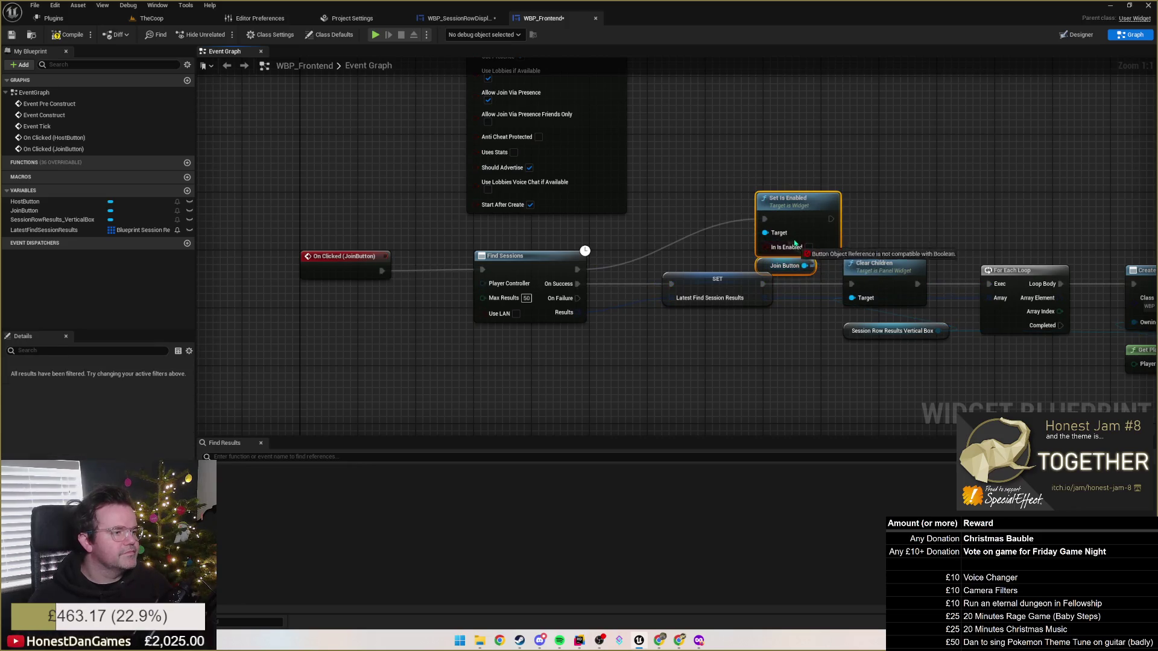
pyautogui.moveTo(801, 206); pyautogui.dragTo(697, 193)
# Paste a copy of Set Is Enabled on the loop's Completed output with In Is Enabled ticked.
pyautogui.moveTo(892, 194)
pyautogui.mouseDown()
pyautogui.moveTo(641, 161)
pyautogui.moveTo(469, 208)
pyautogui.mouseUp()
pyautogui.moveTo(450, 275)
pyautogui.mouseDown()
pyautogui.moveTo(504, 380)
pyautogui.moveTo(530, 403)
pyautogui.mouseUp()
pyautogui.click(594, 384)
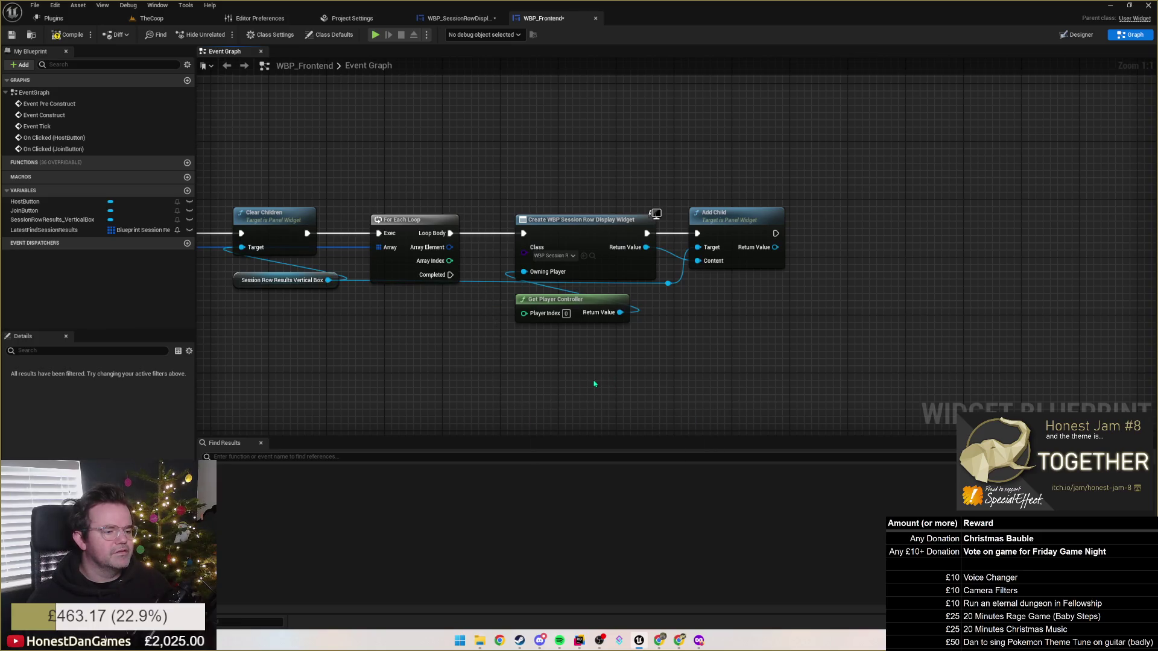
pyautogui.hotkey('ctrl', 'v')
pyautogui.moveTo(449, 275); pyautogui.dragTo(575, 378)
pyautogui.moveTo(707, 362); pyautogui.dragTo(671, 277)
pyautogui.click(516, 273)
pyautogui.moveTo(544, 342); pyautogui.dragTo(500, 342)
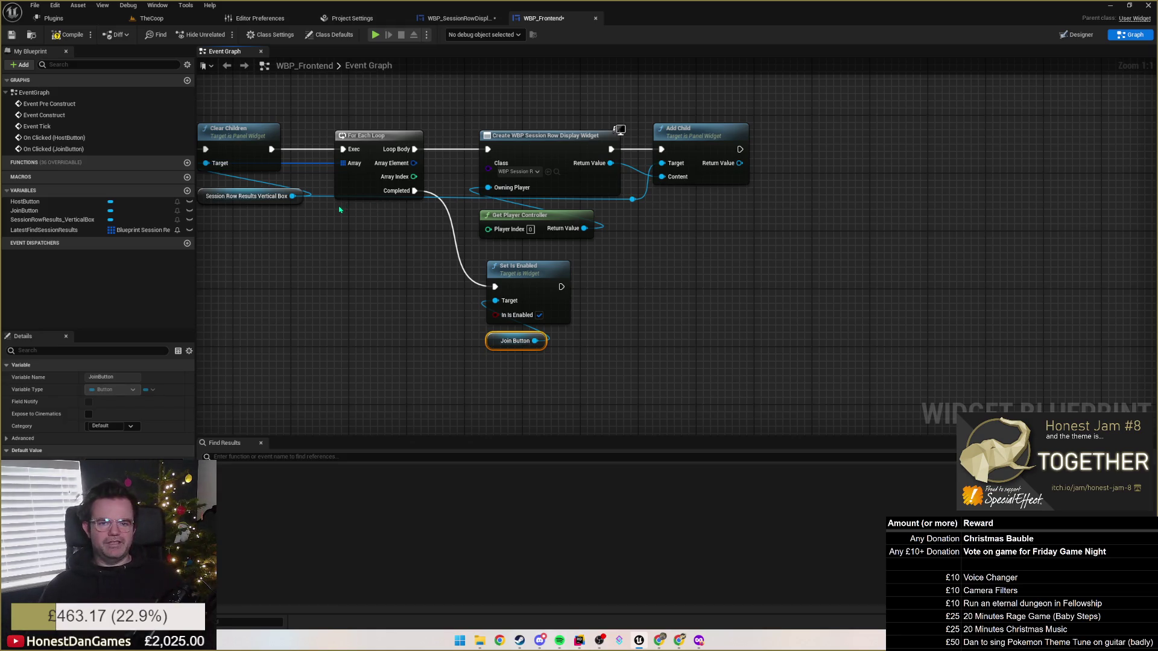
pyautogui.moveTo(354, 258)
pyautogui.mouseDown()
pyautogui.moveTo(432, 256)
pyautogui.moveTo(532, 305)
pyautogui.mouseUp()
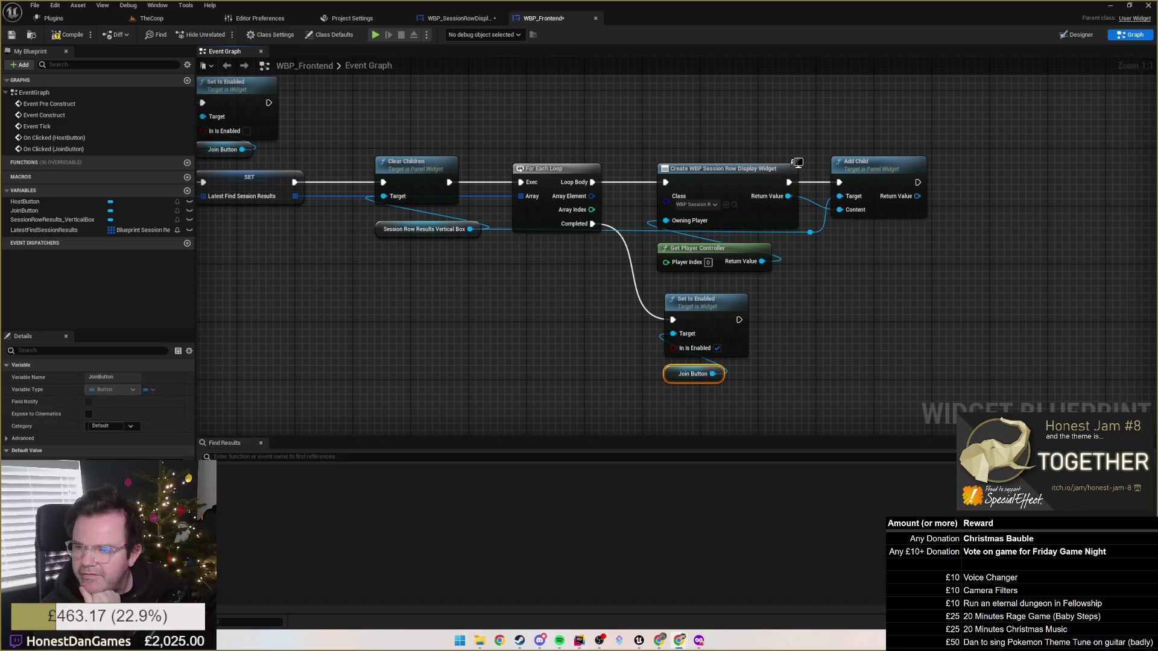
pyautogui.moveTo(556, 324); pyautogui.dragTo(531, 278)
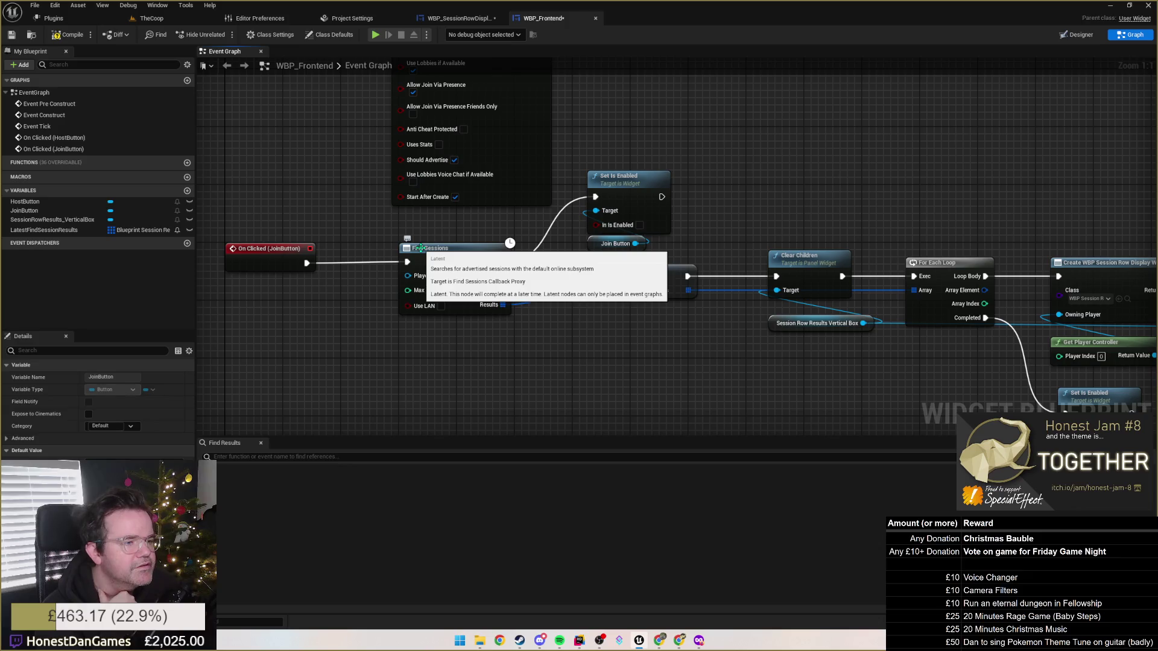
pyautogui.click(421, 248)
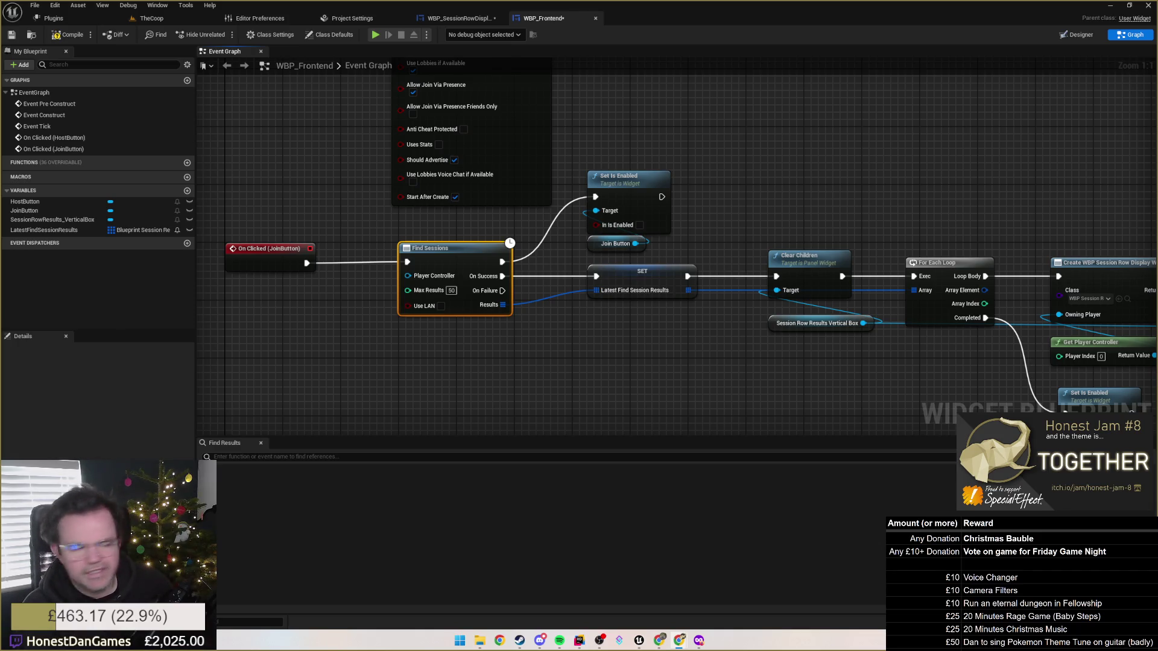
pyautogui.moveTo(317, 135); pyautogui.dragTo(375, 232)
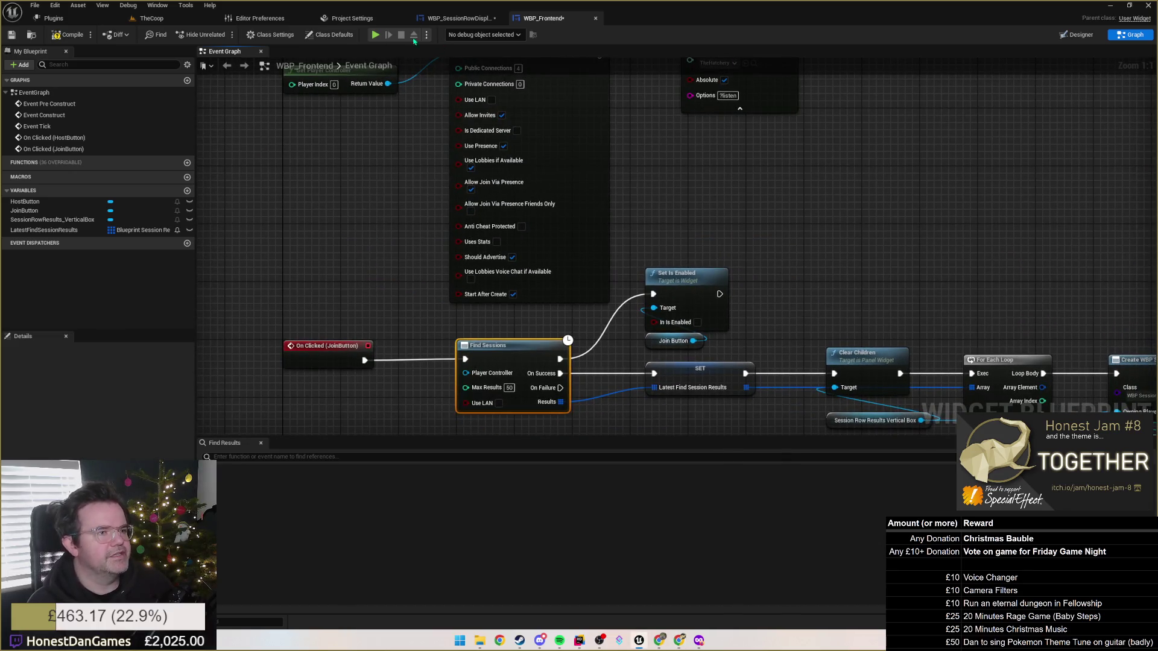
# Compile and save WBP_Frontend, then save WBP_SessionRowDisplay.
pyautogui.click(58, 35)
pyautogui.click(12, 34)
pyautogui.click(459, 18)
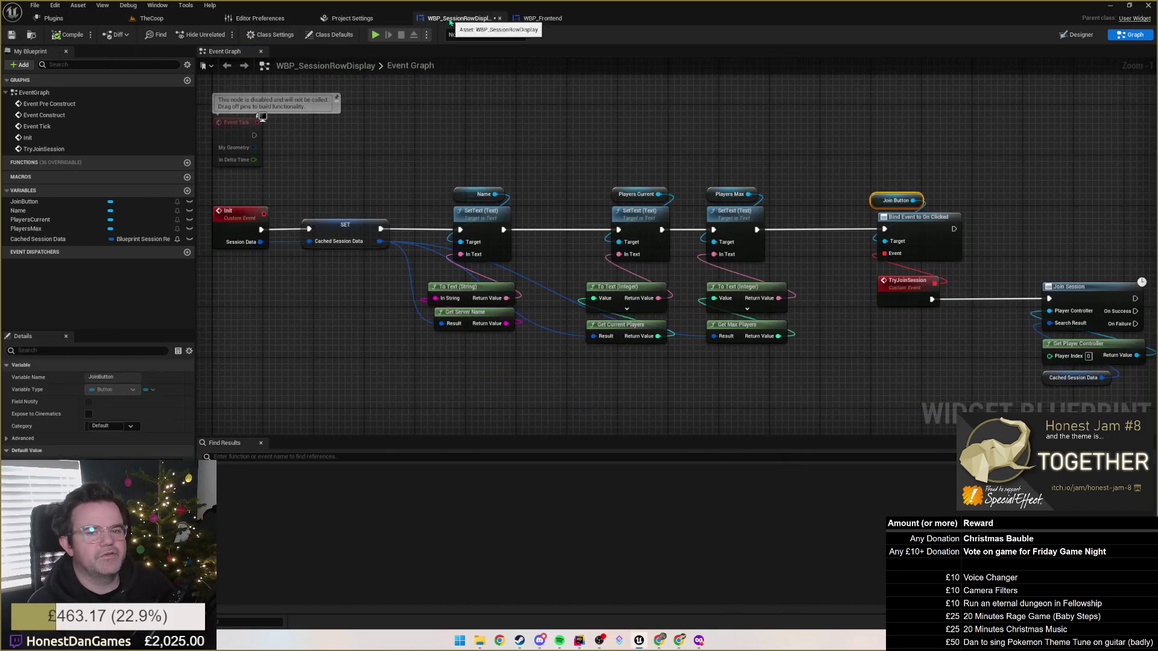
pyautogui.click(13, 36)
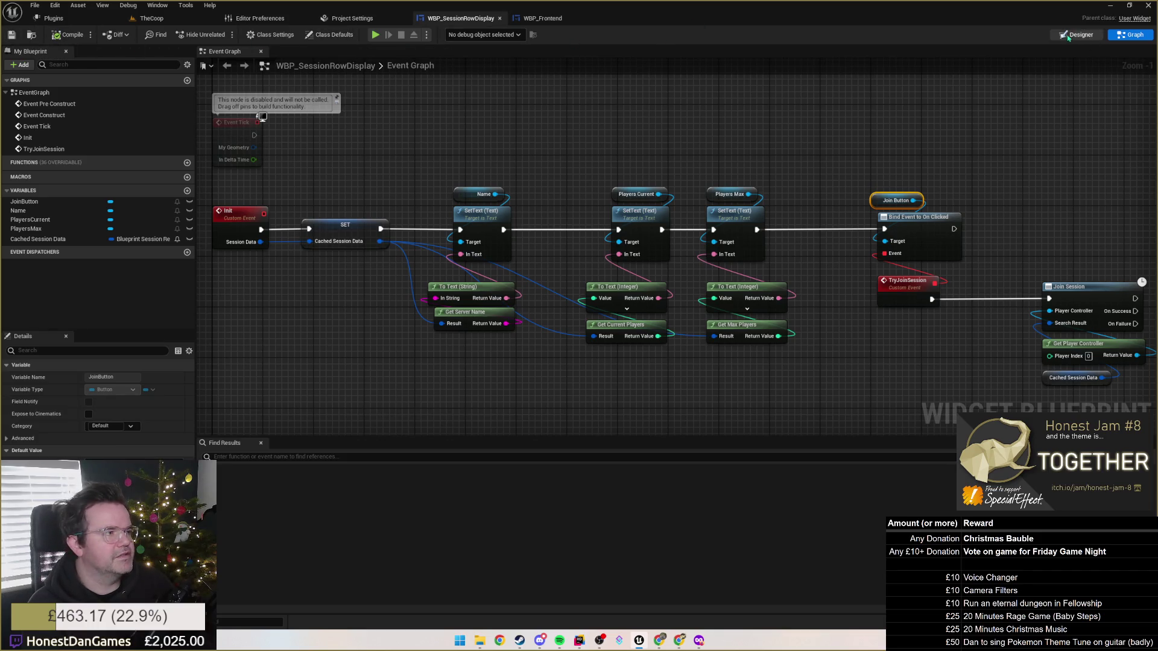
# Open Project Settings from the Edit menu.
pyautogui.click(102, 21)
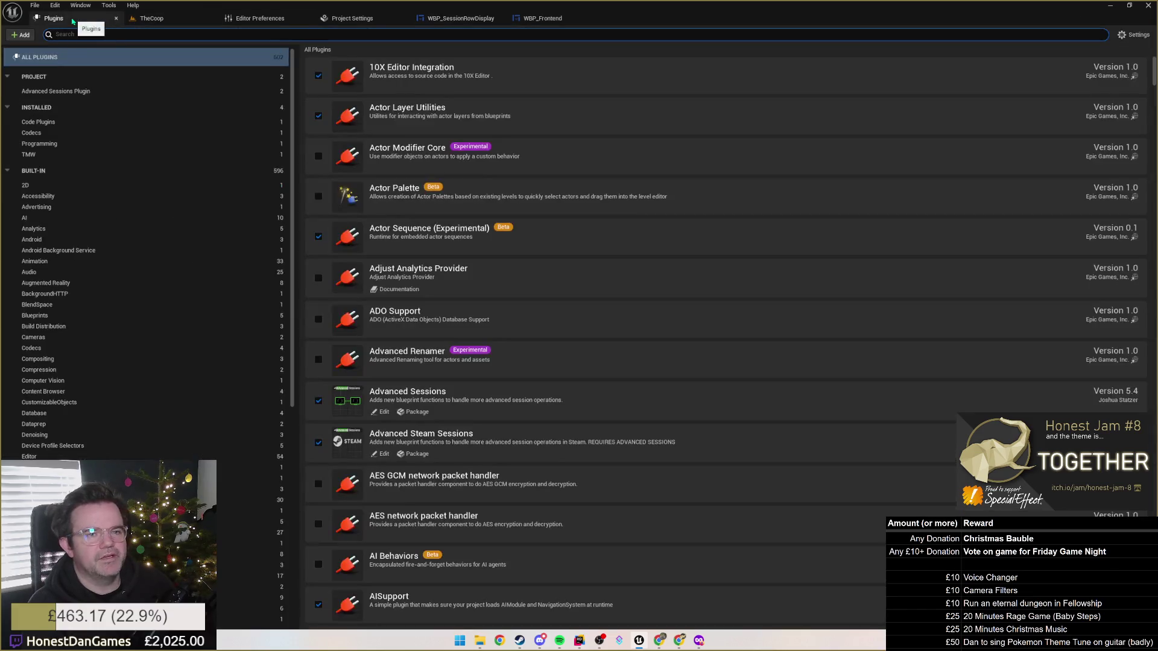
pyautogui.click(130, 20)
pyautogui.click(72, 22)
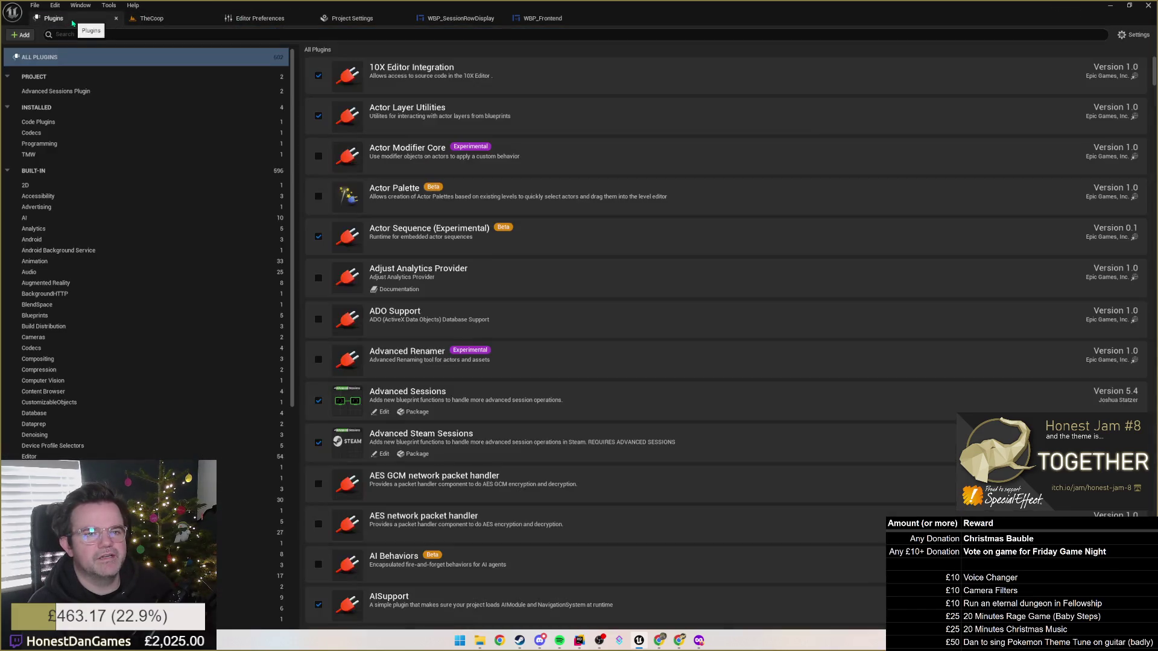
pyautogui.click(54, 8)
pyautogui.click(84, 75)
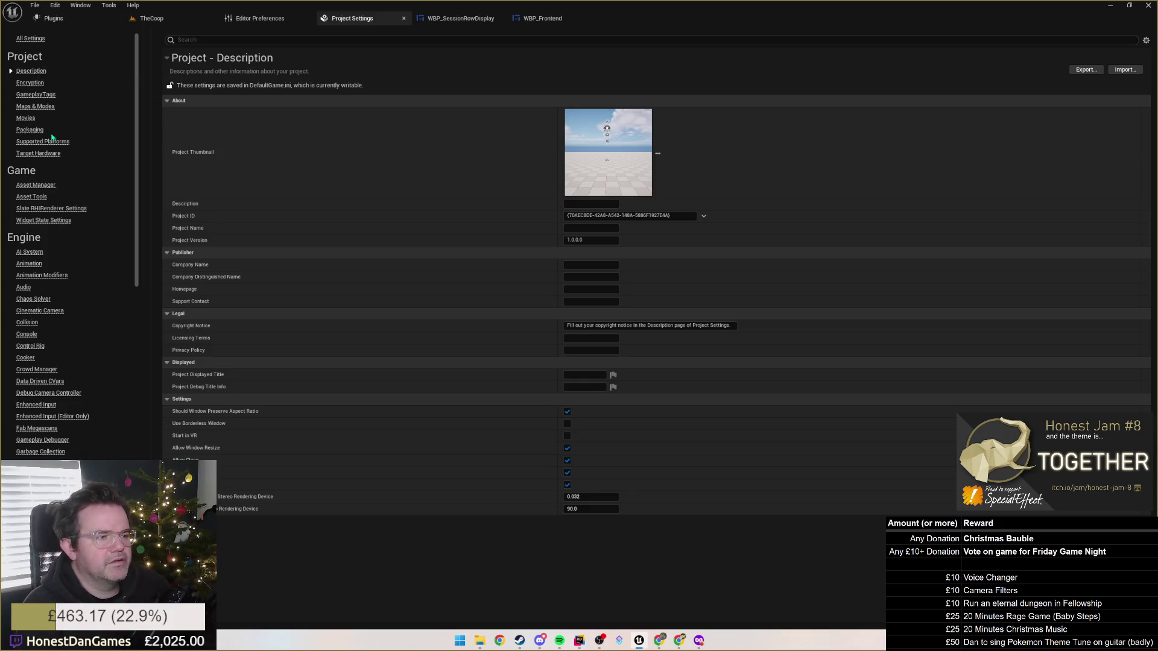
# In Maps & Modes, set Editor Startup Map and Game Default Map to TheHatchery.
pyautogui.click(34, 107)
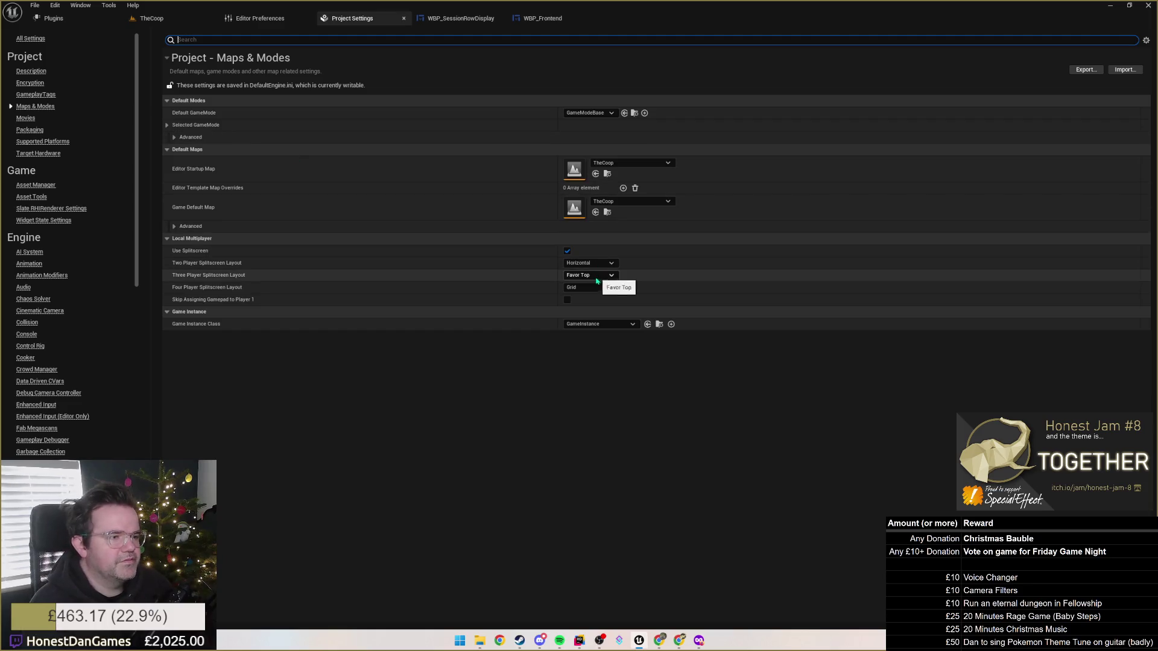
pyautogui.click(622, 164)
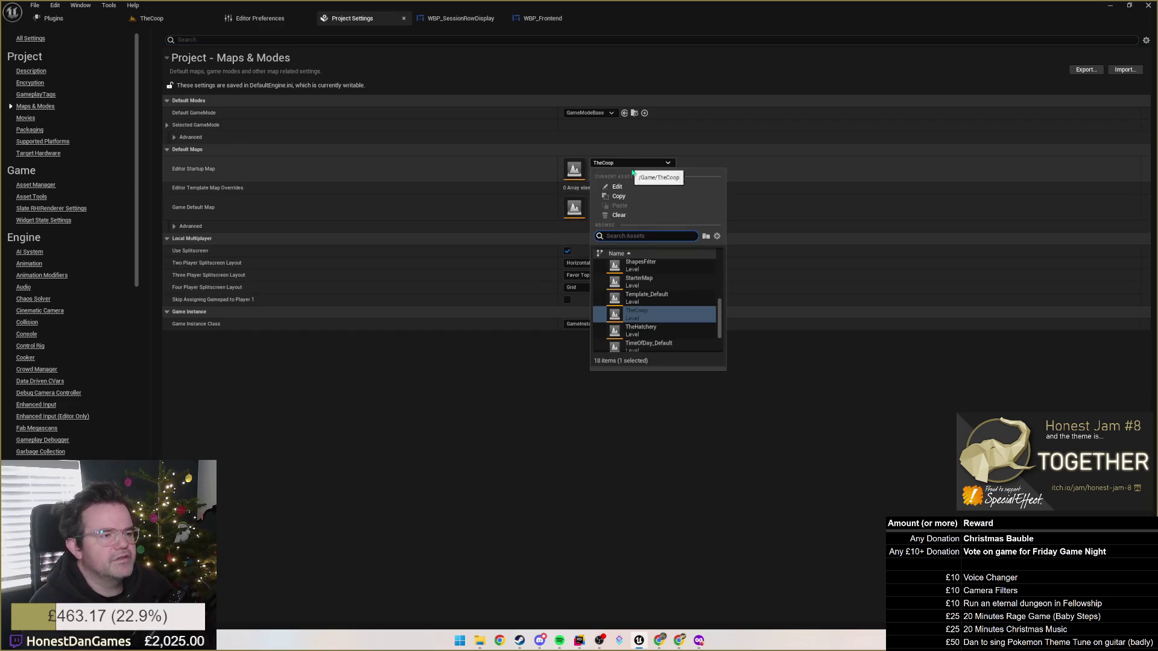
pyautogui.click(664, 329)
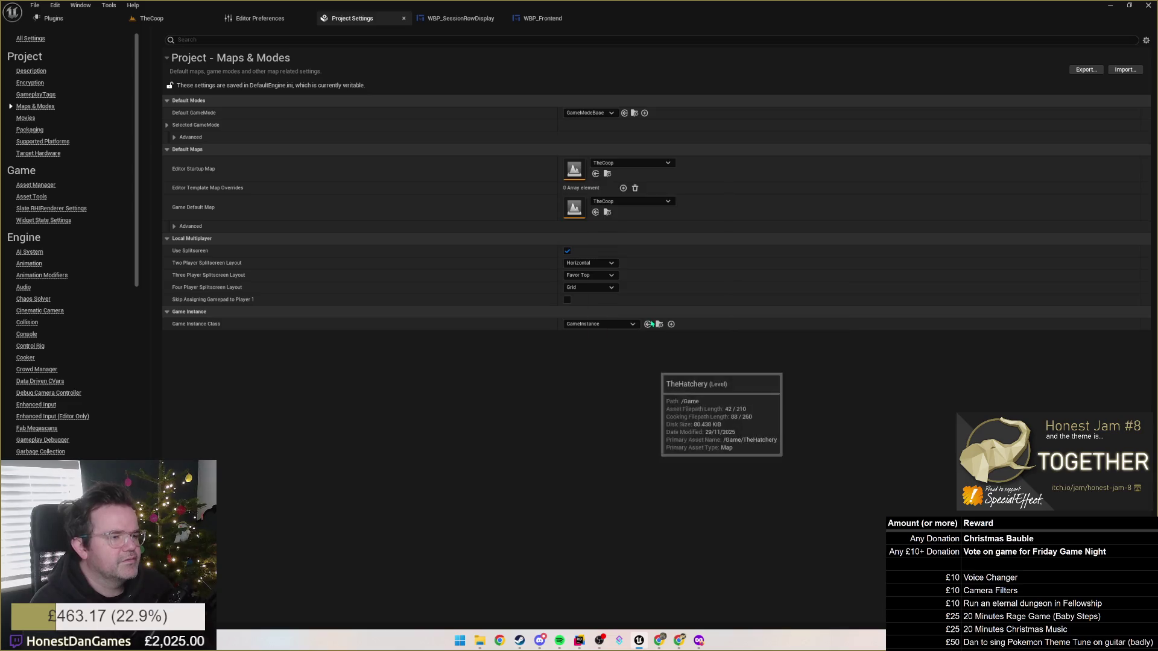
pyautogui.click(631, 202)
pyautogui.click(662, 369)
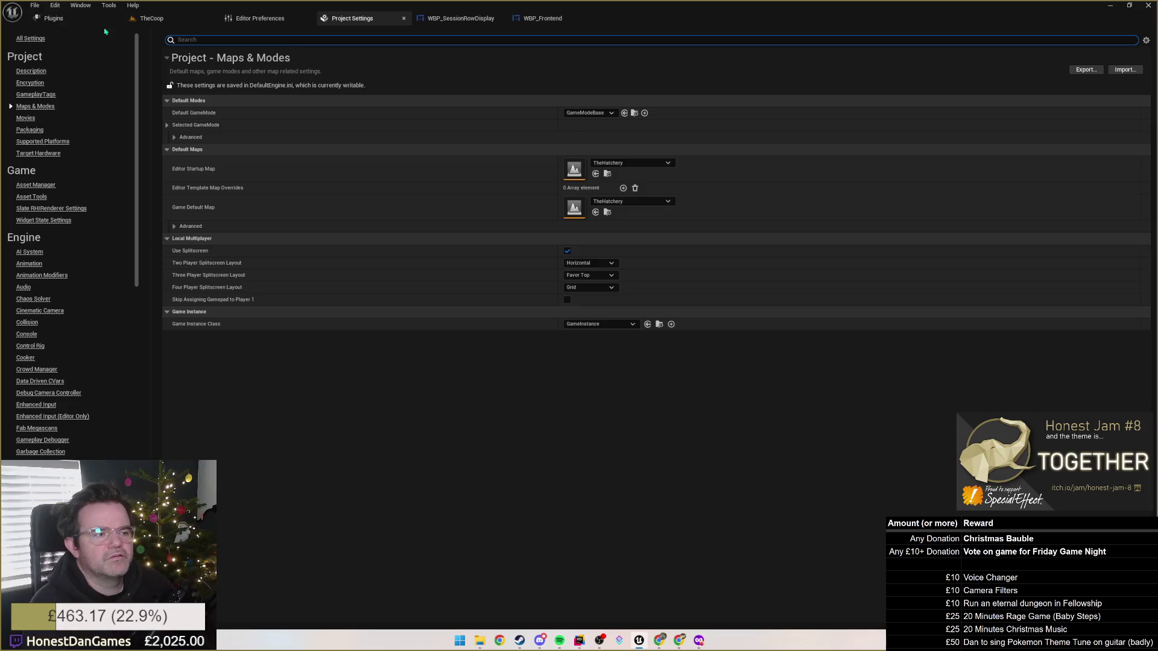
pyautogui.click(30, 7)
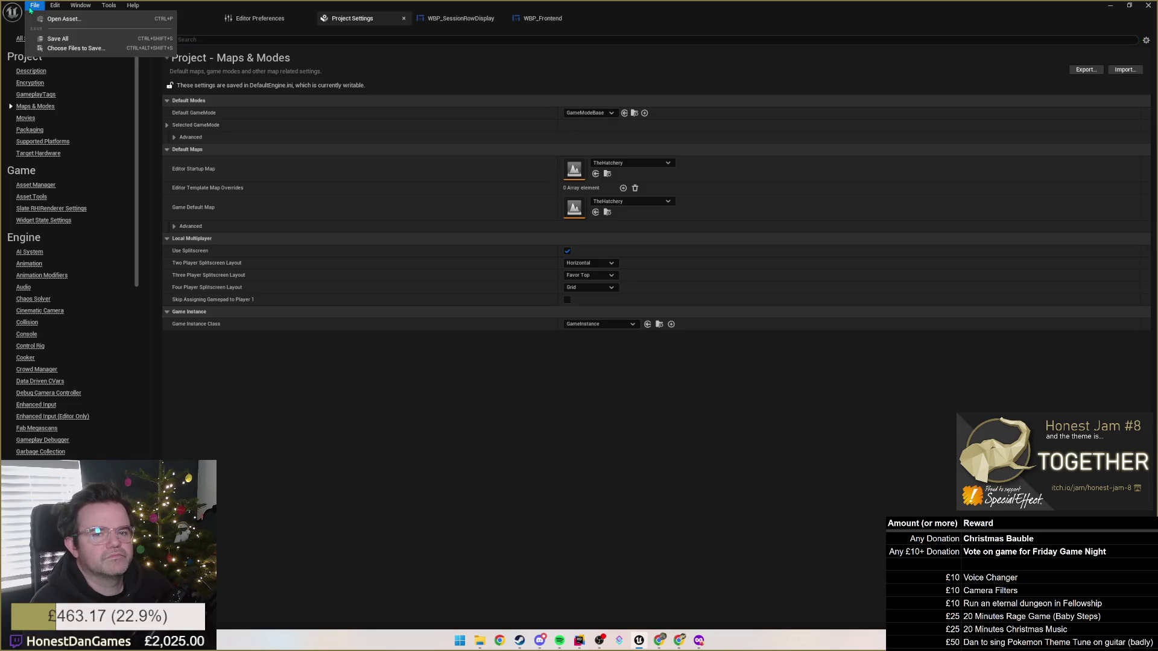
pyautogui.click(152, 18)
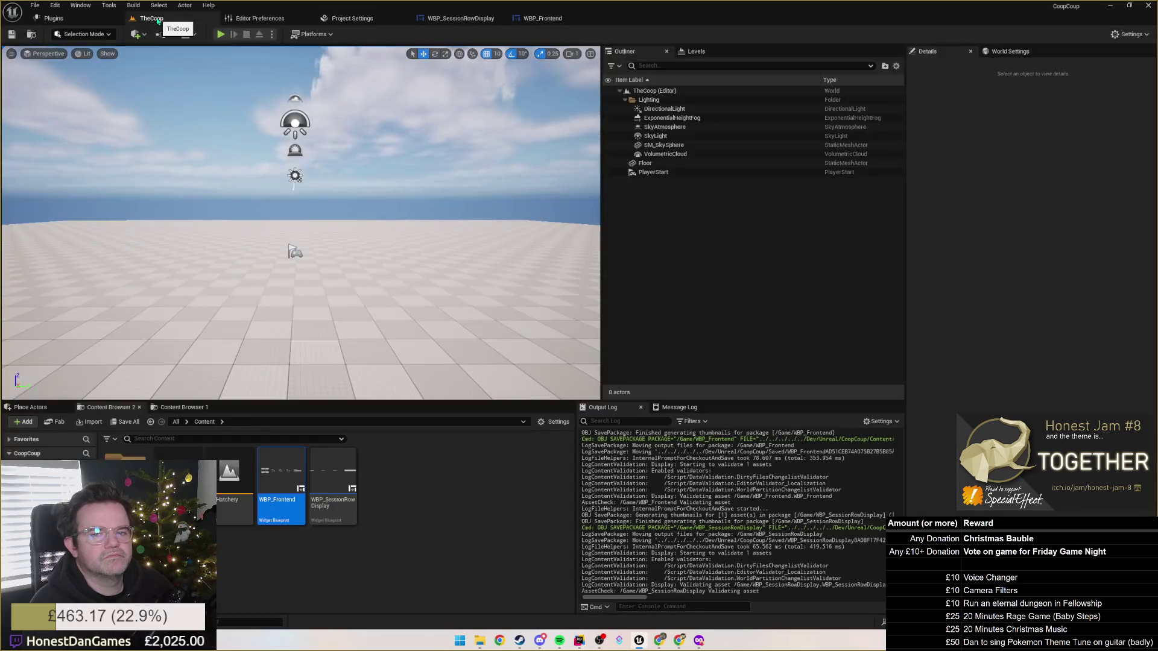
# Open the TheHatchery level from the Content Browser.
pyautogui.click(53, 18)
pyautogui.click(151, 18)
pyautogui.doubleClick(232, 479)
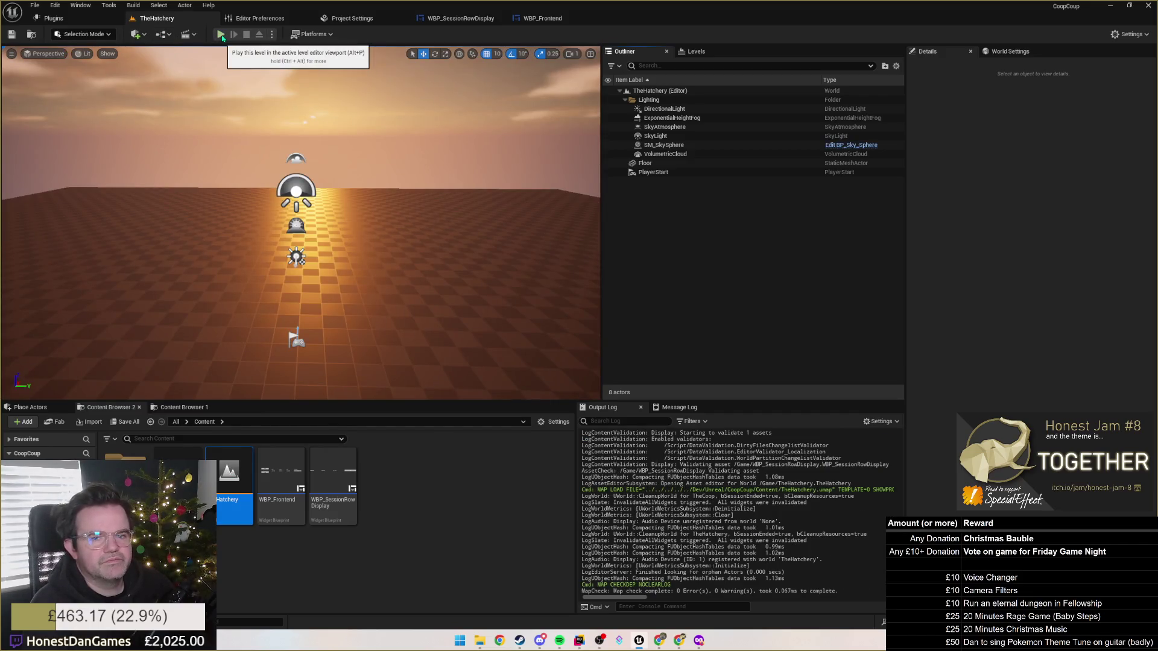
# Play-test TheHatchery's HOST/JOIN menu, then return to the WBP_SessionRowDisplay graph.
pyautogui.click(220, 35)
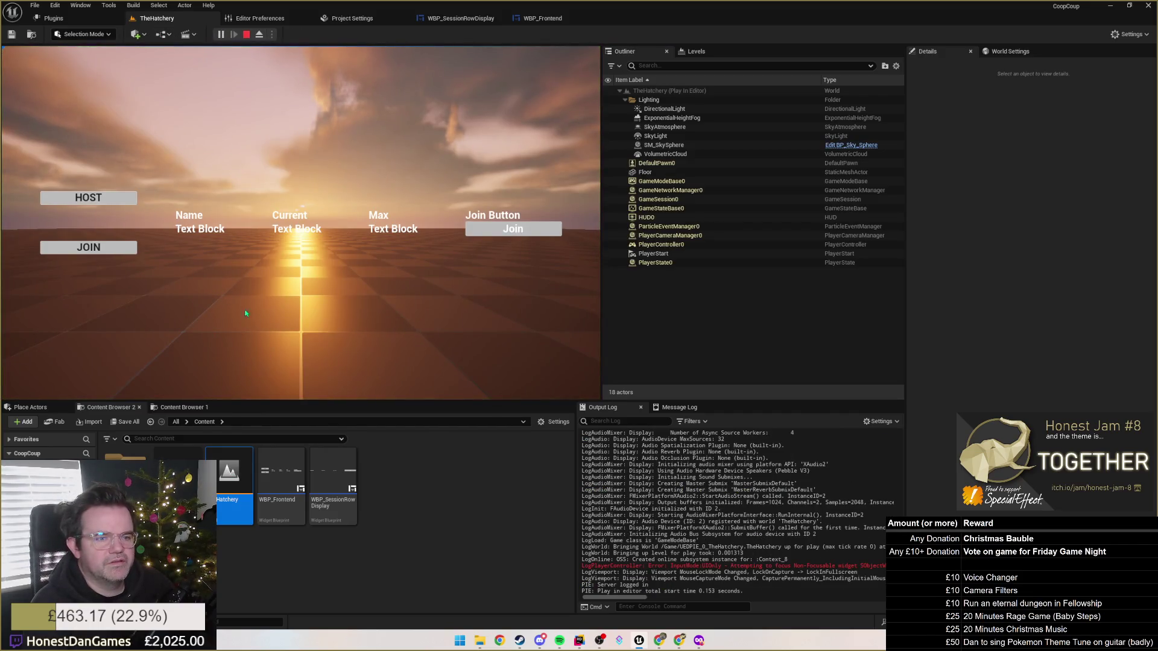
pyautogui.click(246, 35)
pyautogui.click(460, 18)
pyautogui.moveTo(779, 239)
pyautogui.mouseDown()
pyautogui.moveTo(527, 382)
pyautogui.moveTo(401, 364)
pyautogui.moveTo(587, 256)
pyautogui.mouseUp()
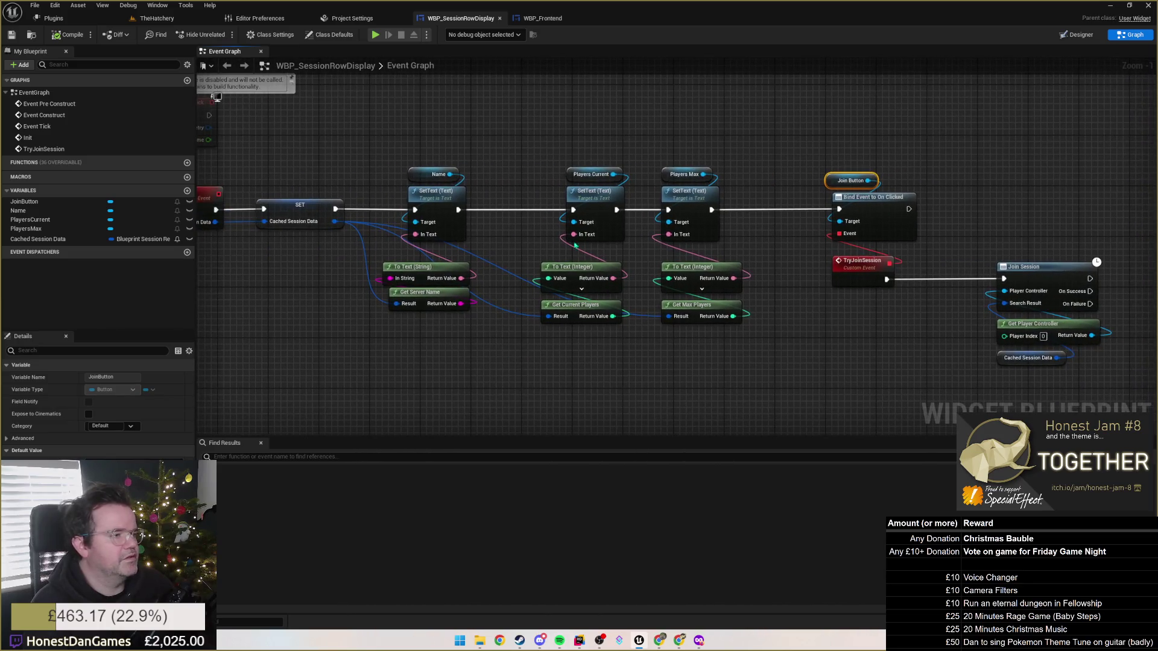
# Delete the placeholder WBP_SessionRowDisplay row in WBP_Frontend's Designer.
pyautogui.click(543, 18)
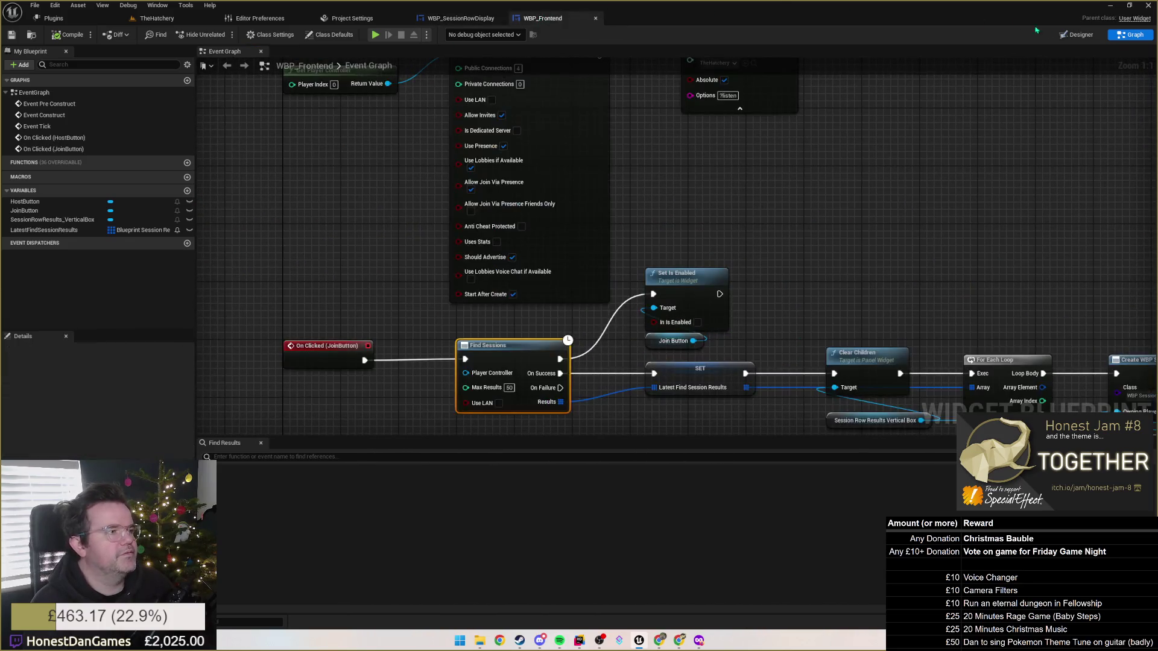
pyautogui.click(1076, 35)
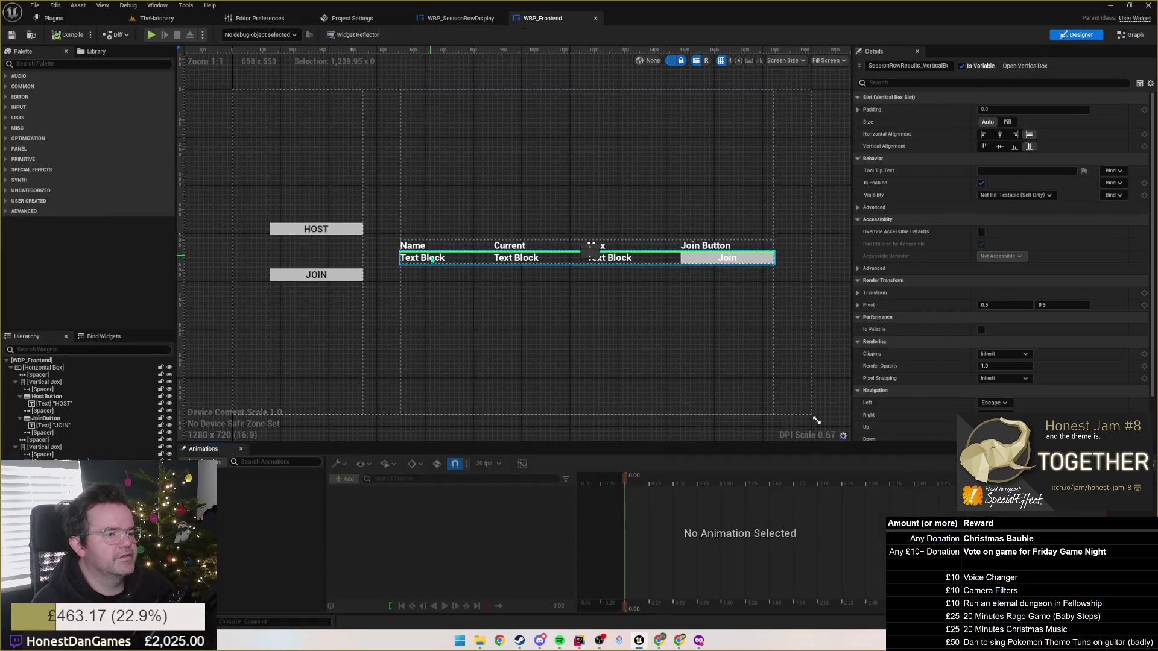
pyautogui.click(434, 259)
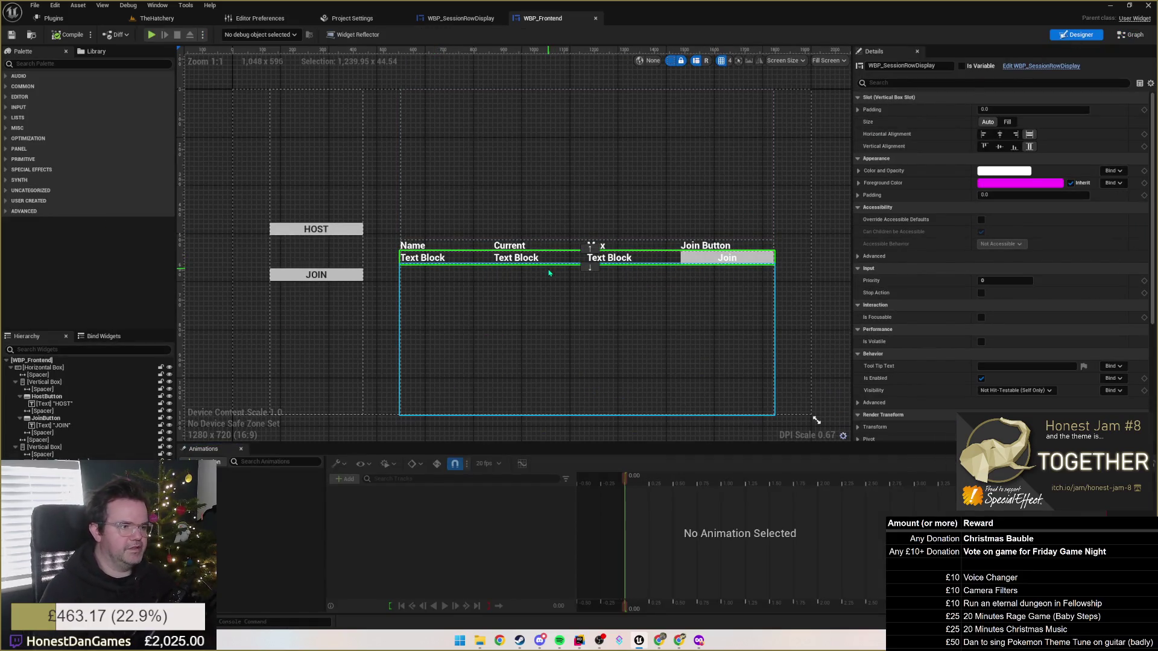
pyautogui.press('Delete')
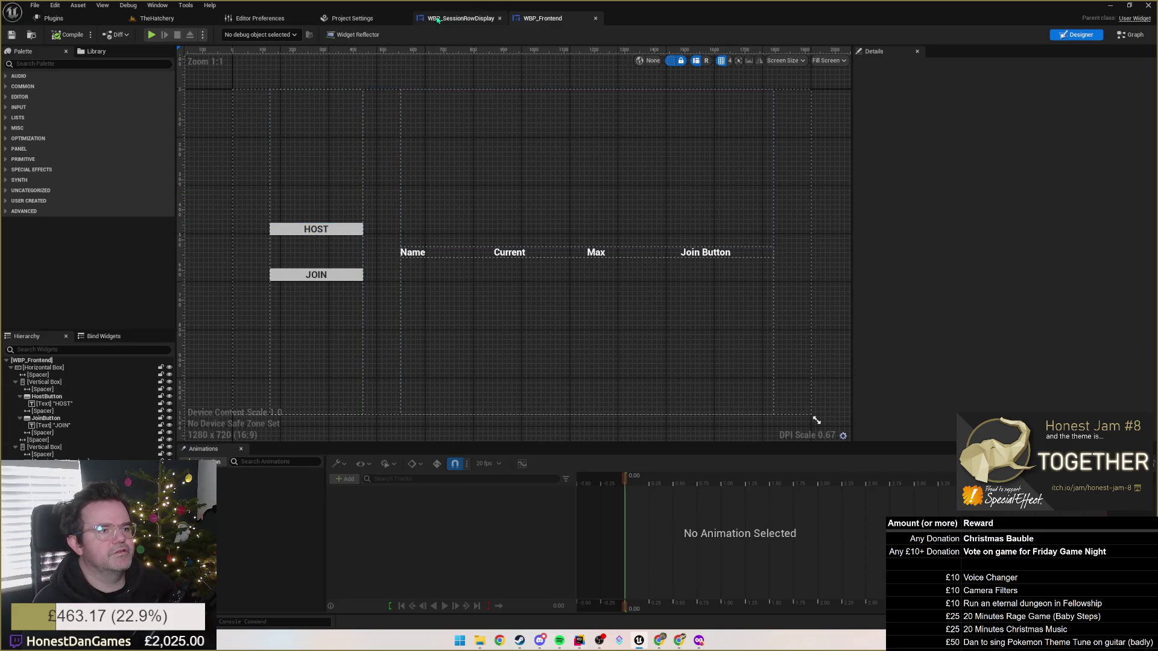
# Inspect the HOST label and results spacer, then go to the WBP_SessionRowDisplay graph.
pyautogui.click(316, 229)
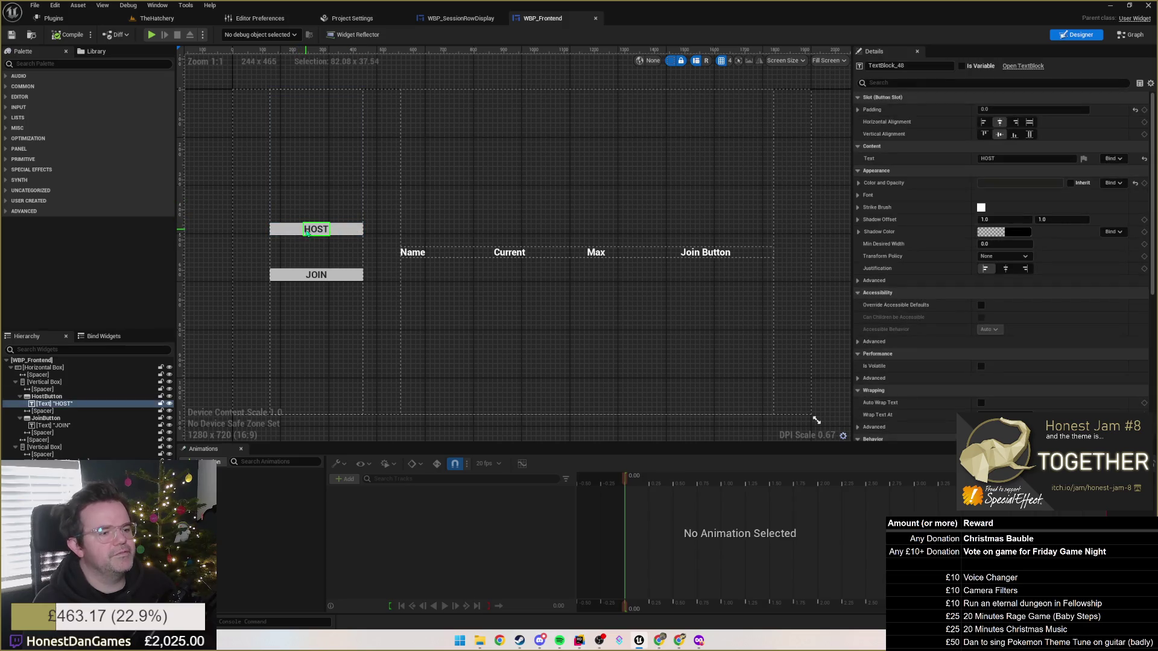
pyautogui.click(422, 212)
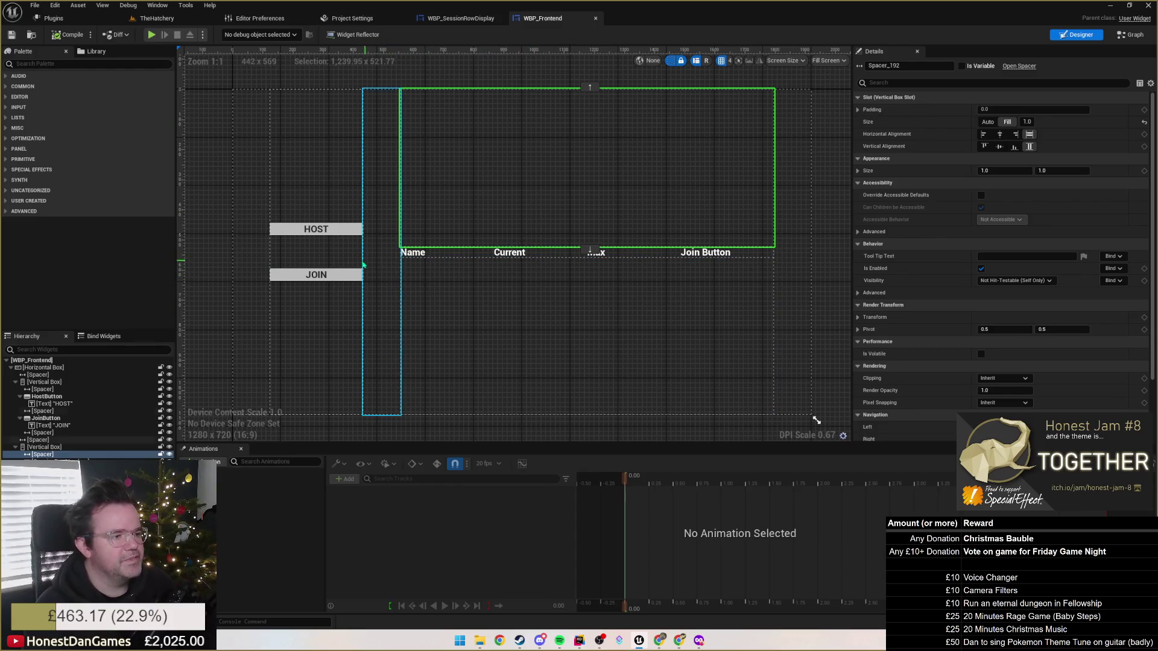
pyautogui.click(461, 18)
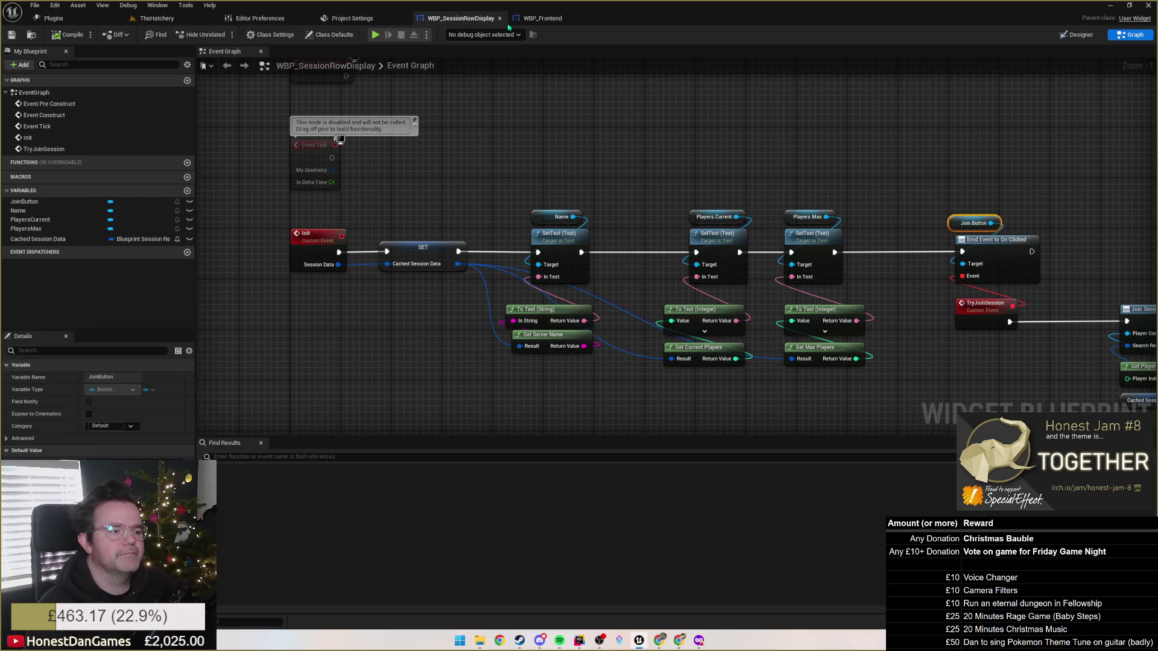
# Review the session row's Init graph and layout, check Maps & Modes, then reopen WBP_Frontend's graph.
pyautogui.moveTo(421, 181); pyautogui.dragTo(450, 161)
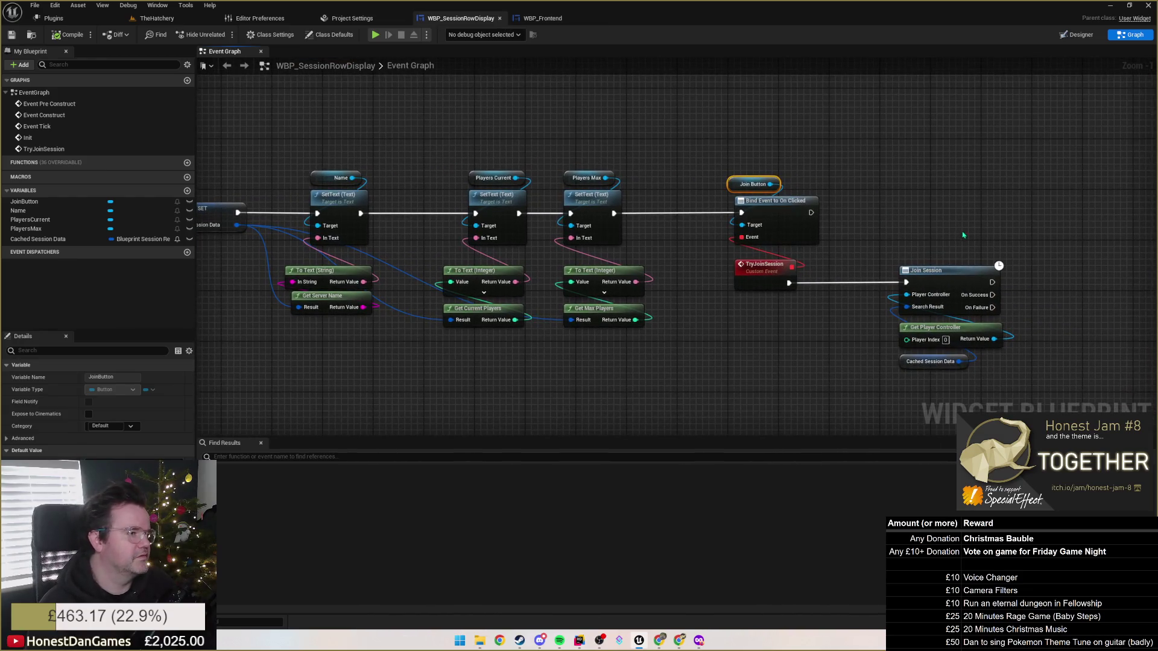
pyautogui.moveTo(890, 252); pyautogui.dragTo(945, 130)
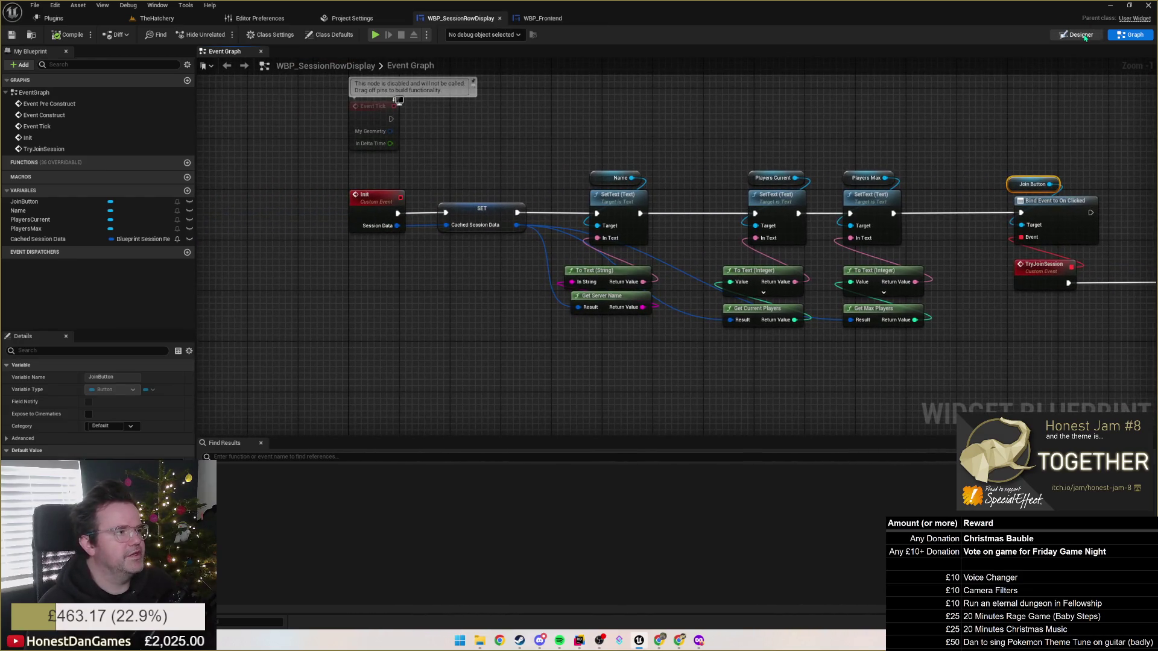
pyautogui.click(1081, 35)
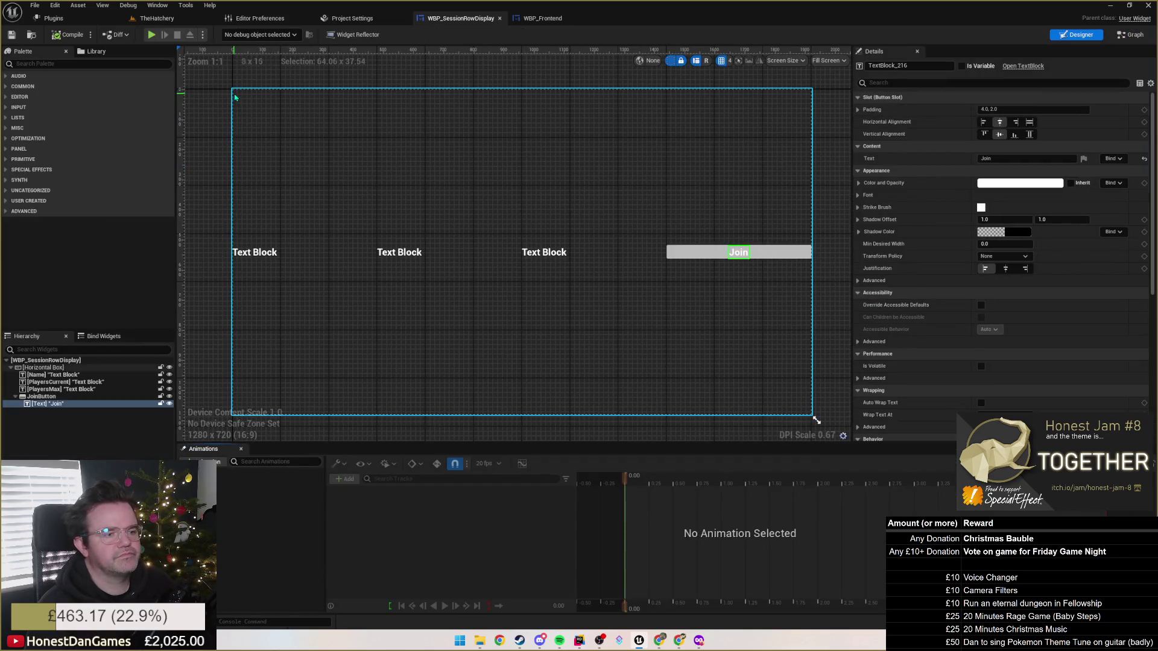
pyautogui.click(352, 19)
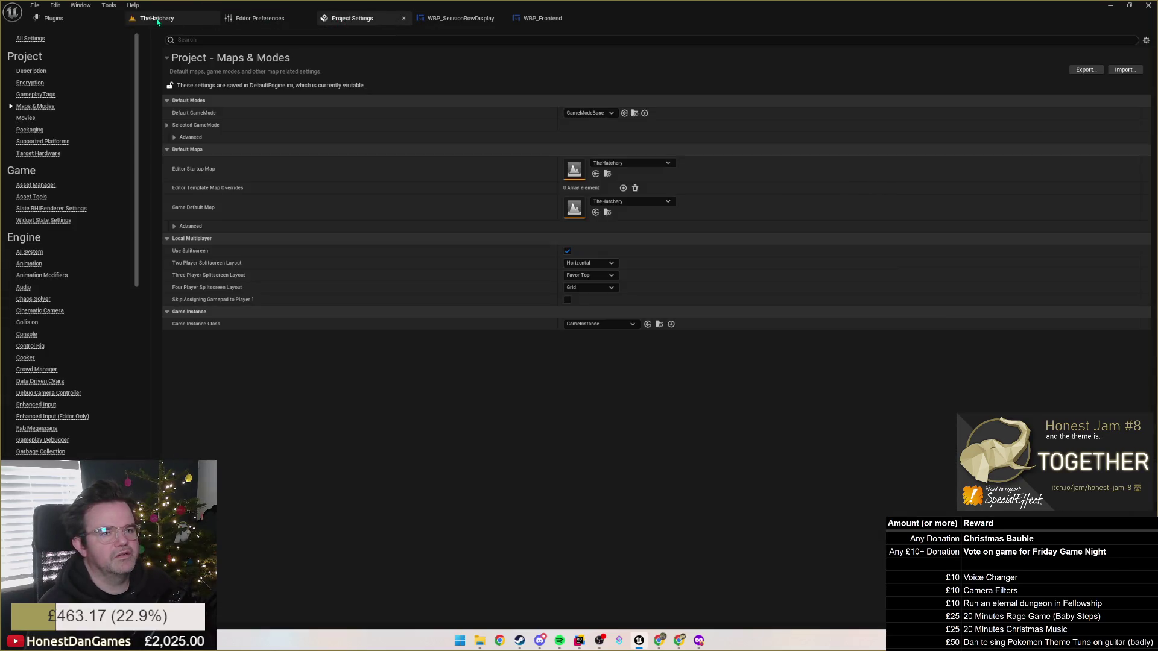
pyautogui.click(461, 18)
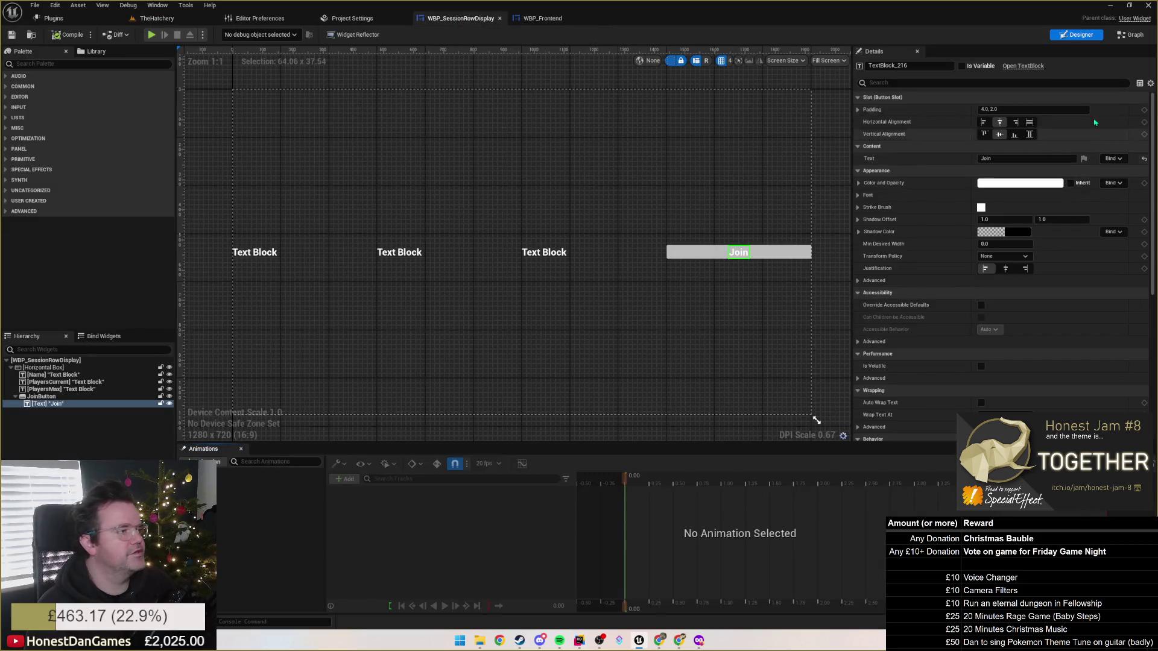
pyautogui.click(1131, 35)
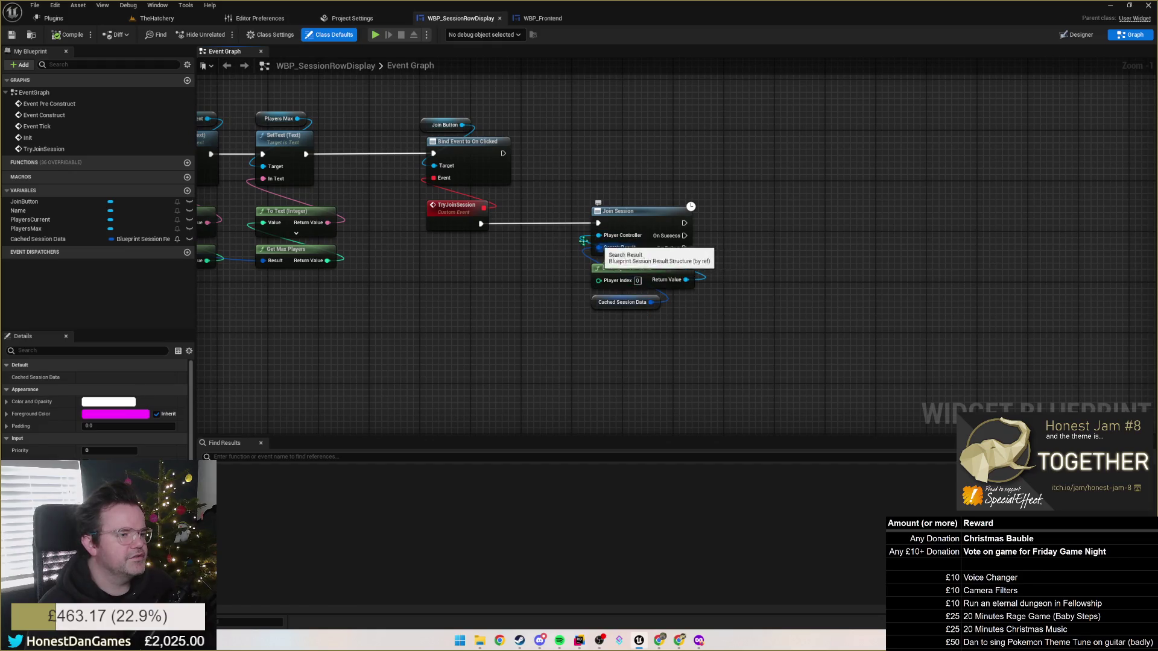
pyautogui.click(542, 19)
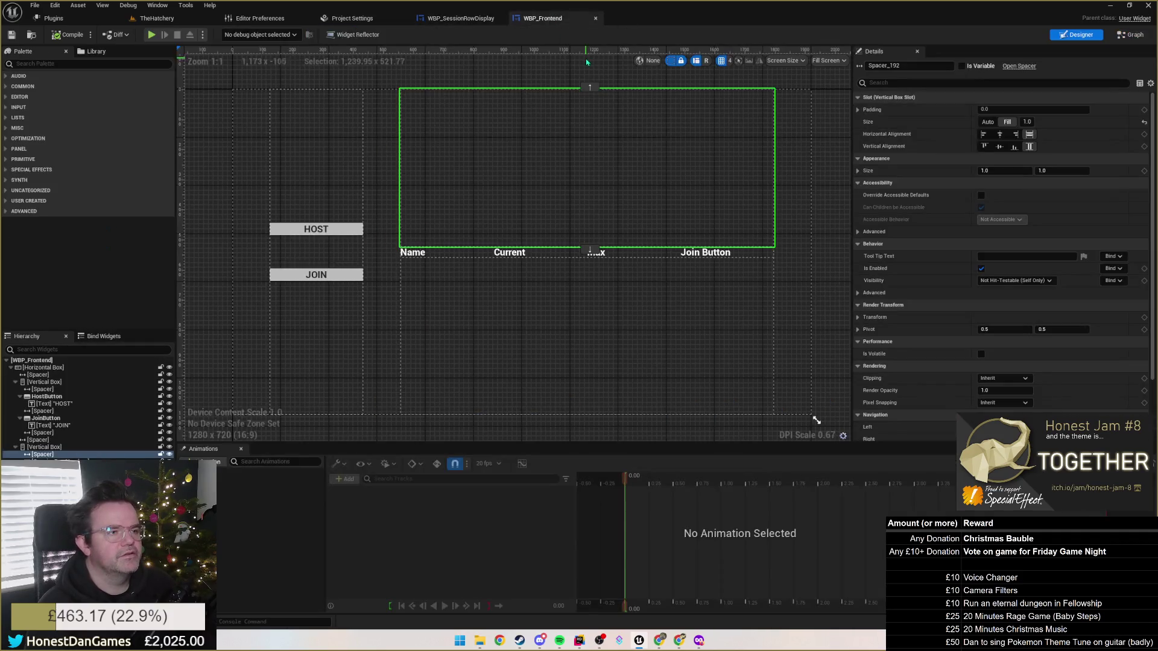
pyautogui.click(1131, 34)
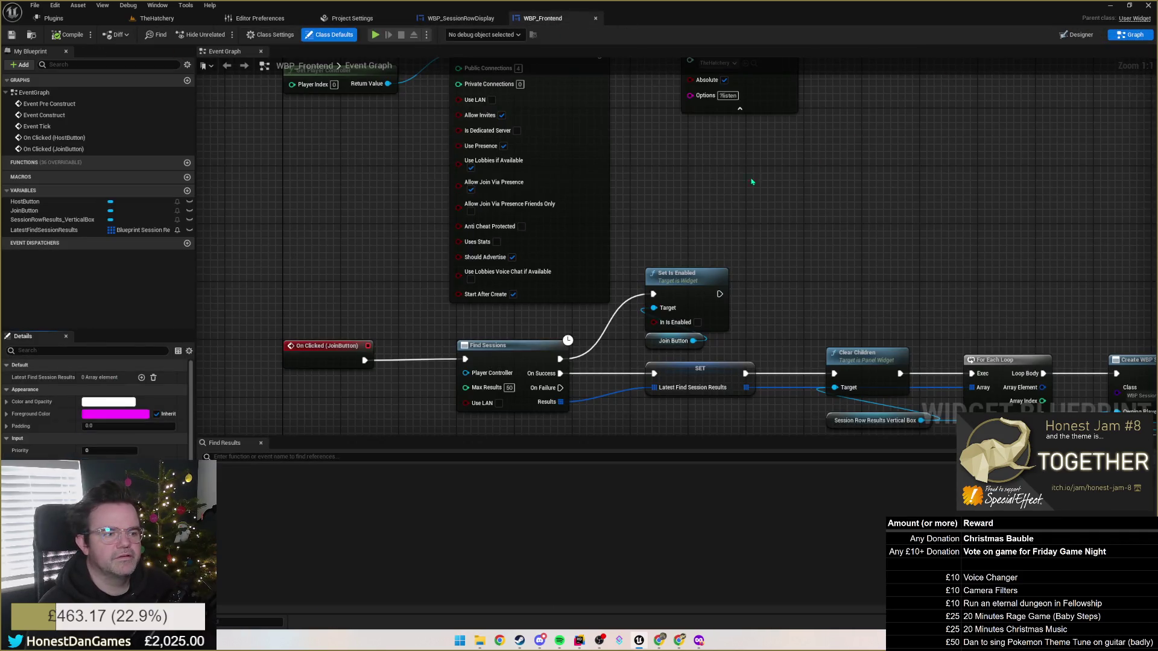
# Review WBP_Frontend's Clear Children, Create Widget, Find Sessions and HostButton logic, then show the Plugins browser.
pyautogui.moveTo(733, 216)
pyautogui.mouseDown()
pyautogui.moveTo(440, 104)
pyautogui.moveTo(396, 51)
pyautogui.mouseUp()
pyautogui.moveTo(567, 213); pyautogui.dragTo(505, 179)
pyautogui.moveTo(456, 288)
pyautogui.mouseDown()
pyautogui.moveTo(478, 320)
pyautogui.moveTo(739, 398)
pyautogui.mouseUp()
pyautogui.moveTo(638, 250)
pyautogui.mouseDown()
pyautogui.moveTo(782, 227)
pyautogui.moveTo(773, 286)
pyautogui.moveTo(736, 272)
pyautogui.mouseUp()
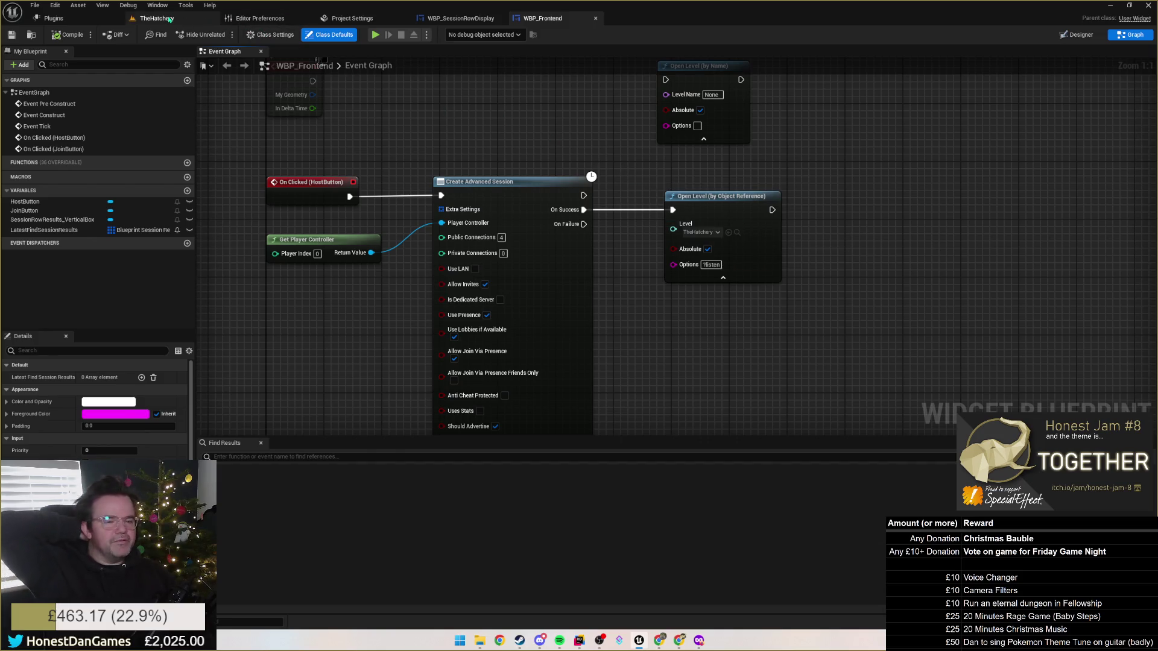
pyautogui.click(76, 20)
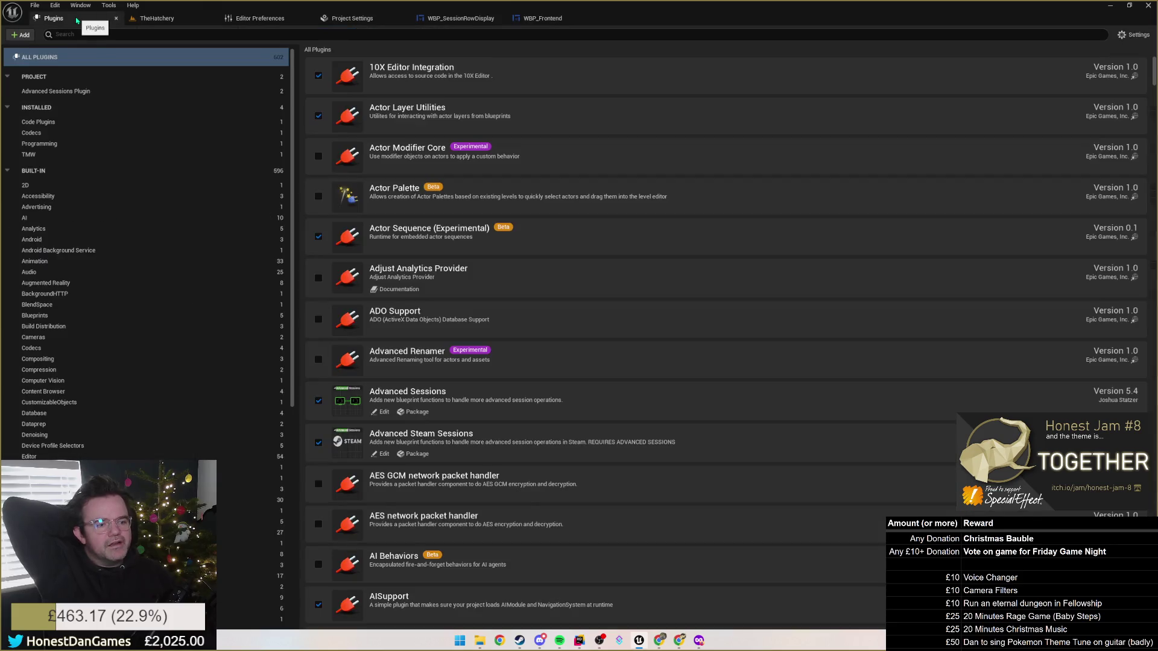
# Return to TheHatchery and create a new level from the Open World template.
pyautogui.click(141, 19)
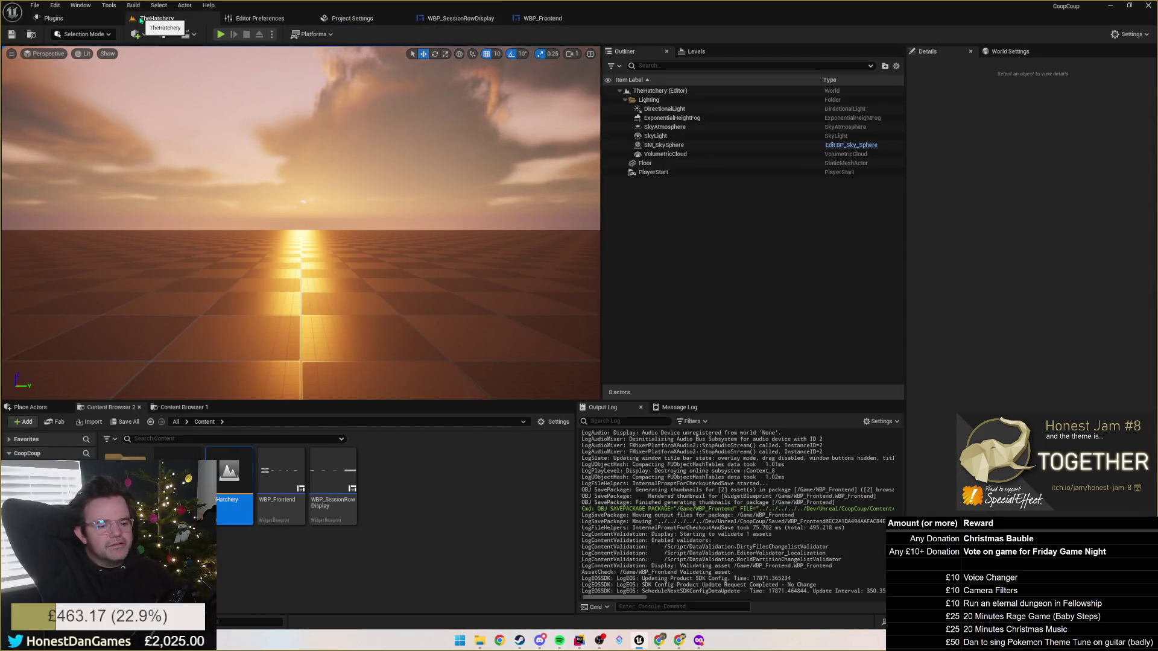
pyautogui.click(420, 501)
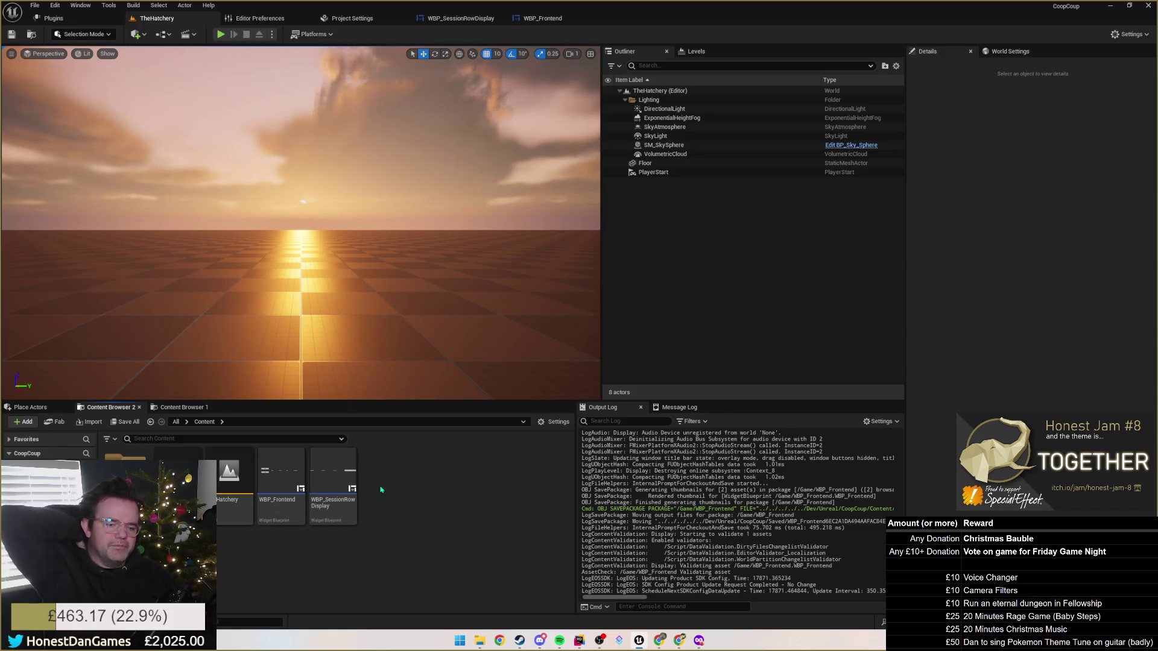
pyautogui.rightClick(390, 483)
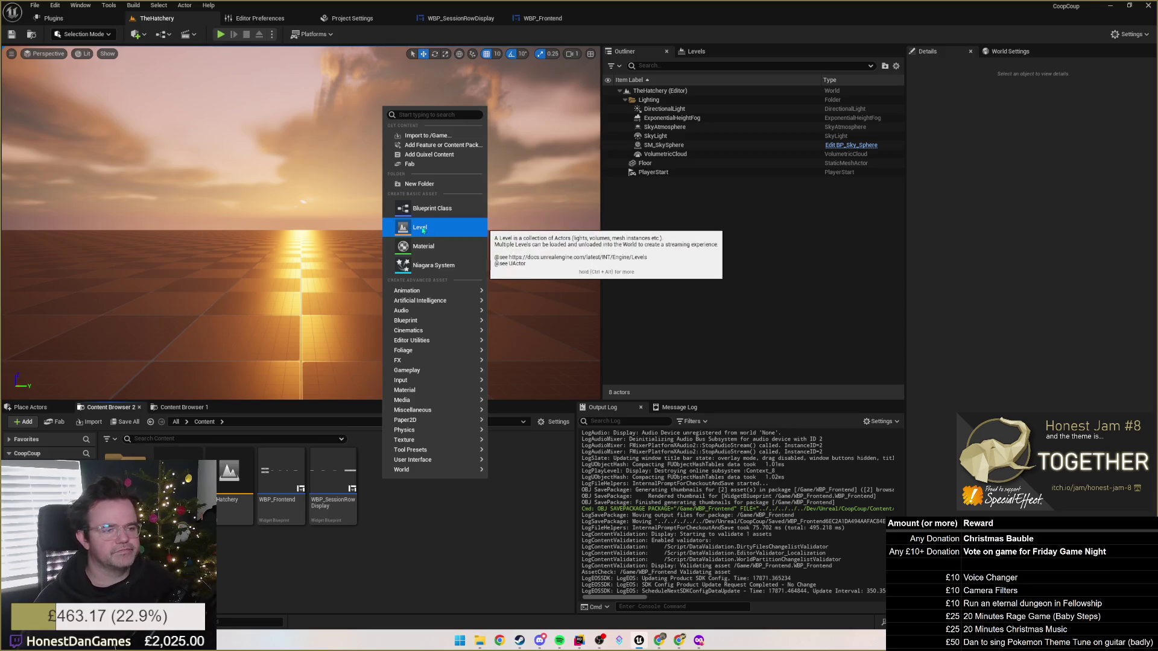
pyautogui.click(34, 5)
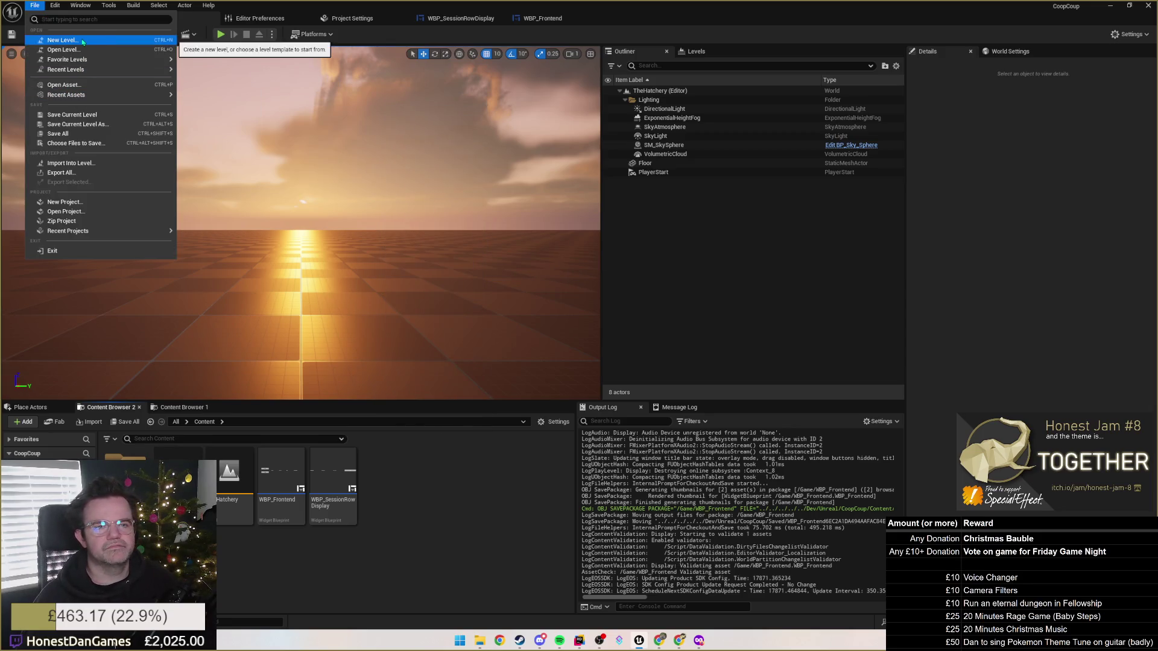
pyautogui.click(57, 39)
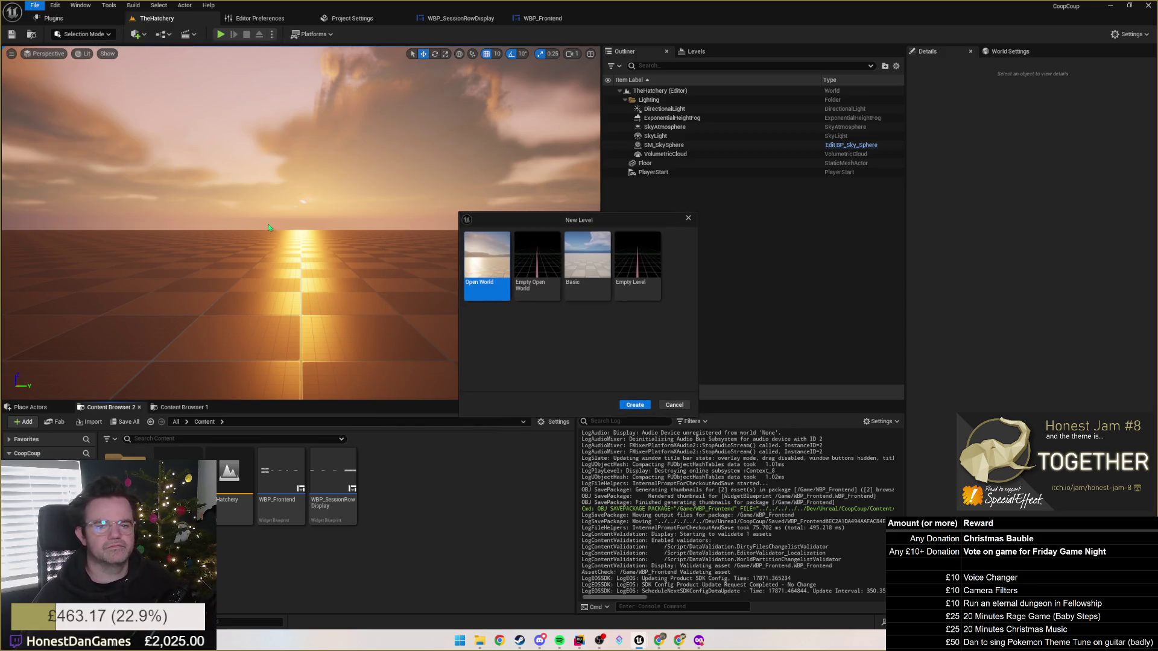
pyautogui.click(624, 404)
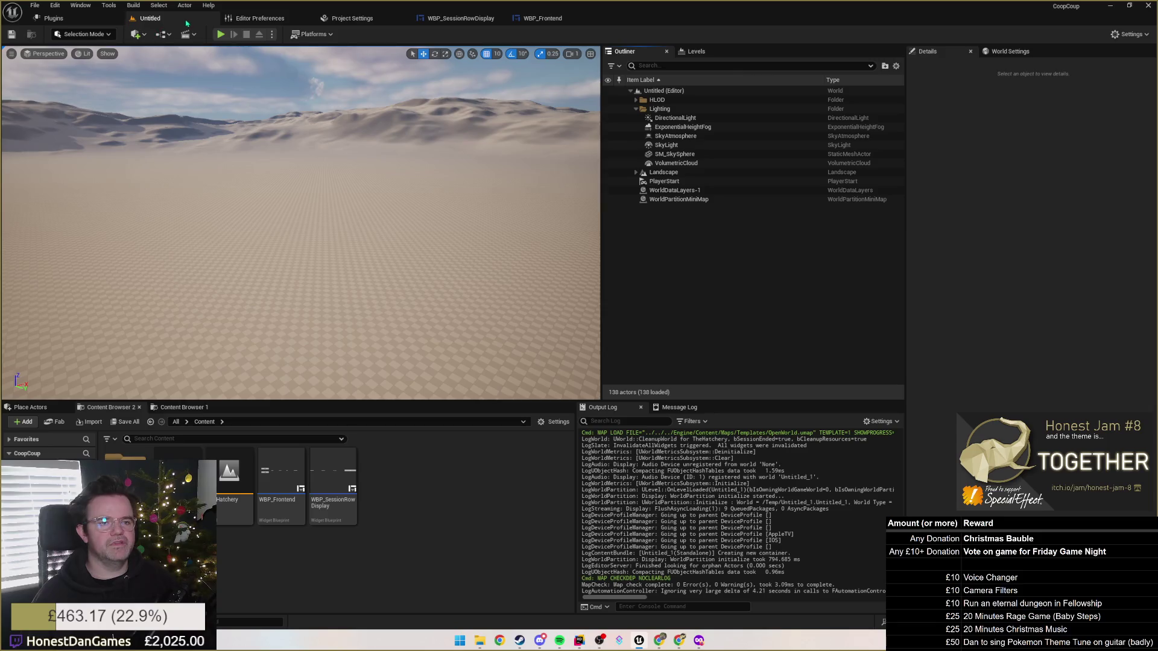
# Create a new Basic level instead and save it as MainMenu in Content.
pyautogui.click(35, 5)
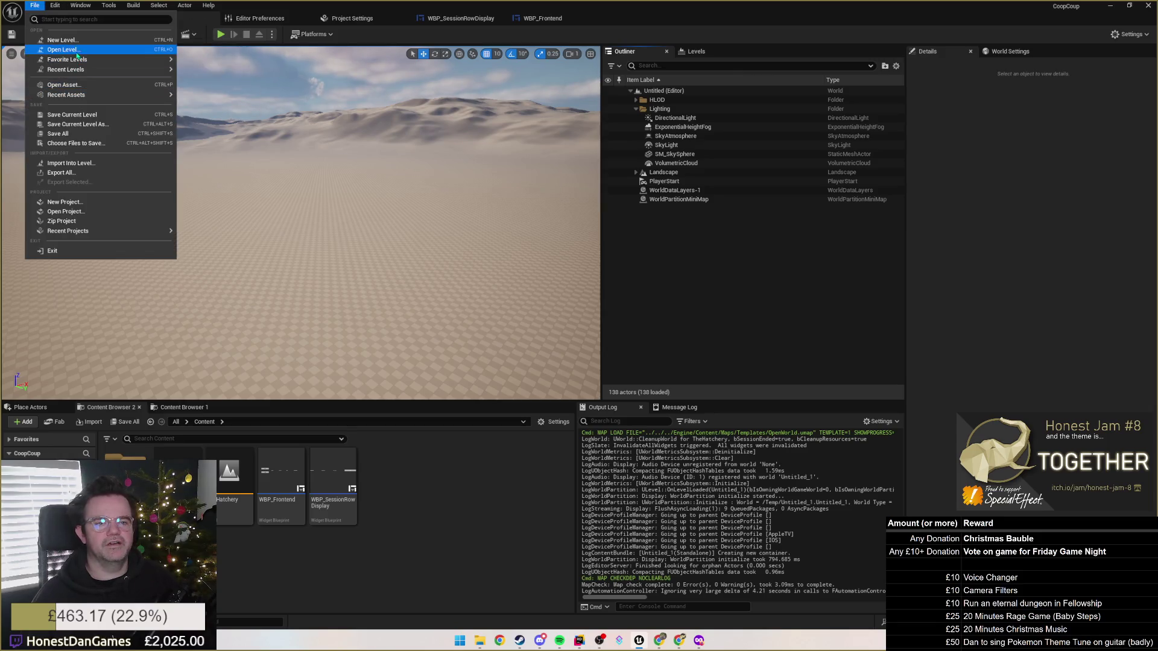
pyautogui.click(60, 40)
pyautogui.click(586, 266)
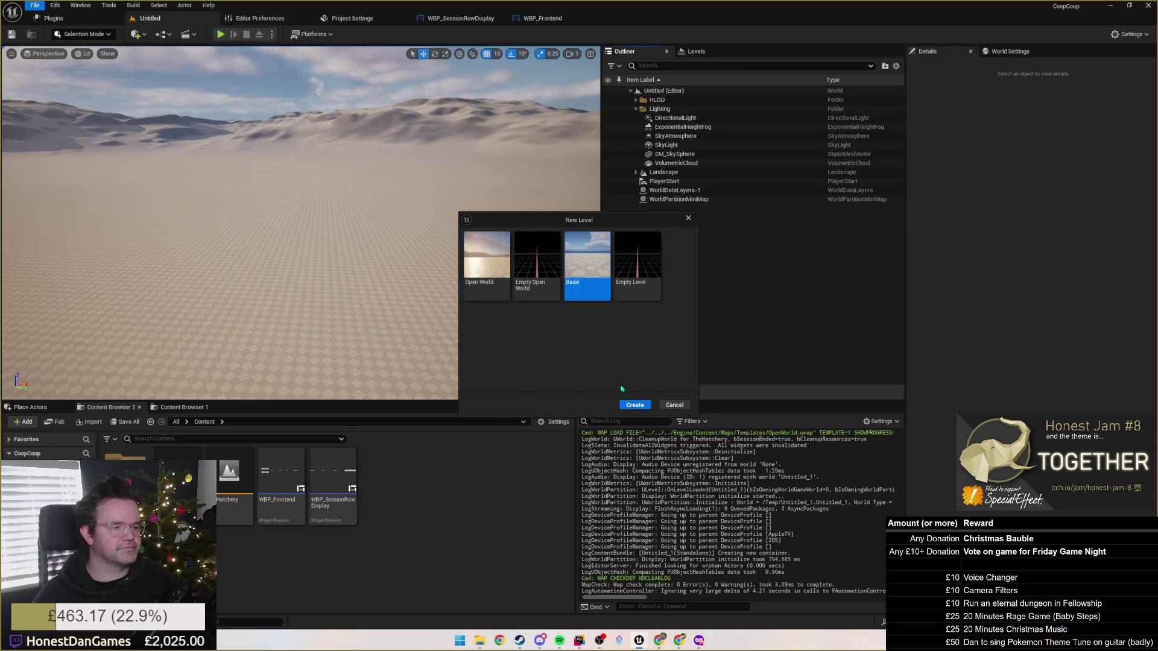
pyautogui.click(634, 405)
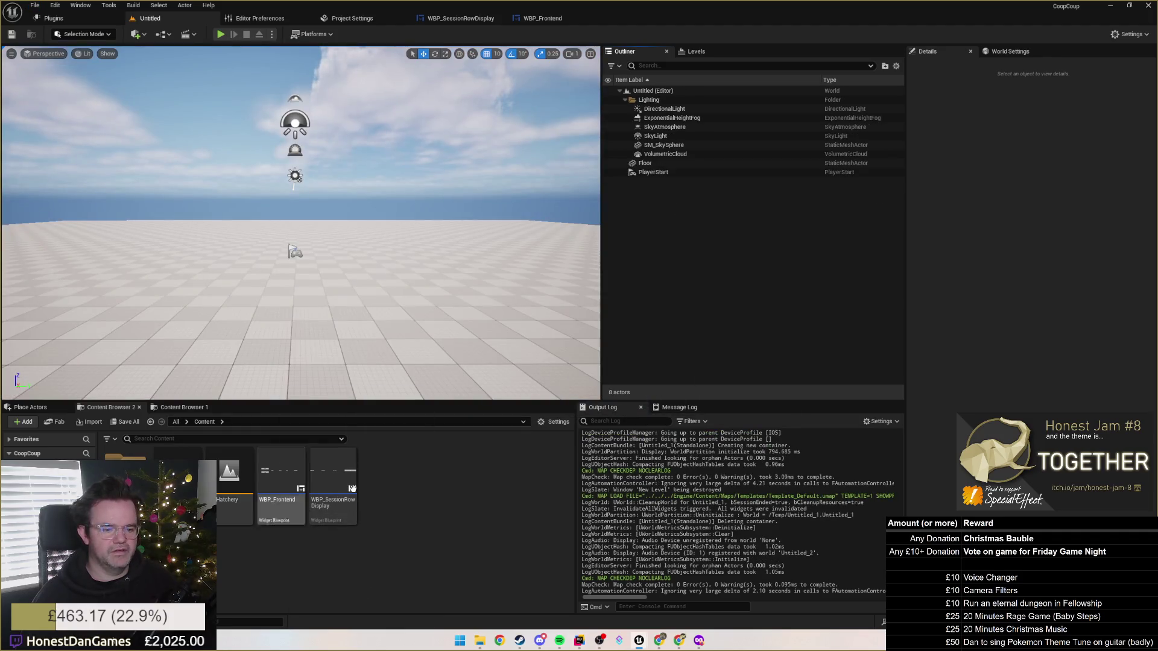
pyautogui.hotkey('ctrl', 's')
pyautogui.write('MainMenu')
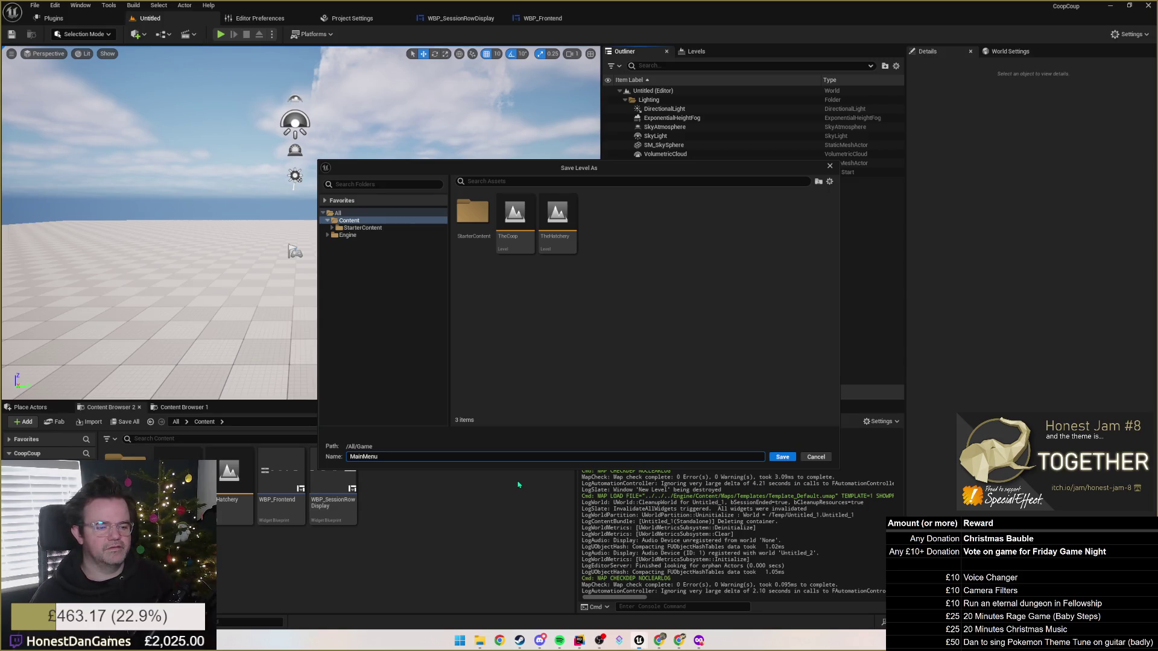
pyautogui.press('Return')
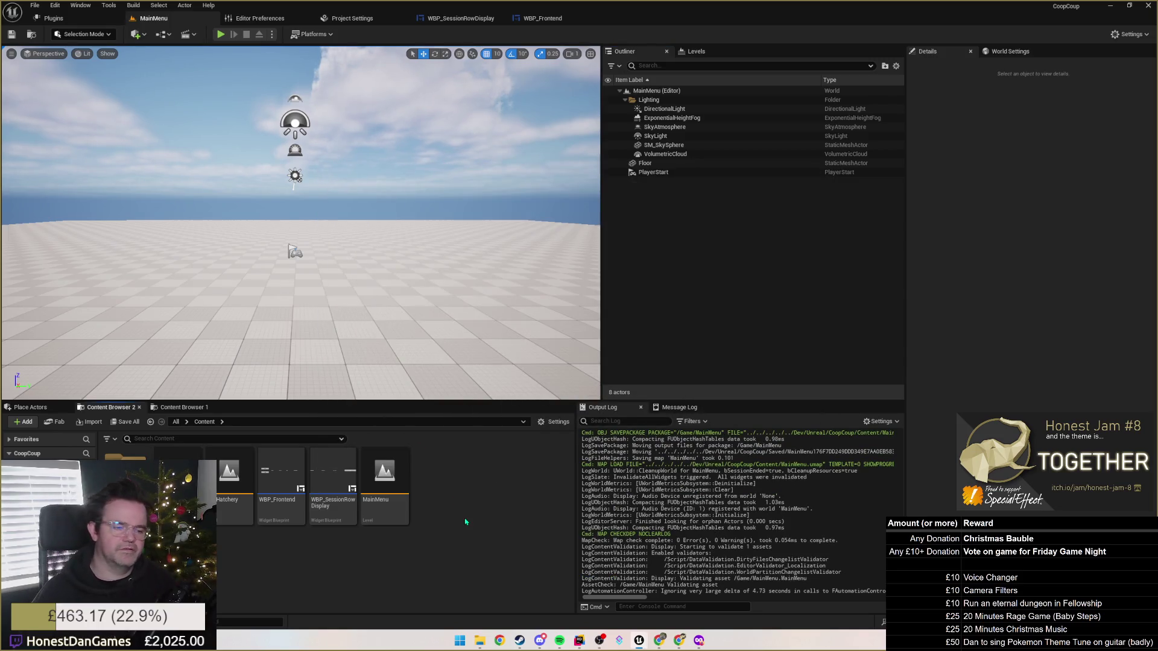
pyautogui.click(386, 480)
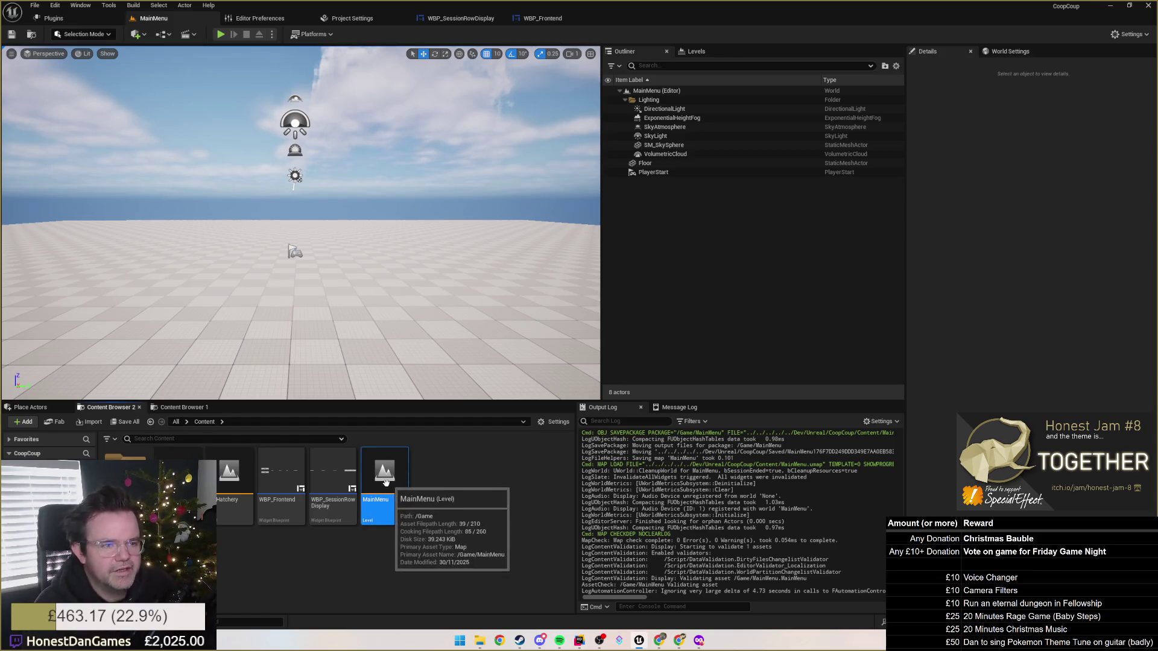
# Open the TheHatchery level and its Level Blueprint.
pyautogui.doubleClick(224, 475)
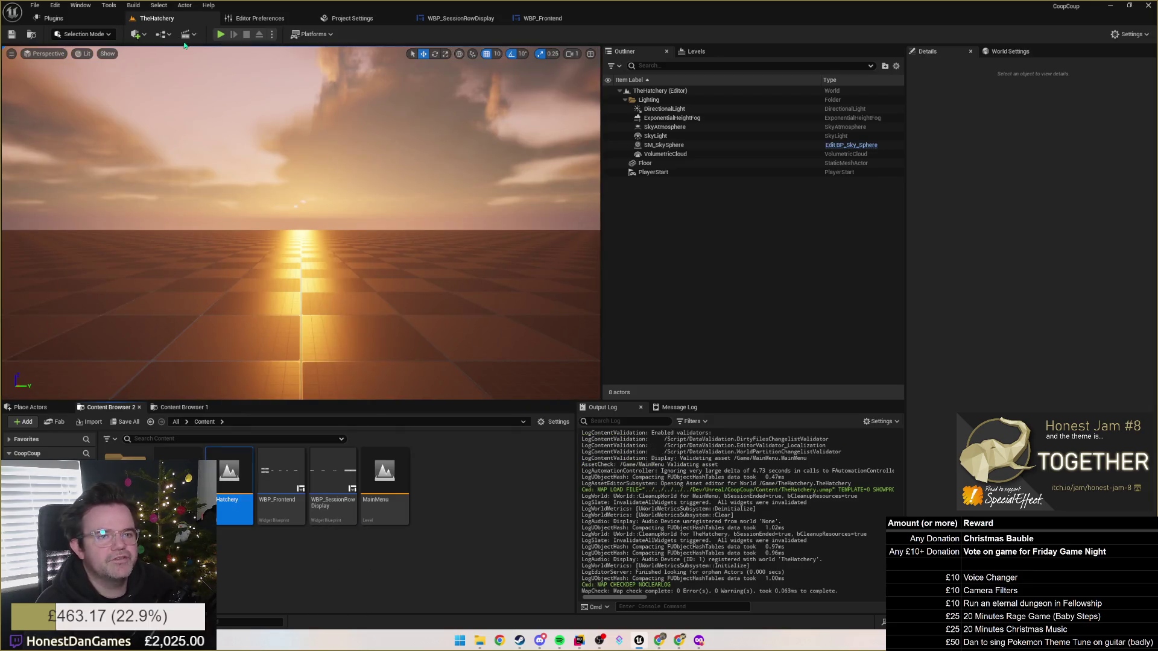
pyautogui.click(163, 34)
pyautogui.moveTo(206, 82)
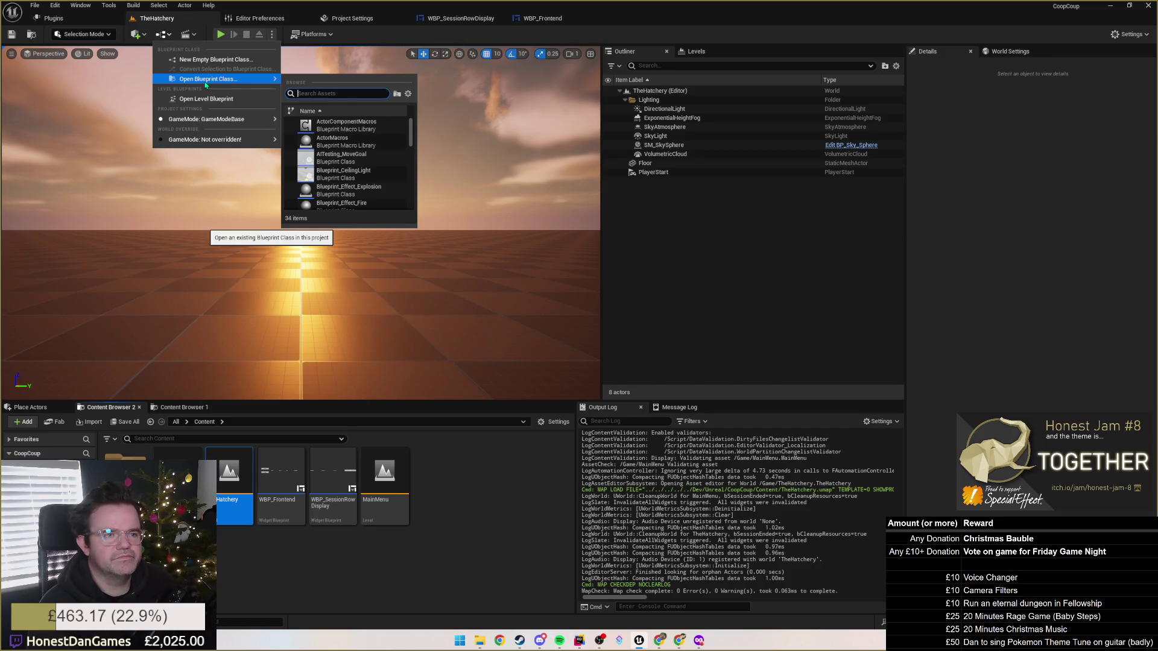
pyautogui.click(206, 98)
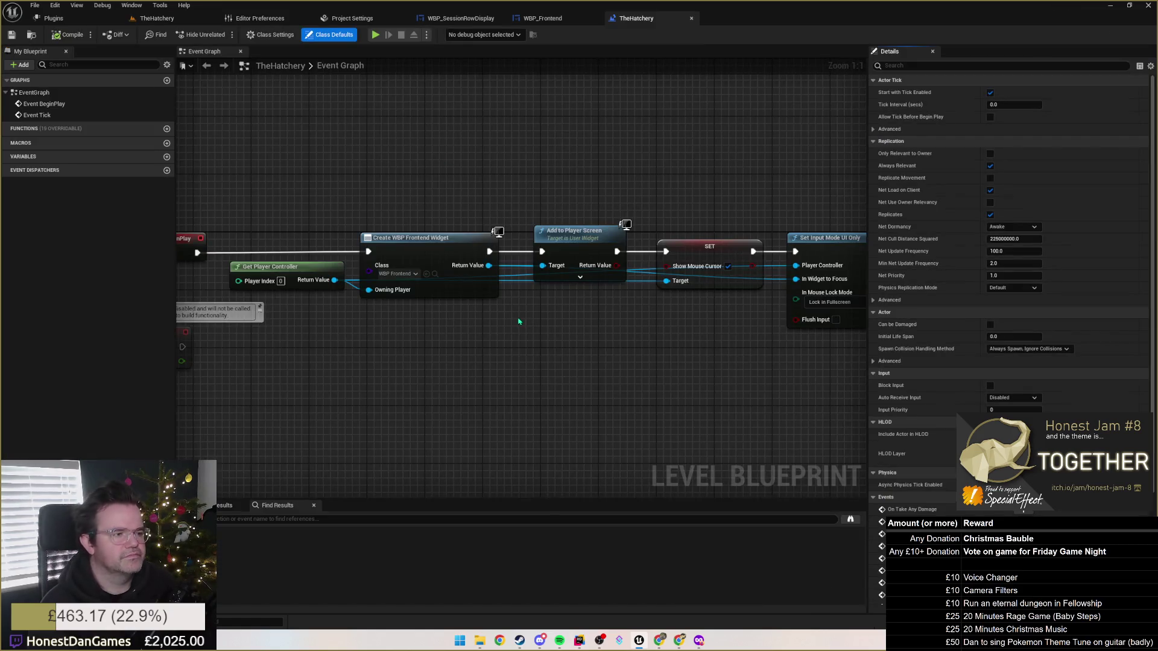
# Delete the BeginPlay frontend-widget node chain, then go back to the level view and select MainMenu.
pyautogui.scroll(-1, 519, 321)
pyautogui.moveTo(287, 185)
pyautogui.mouseDown()
pyautogui.moveTo(667, 302)
pyautogui.moveTo(814, 316)
pyautogui.moveTo(734, 277)
pyautogui.mouseUp()
pyautogui.press('Delete')
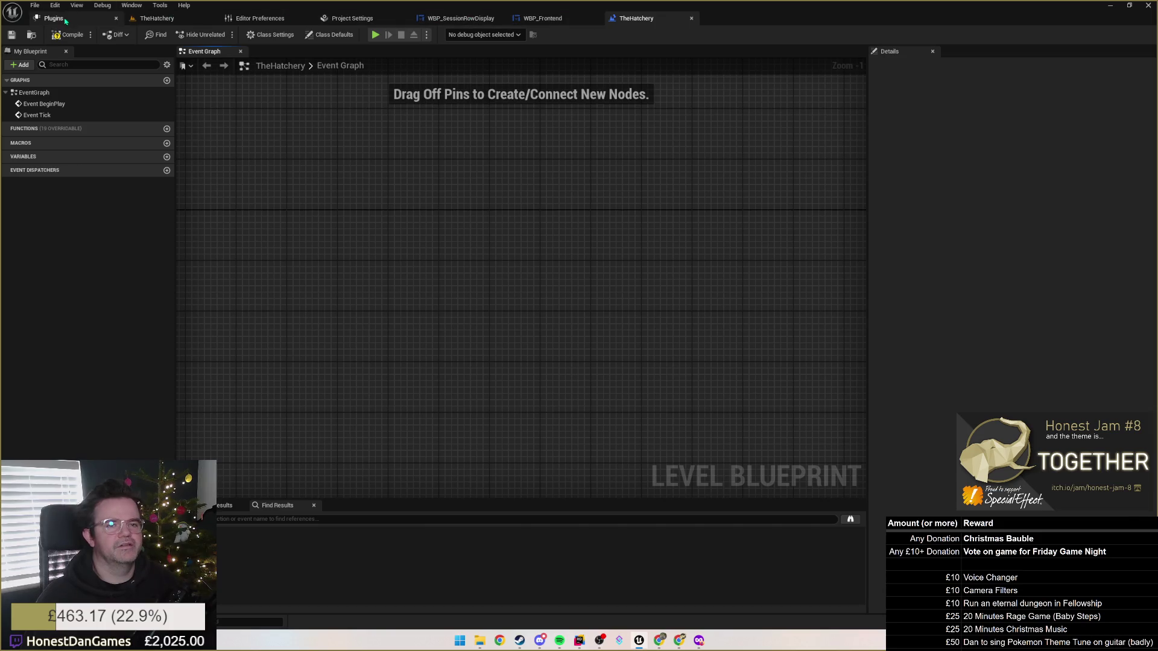
pyautogui.click(181, 18)
pyautogui.click(181, 477)
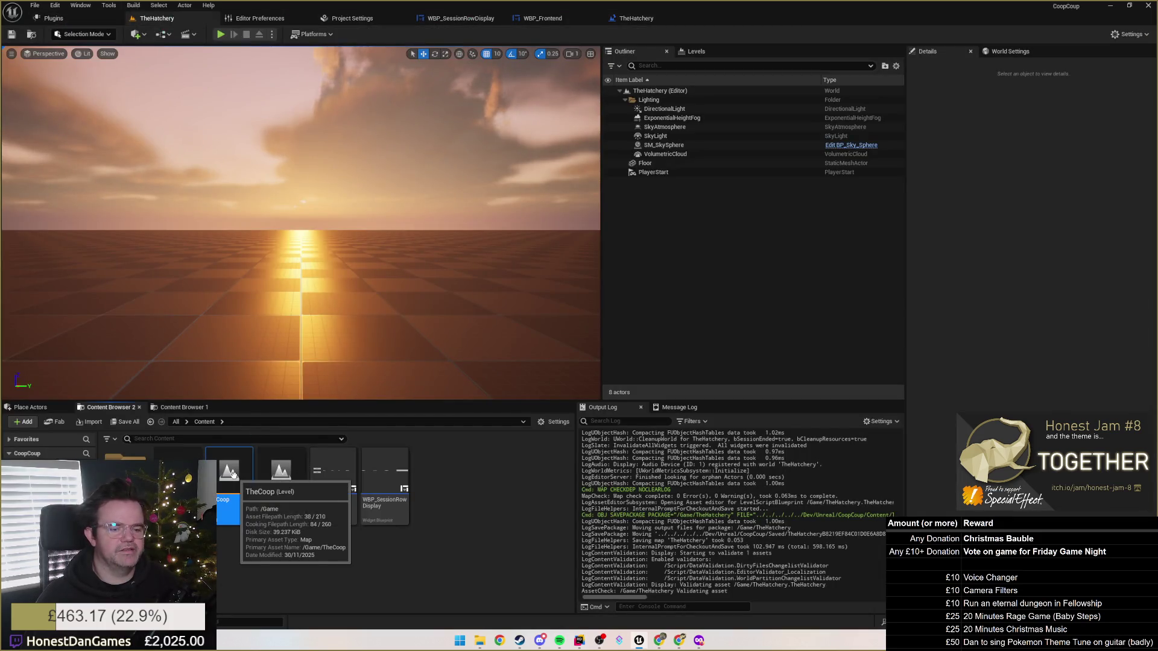
# Load the MainMenu level and open its Level Blueprint.
pyautogui.doubleClick(181, 476)
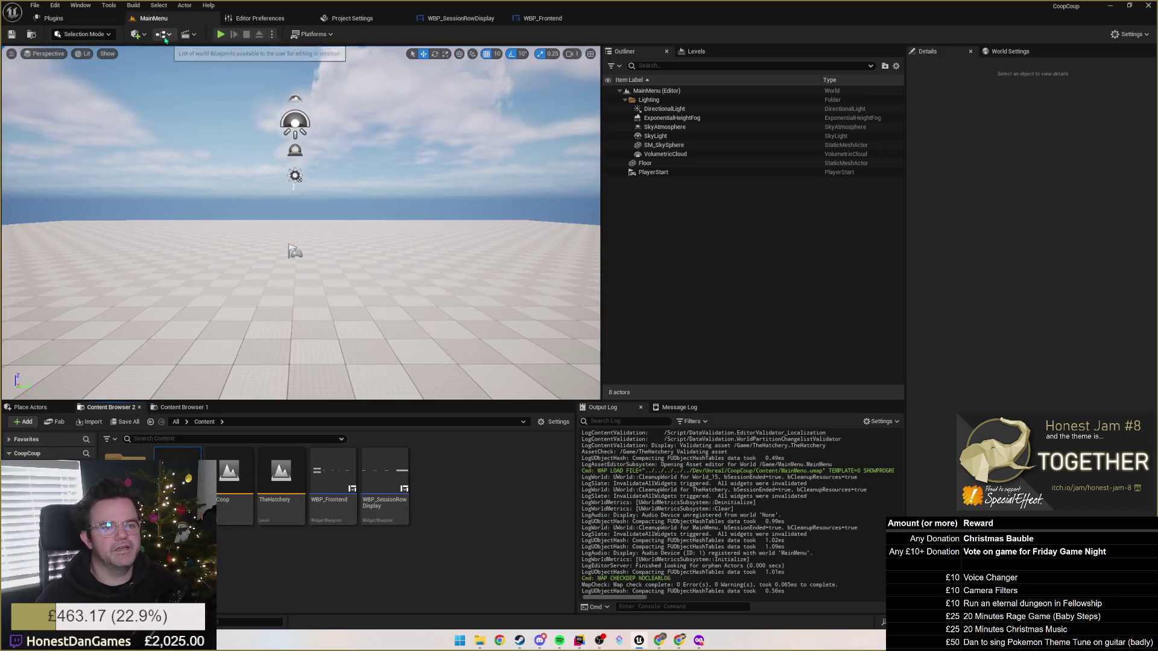
pyautogui.click(162, 34)
pyautogui.moveTo(220, 120)
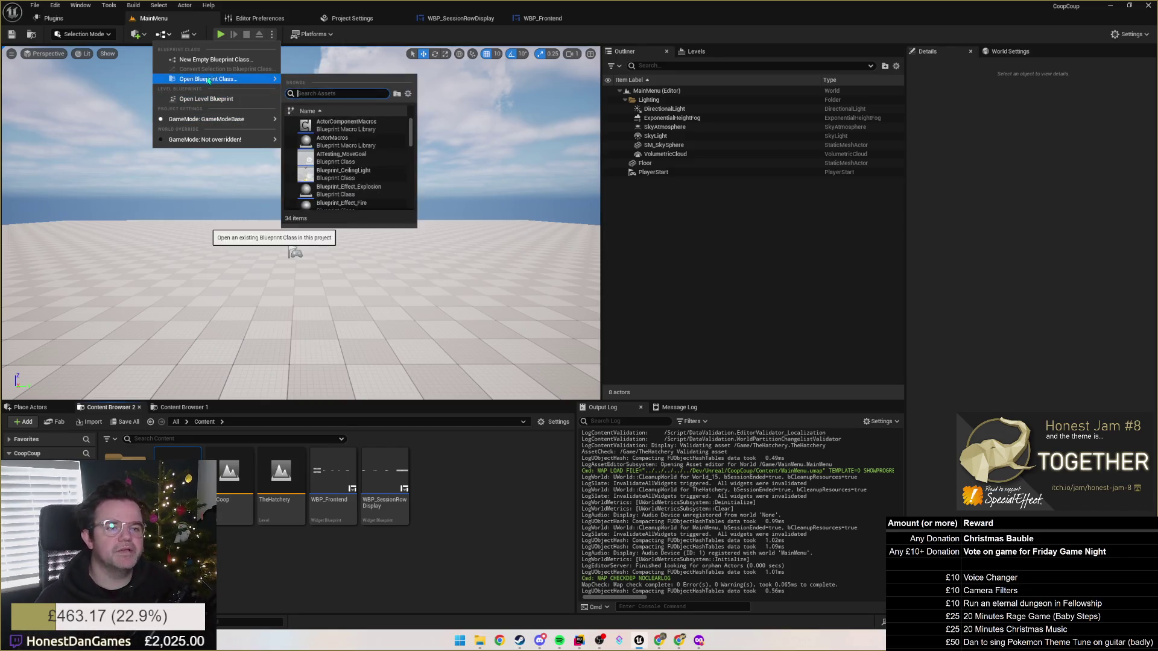
pyautogui.click(209, 104)
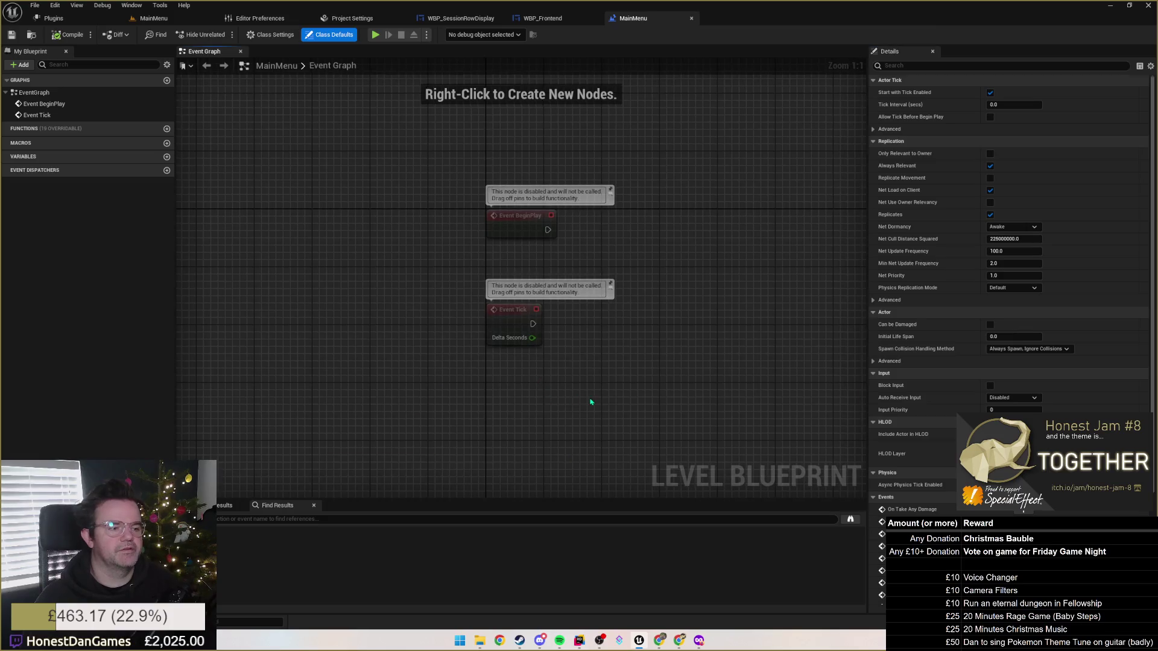
# Paste the WBP Frontend widget node chain, wire it to BeginPlay, and compile.
pyautogui.hotkey('ctrl', 'v')
pyautogui.moveTo(263, 372)
pyautogui.mouseDown()
pyautogui.moveTo(470, 303)
pyautogui.moveTo(545, 190)
pyautogui.moveTo(532, 198)
pyautogui.mouseUp()
pyautogui.moveTo(372, 182)
pyautogui.mouseDown()
pyautogui.moveTo(556, 188)
pyautogui.moveTo(536, 189)
pyautogui.moveTo(550, 164)
pyautogui.mouseUp()
pyautogui.click(458, 143)
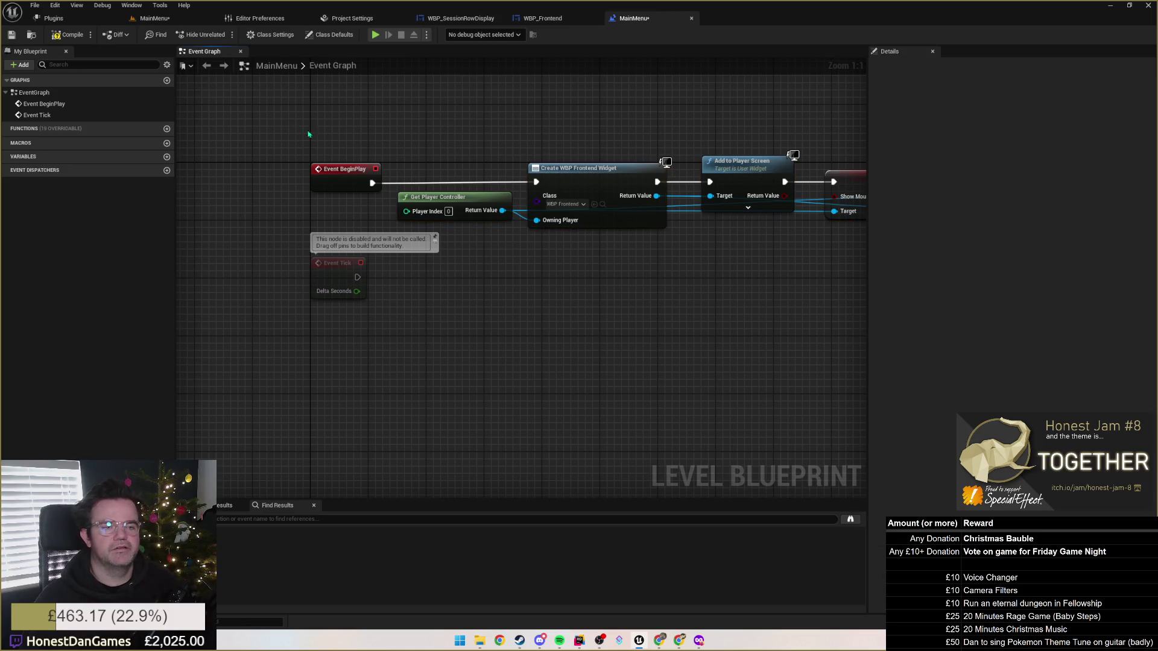
pyautogui.click(66, 35)
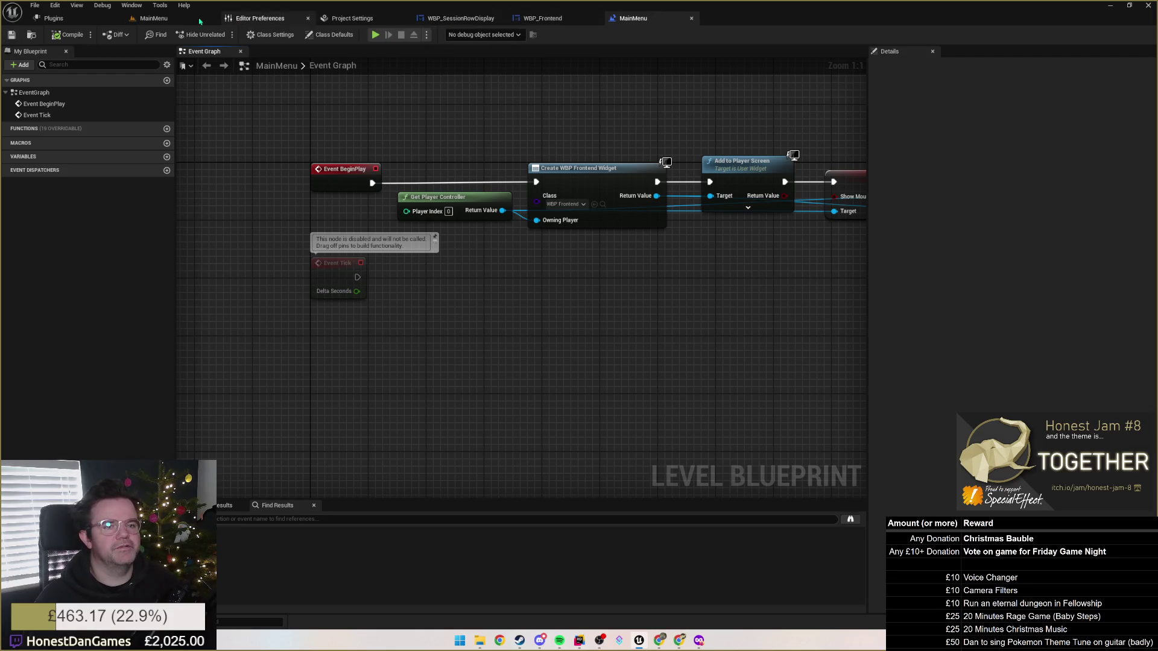
pyautogui.click(154, 18)
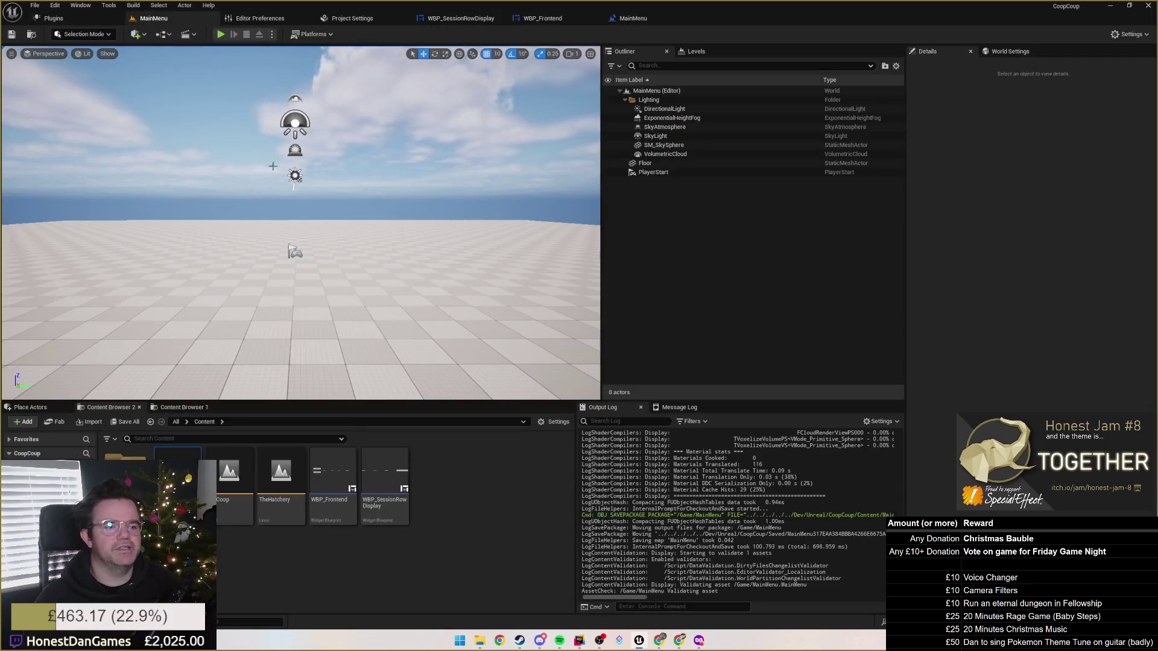
# Select the SkyAtmosphere actor in the Outliner and look over its actions menu.
pyautogui.click(671, 118)
pyautogui.click(678, 111)
pyautogui.rightClick(681, 128)
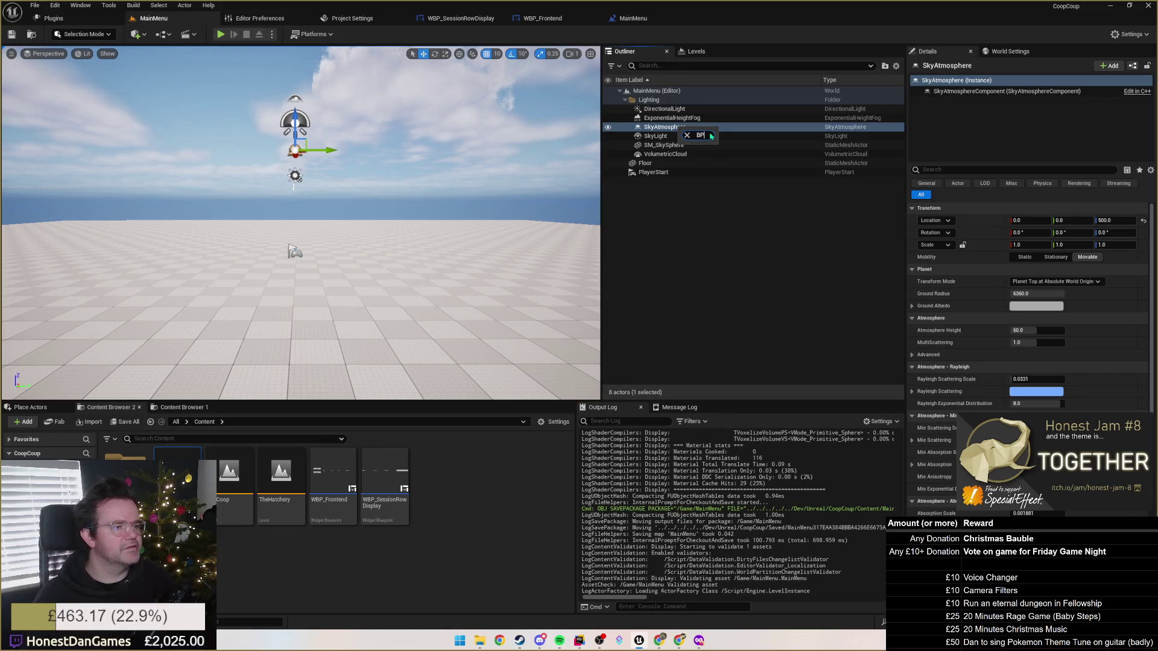
pyautogui.press('BackSpace')
pyautogui.press('BackSpace')
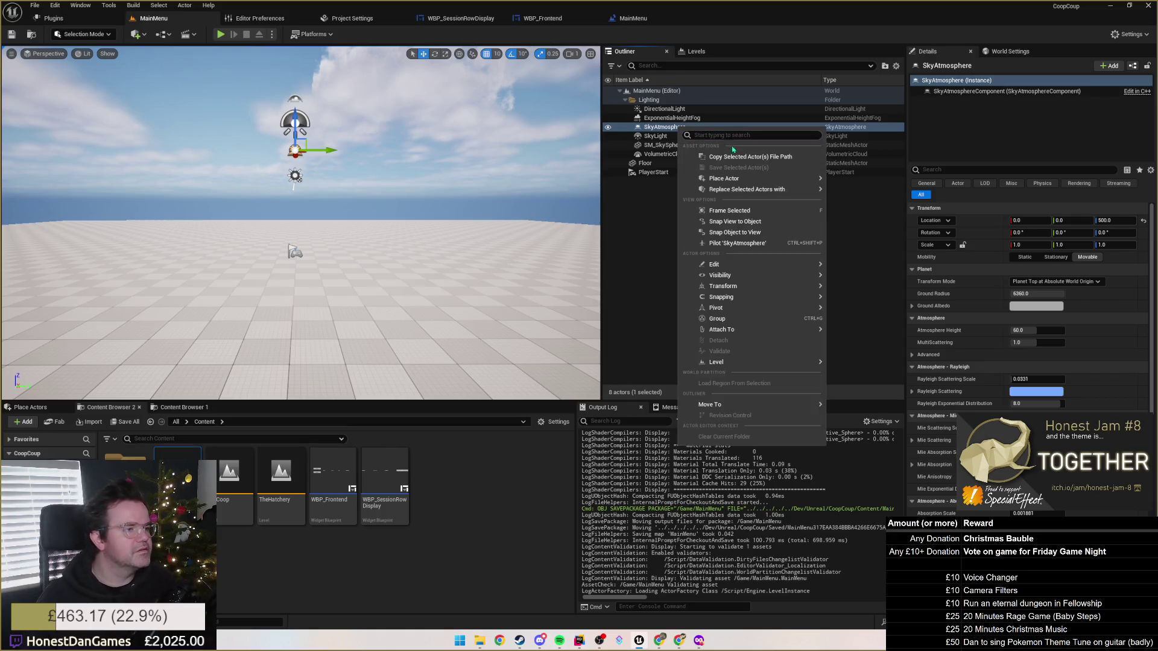
pyautogui.moveTo(745, 191)
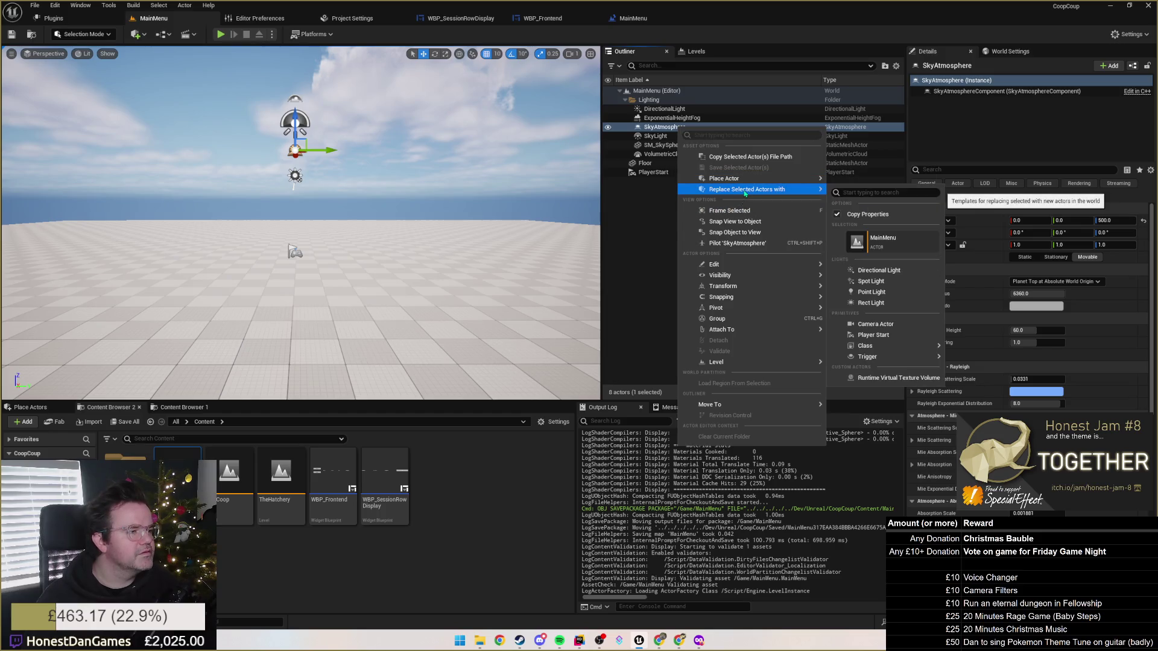
pyautogui.press('Escape')
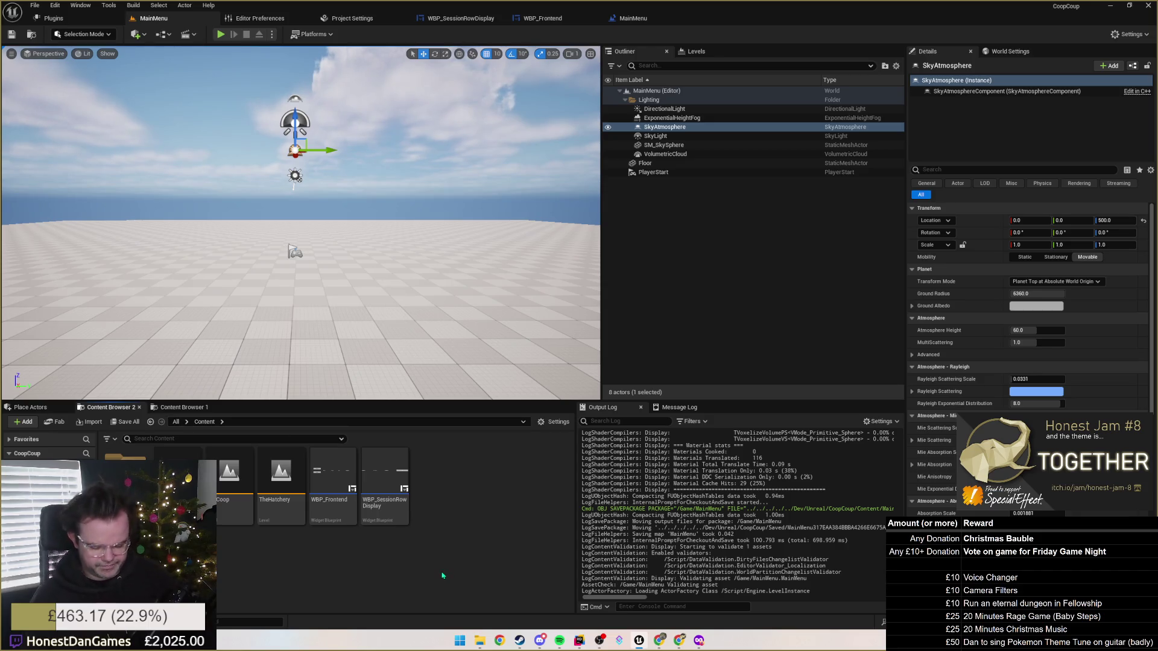
# Find BP_Sky_Sphere through the 'bp' quick asset search and open it.
pyautogui.hotkey('ctrl', 'p')
pyautogui.write('bp')
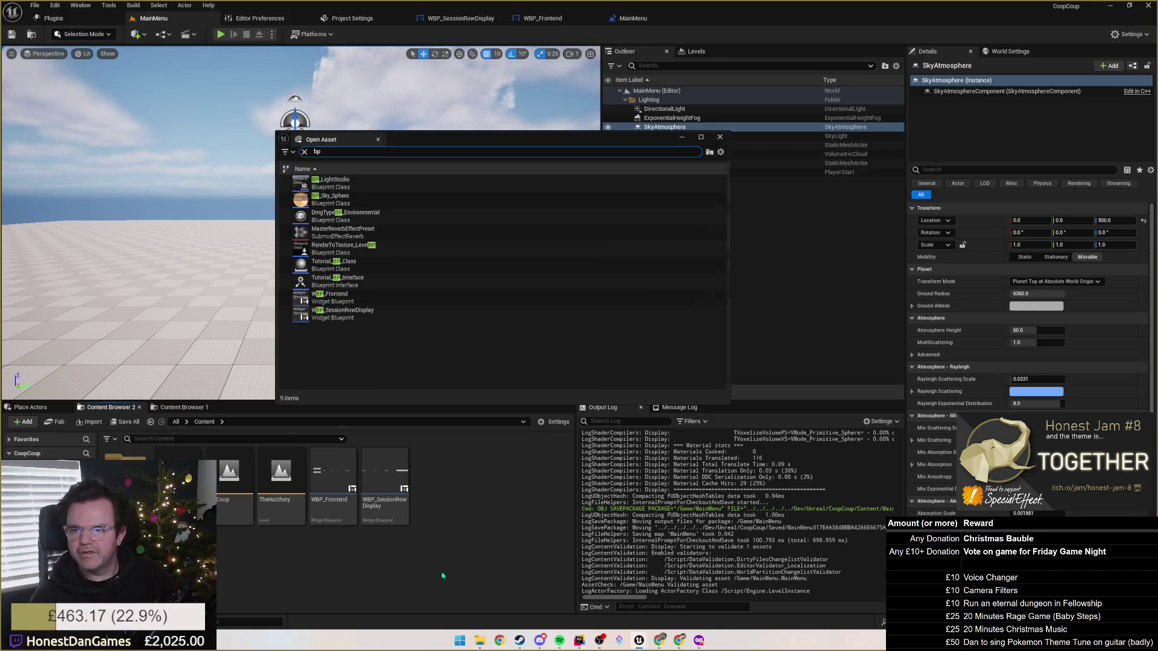
pyautogui.click(378, 201)
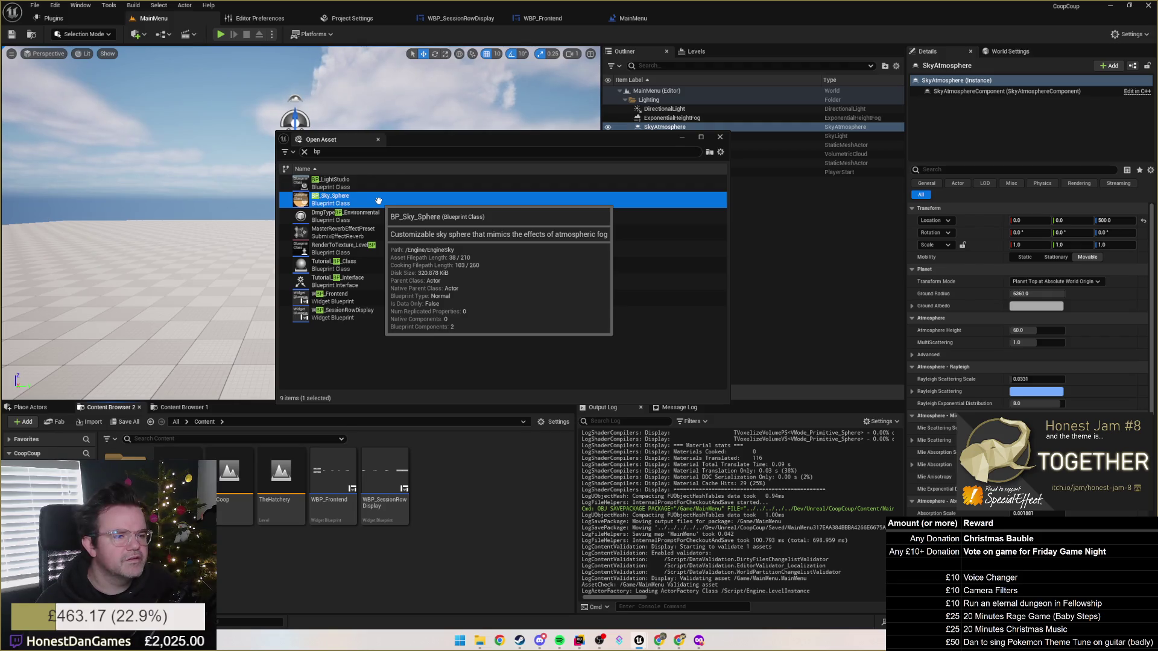
pyautogui.moveTo(449, 142)
pyautogui.mouseDown()
pyautogui.moveTo(452, 203)
pyautogui.moveTo(477, 179)
pyautogui.mouseUp()
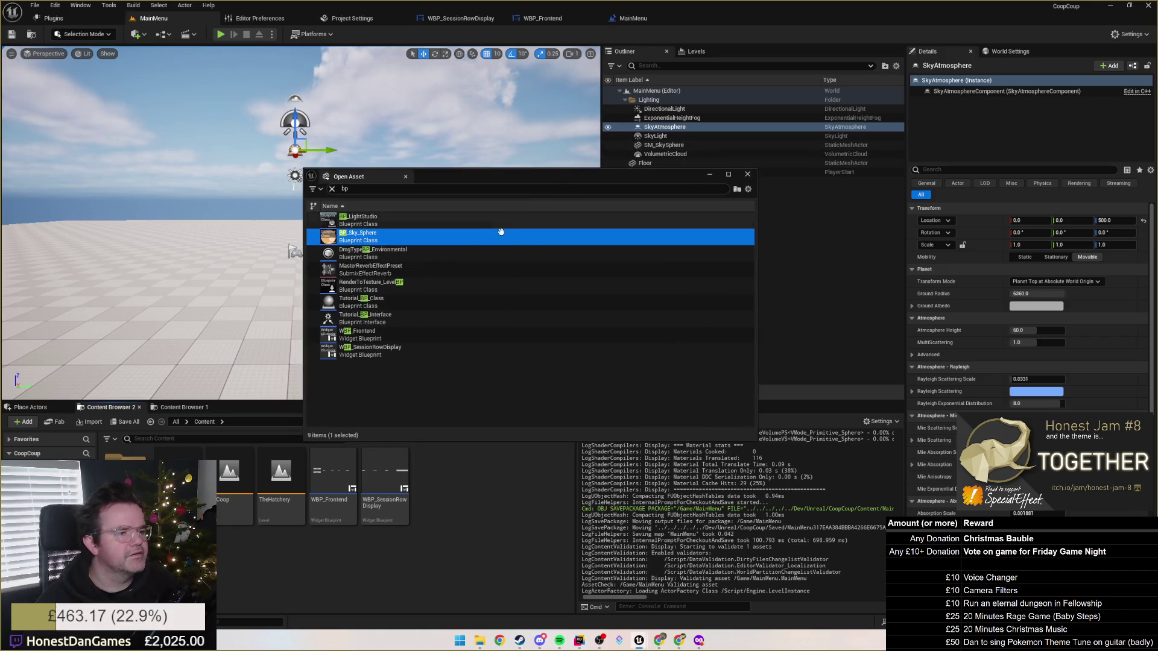
pyautogui.press('Escape')
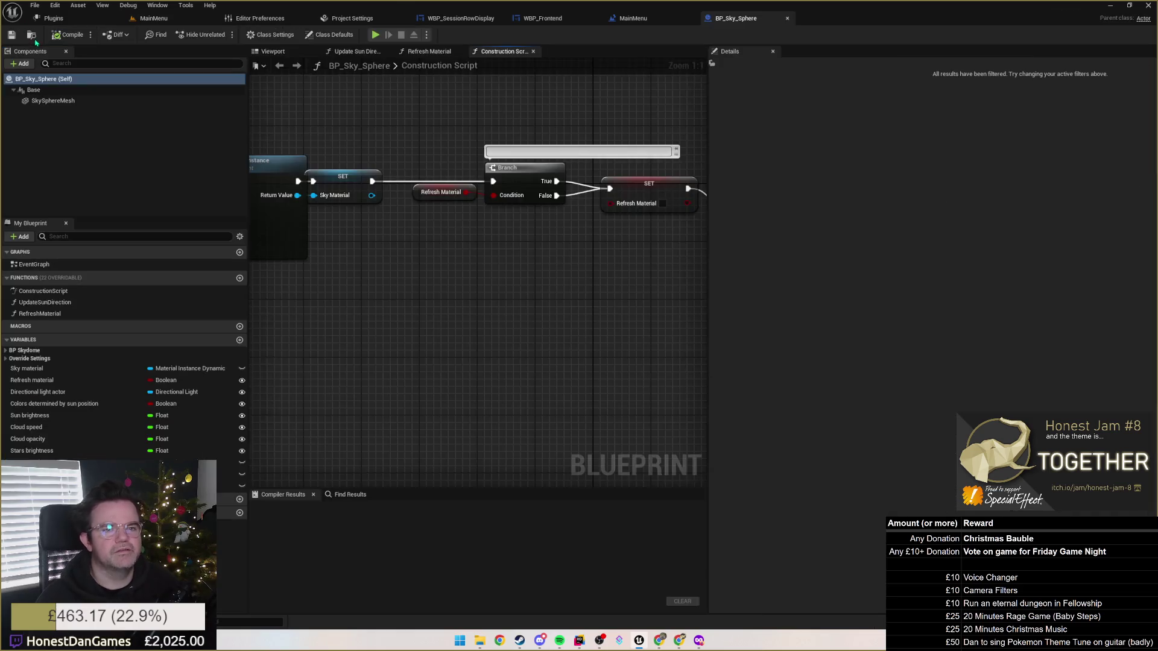
pyautogui.click(32, 35)
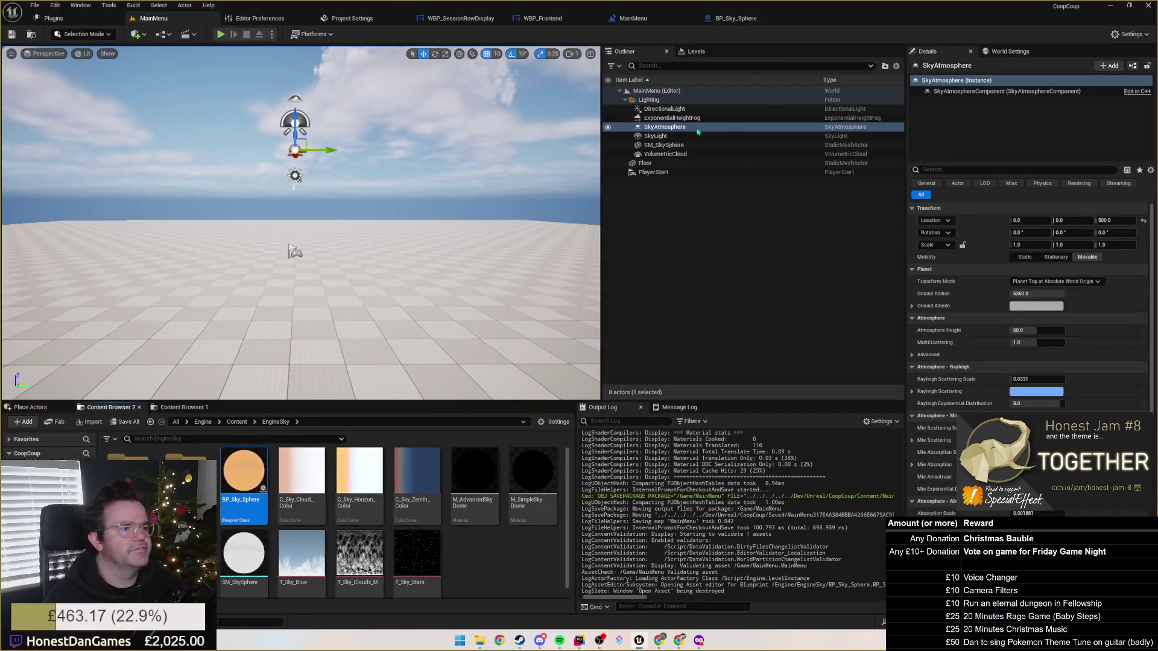
# Try DirectionalLight Y rotations -124, 1 and -4, settle on 0°, preview in game view, and save.
pyautogui.click(669, 109)
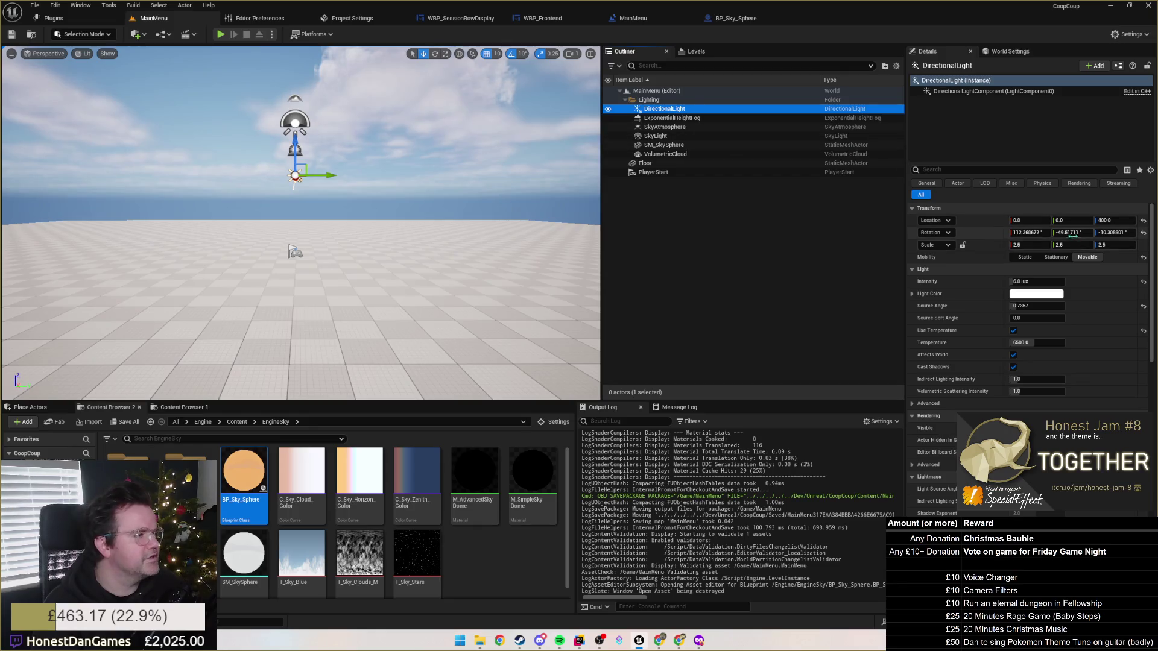
pyautogui.click(1072, 233)
pyautogui.write('-124')
pyautogui.press('Return')
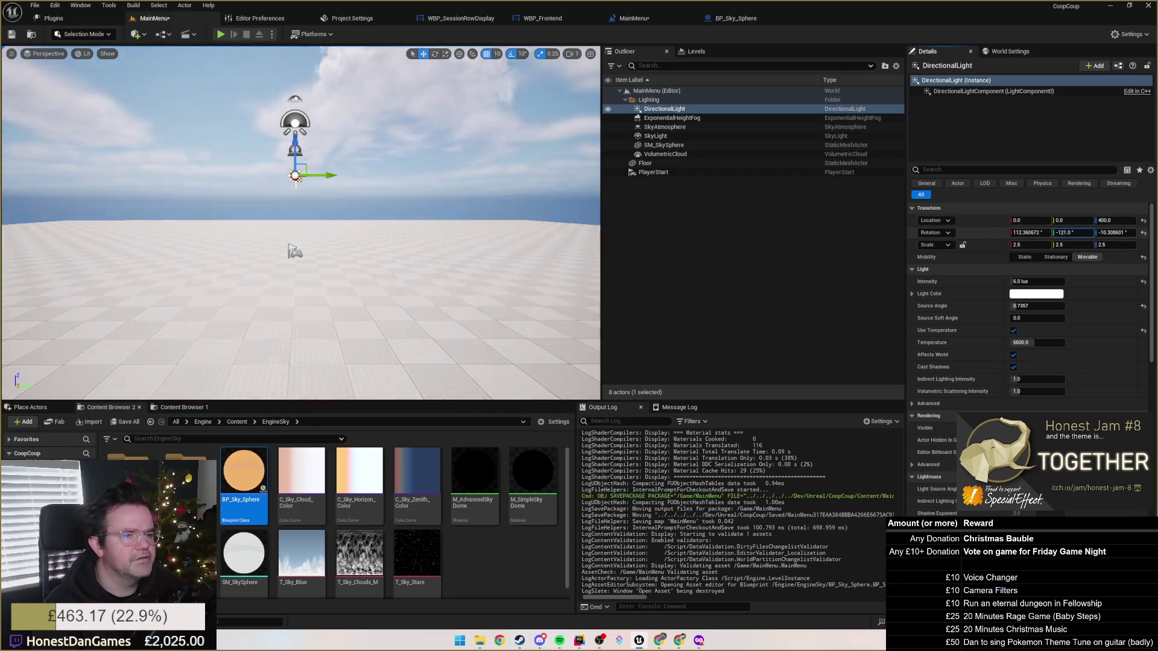
pyautogui.write('1')
pyautogui.press('Return')
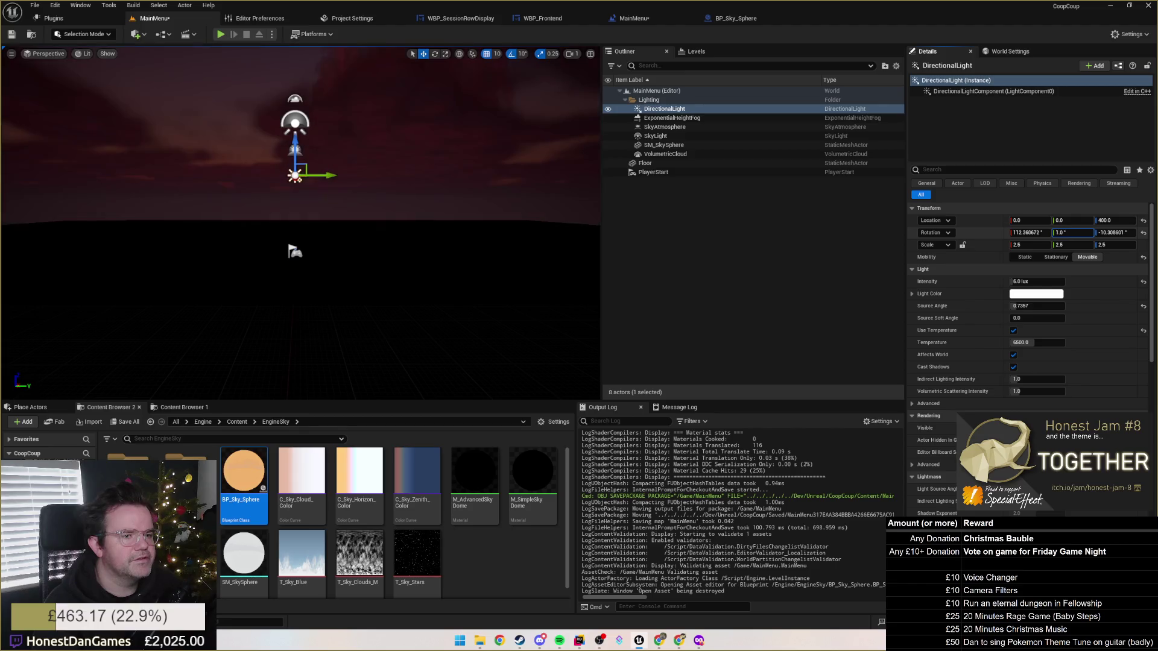
pyautogui.write('-4')
pyautogui.press('Return')
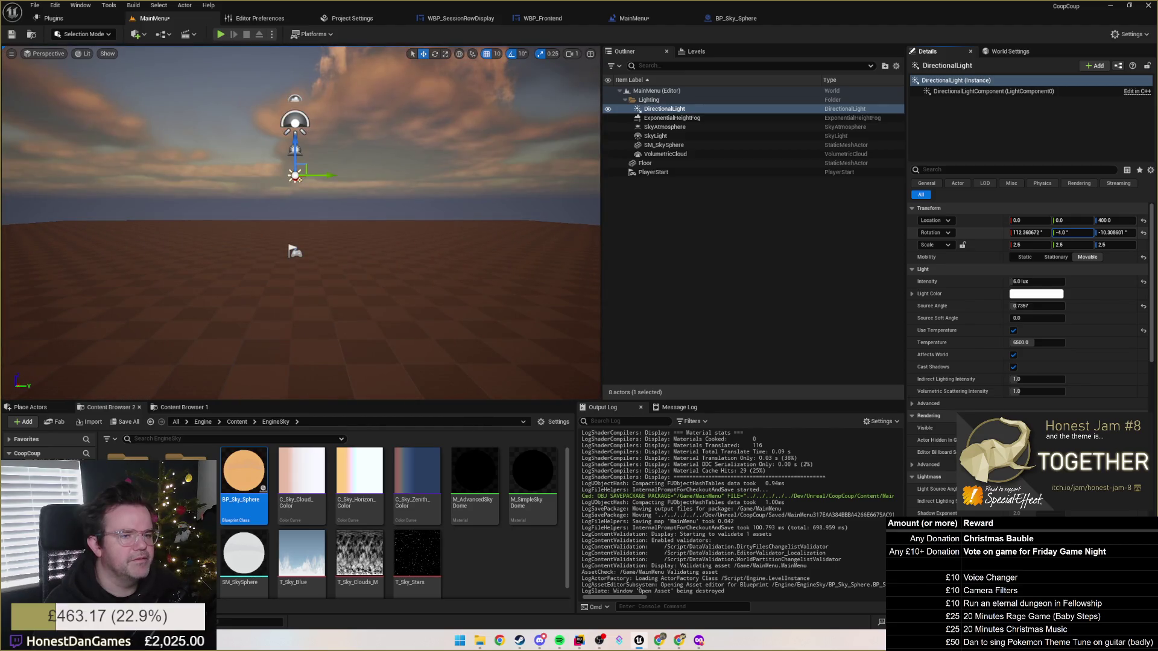
pyautogui.write('0')
pyautogui.press('Return')
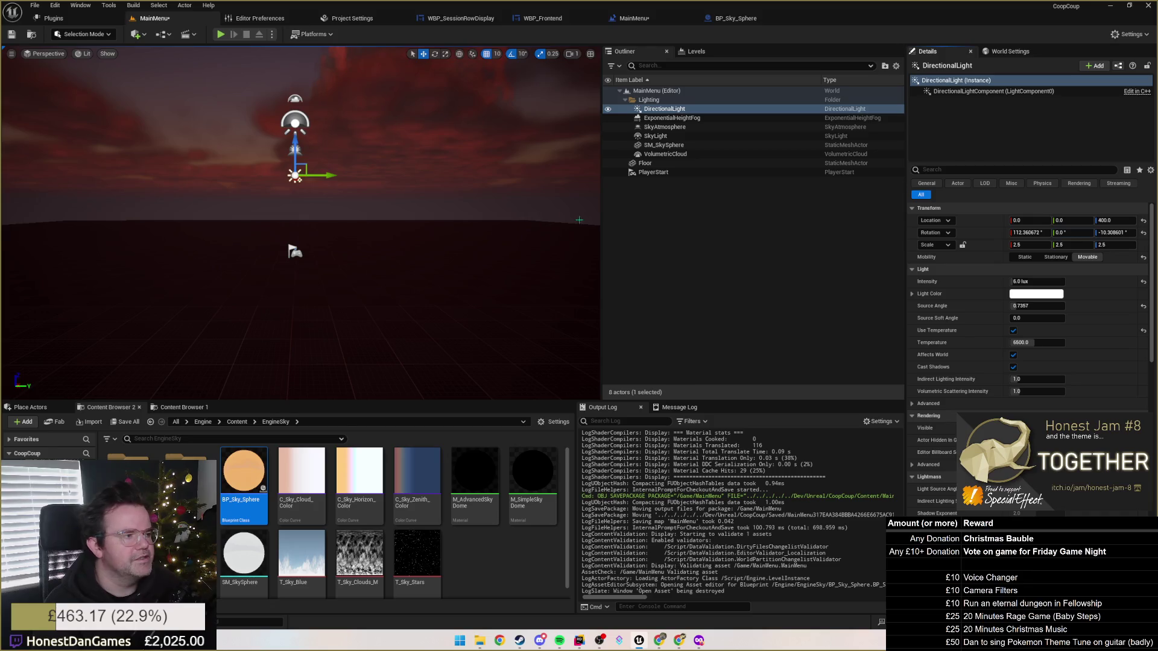
pyautogui.press('g')
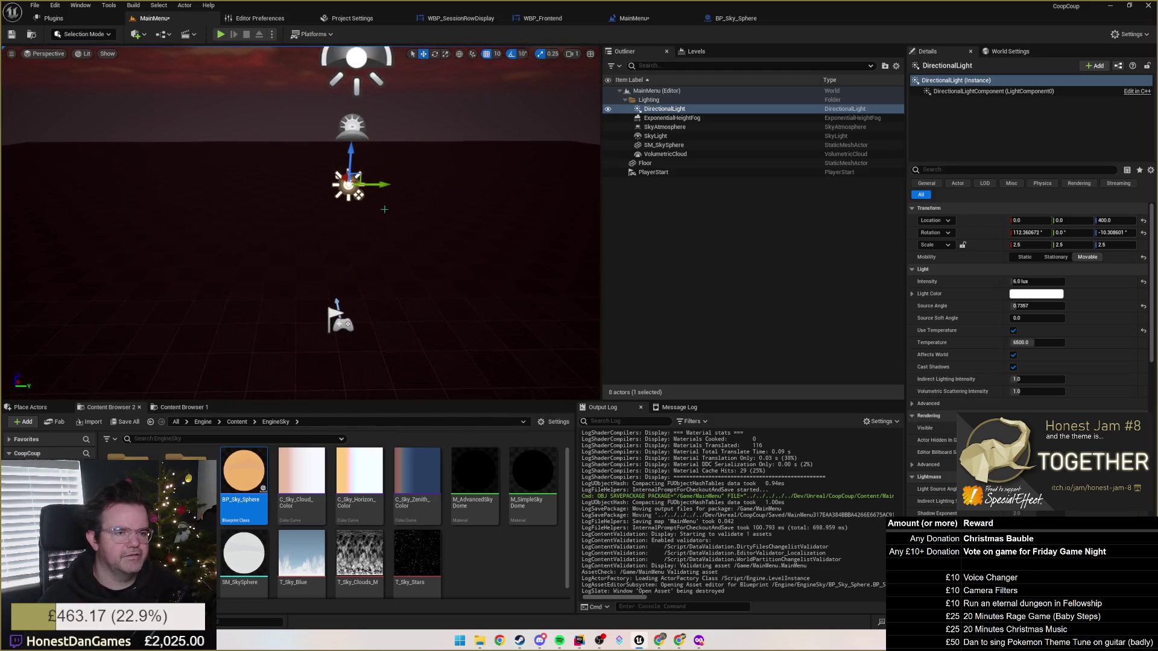
pyautogui.click(12, 34)
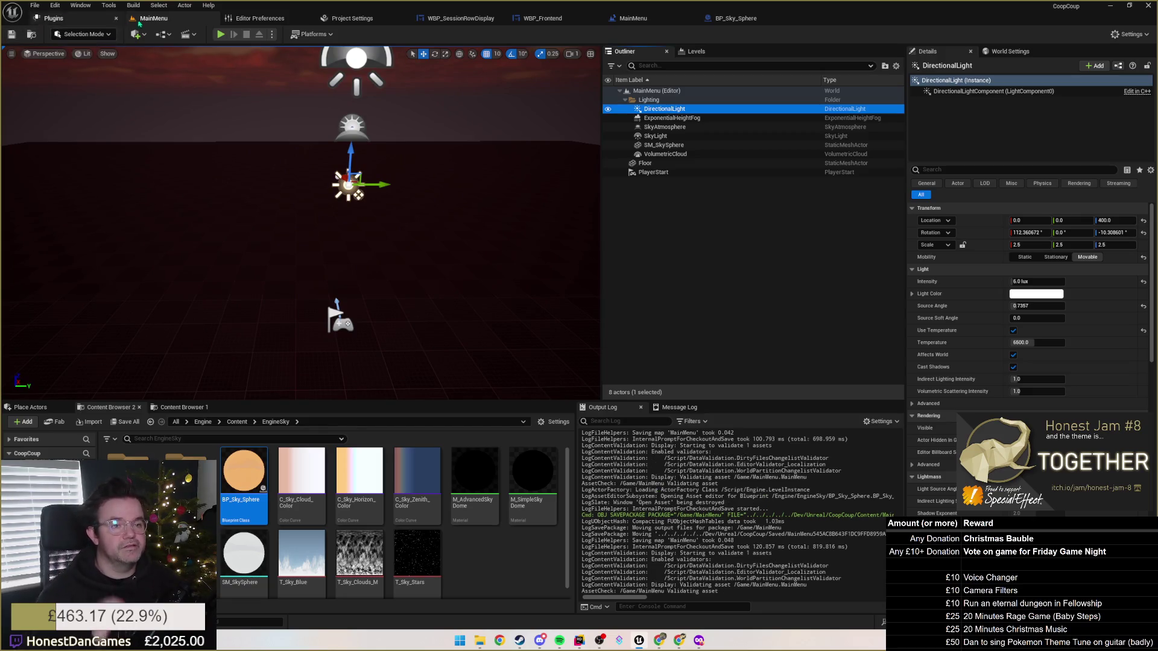
# Choose MainMenu for both Editor Startup Map and Game Default Map in Maps & Modes.
pyautogui.click(347, 22)
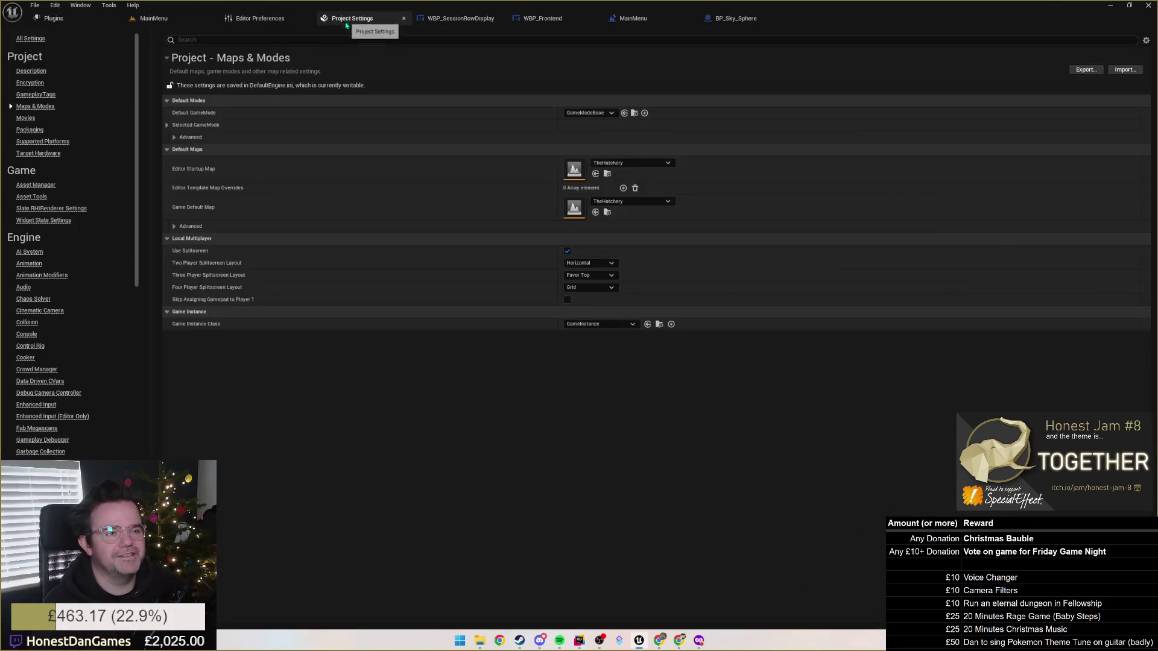
pyautogui.click(625, 164)
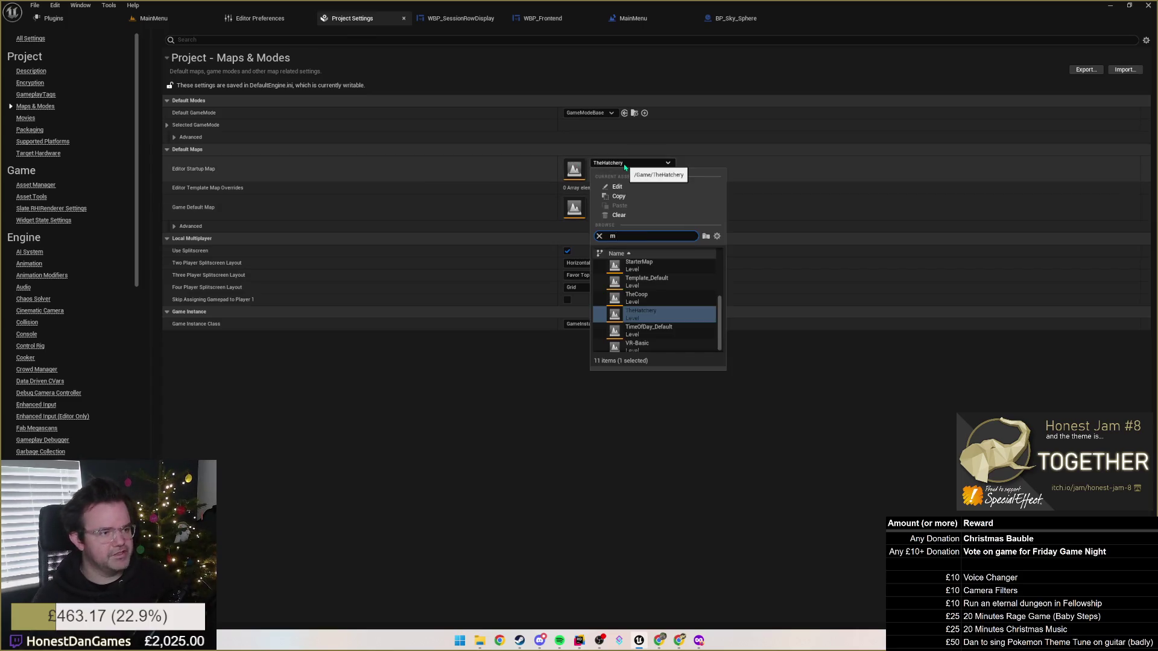
pyautogui.click(638, 263)
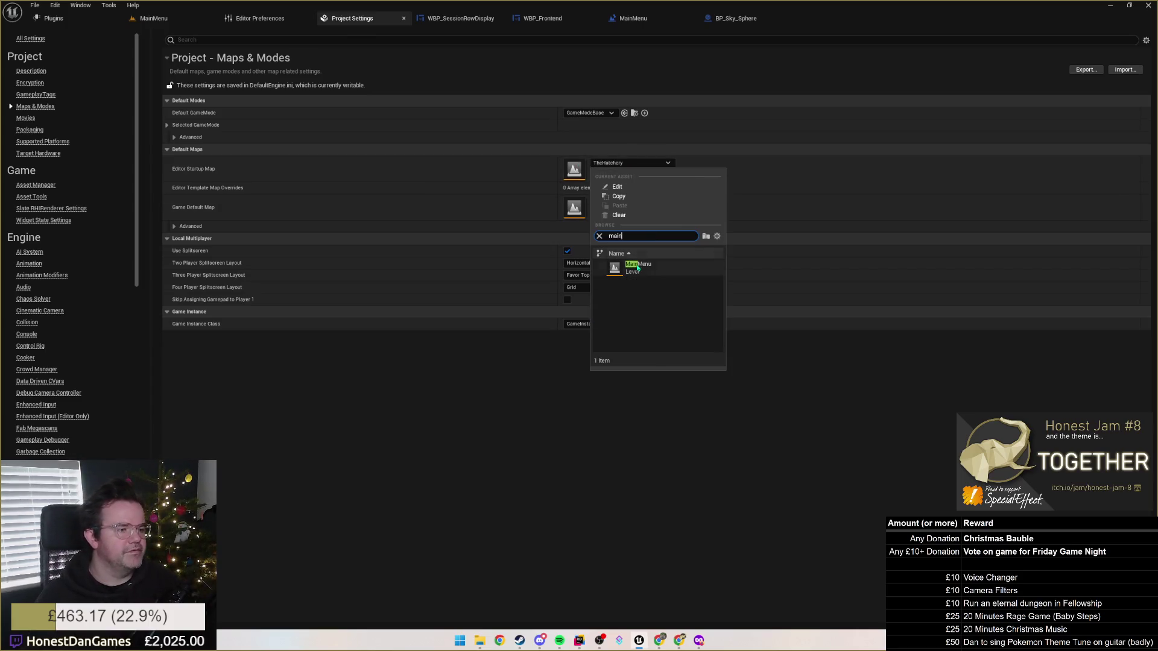
pyautogui.click(628, 201)
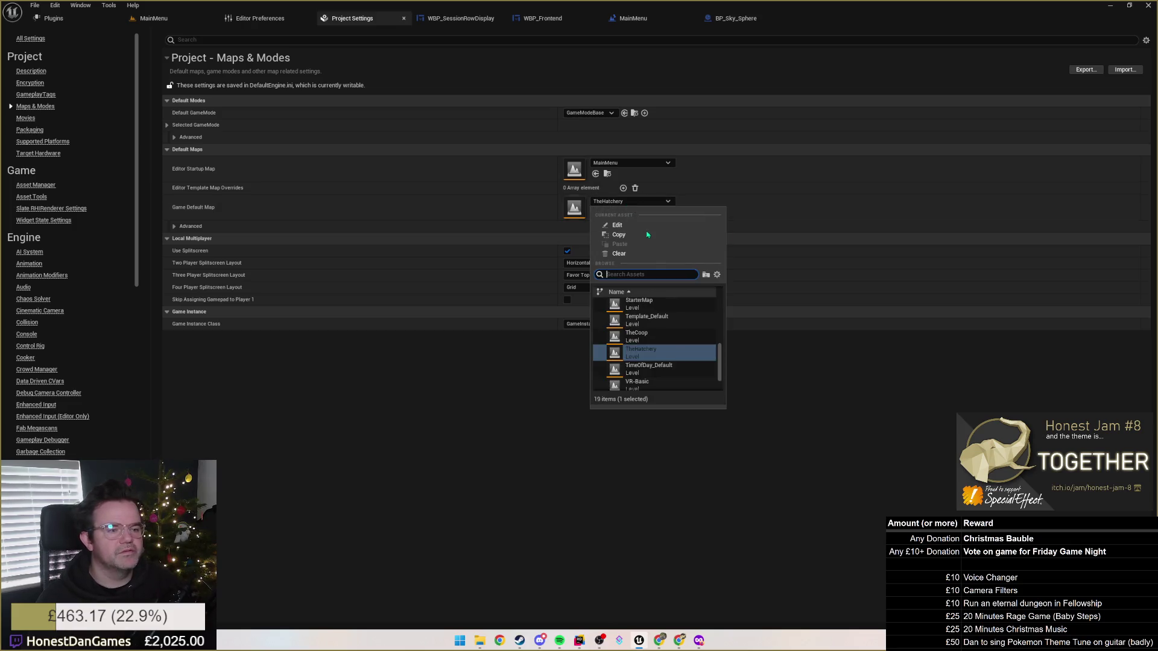
pyautogui.write('main')
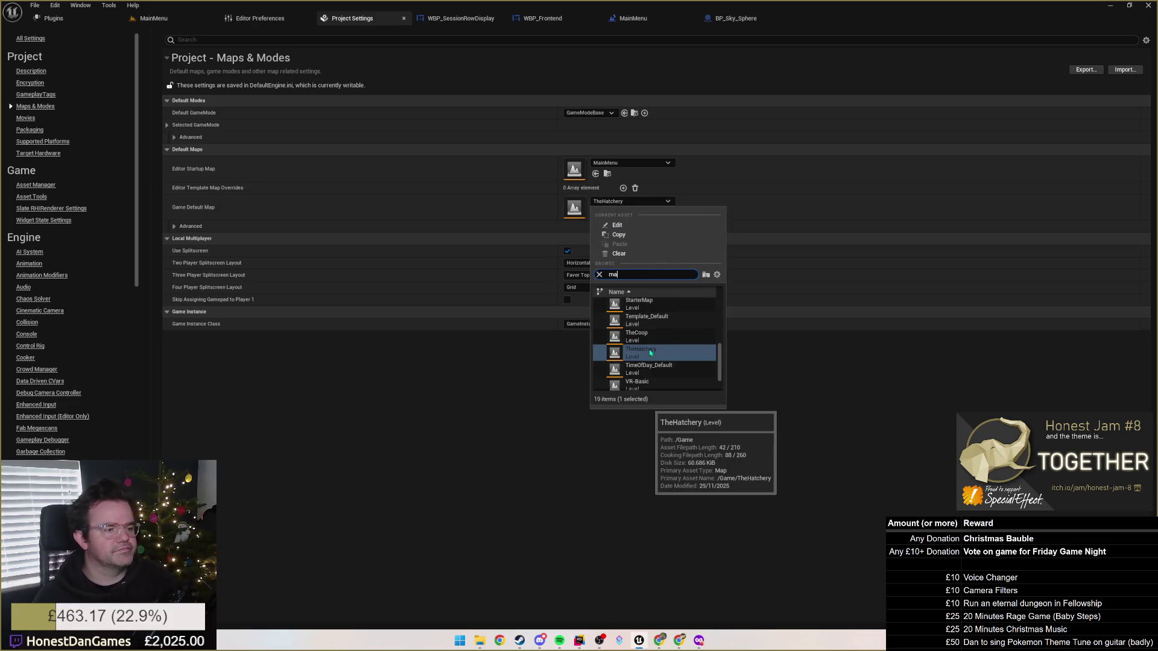
pyautogui.click(644, 304)
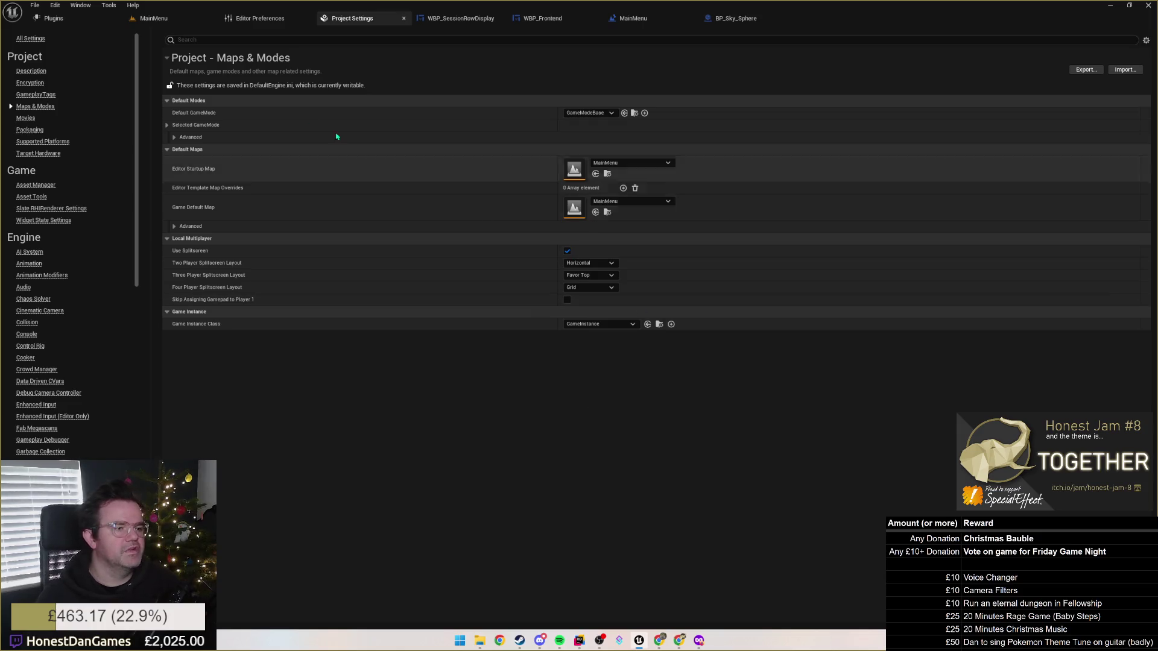
pyautogui.click(84, 19)
pyautogui.click(145, 19)
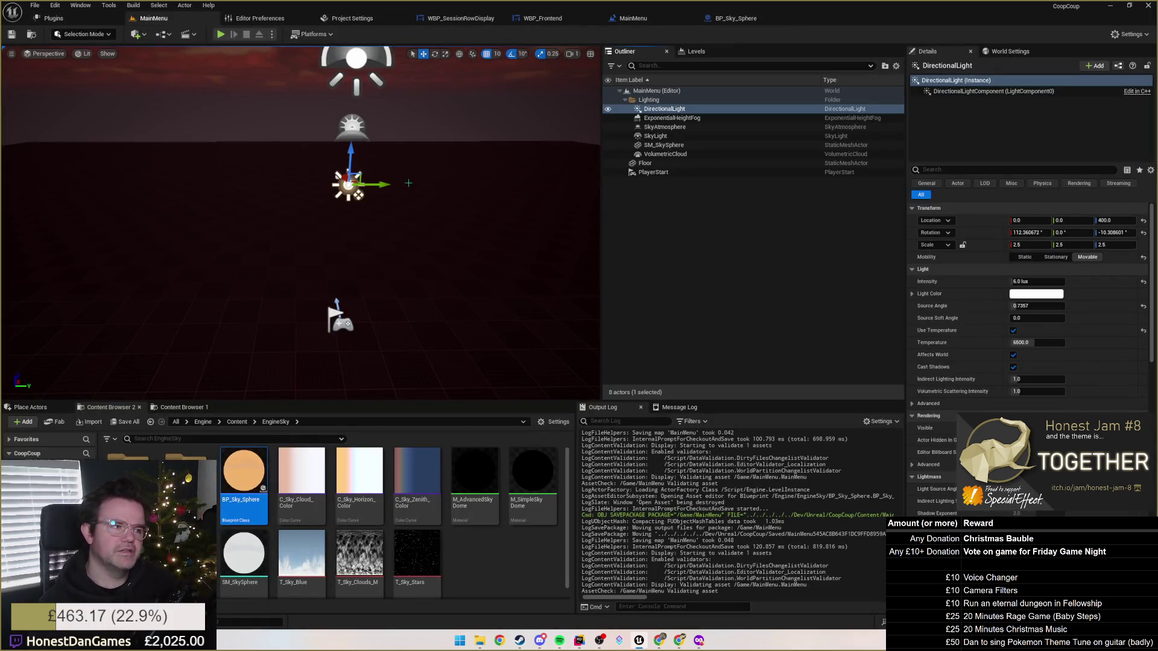
# Play the main menu, test HOST, and stop the session.
pyautogui.click(221, 35)
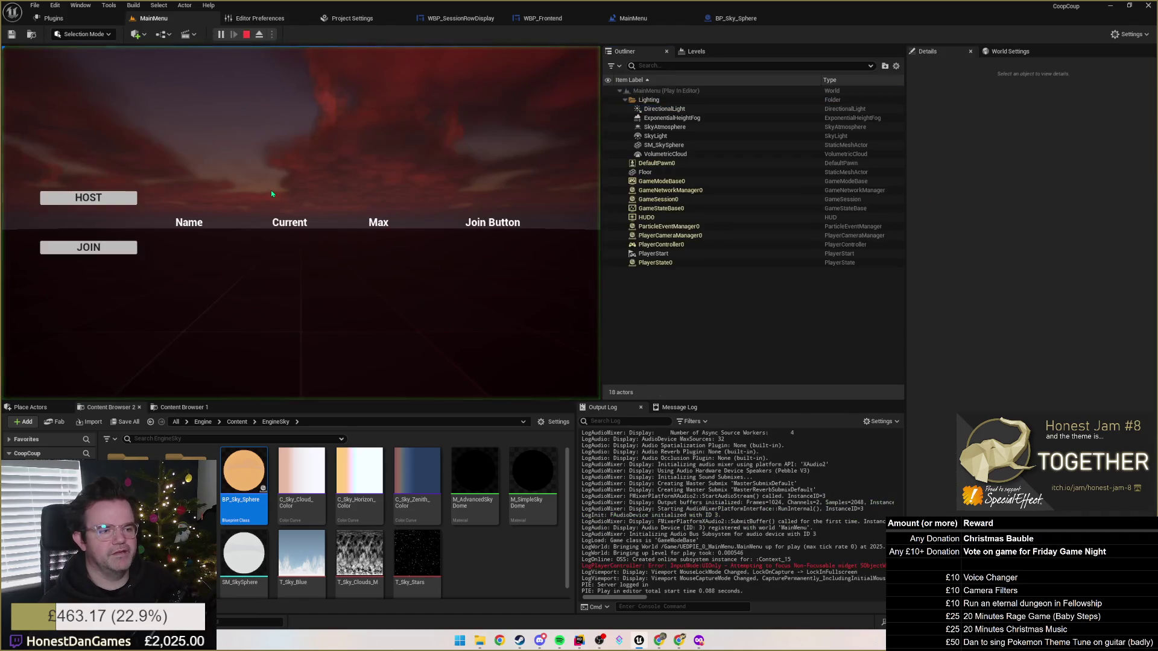
pyautogui.click(96, 200)
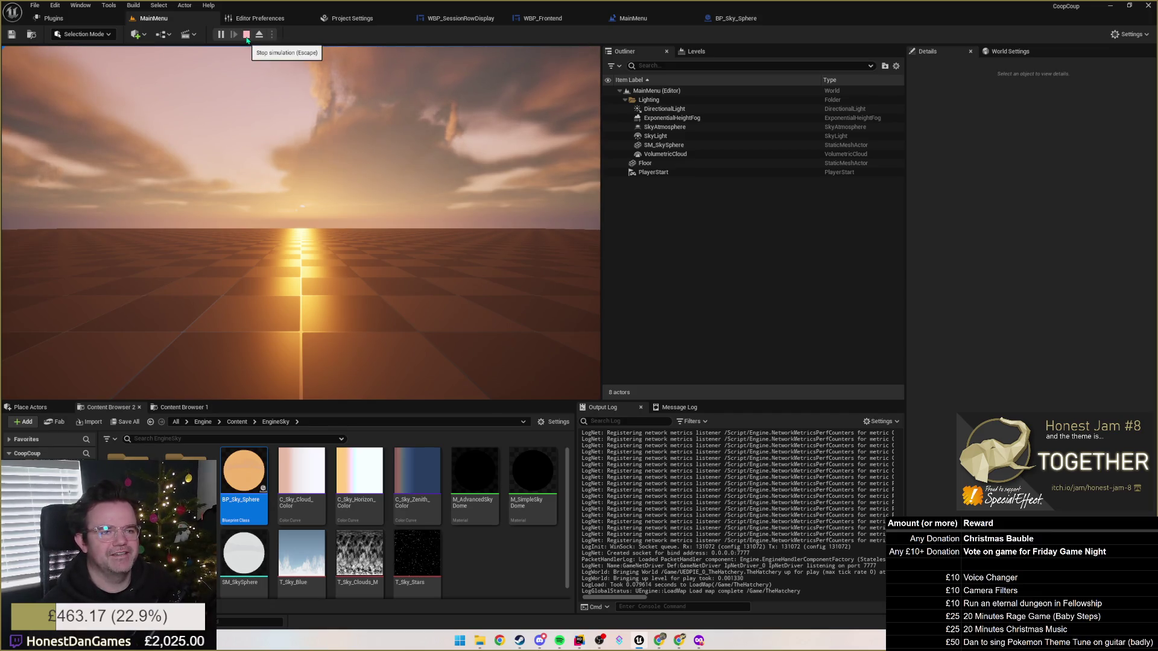
pyautogui.click(247, 34)
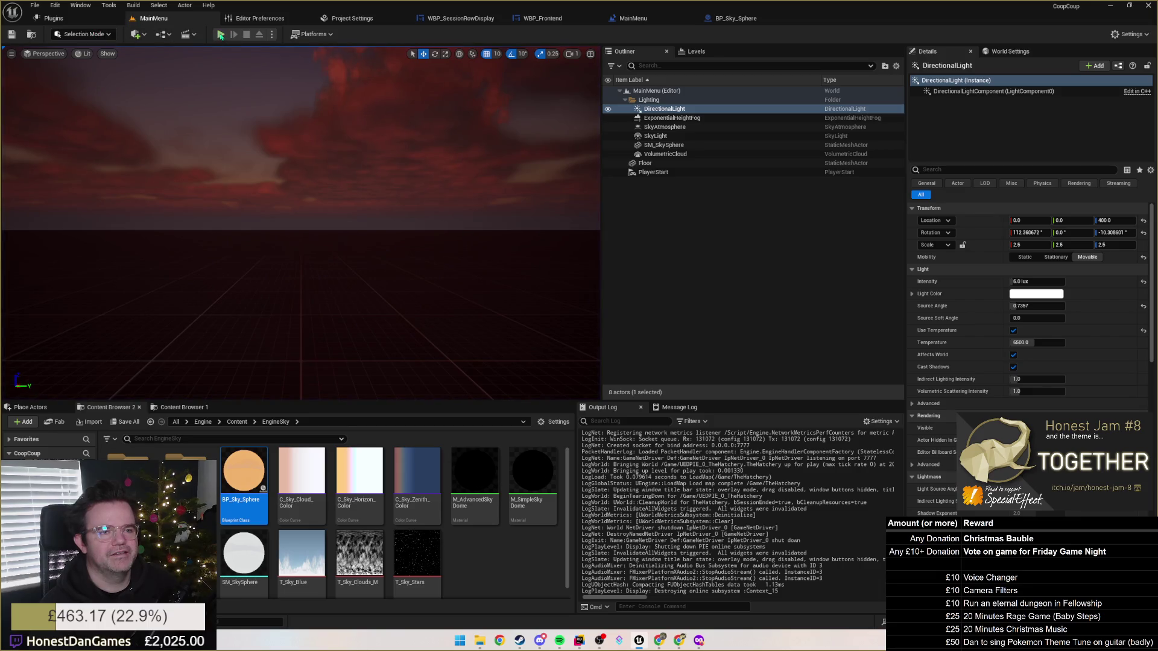
# Play again, test JOIN while checking the Output Log, then stop and show BP_Sky_Sphere.
pyautogui.click(221, 34)
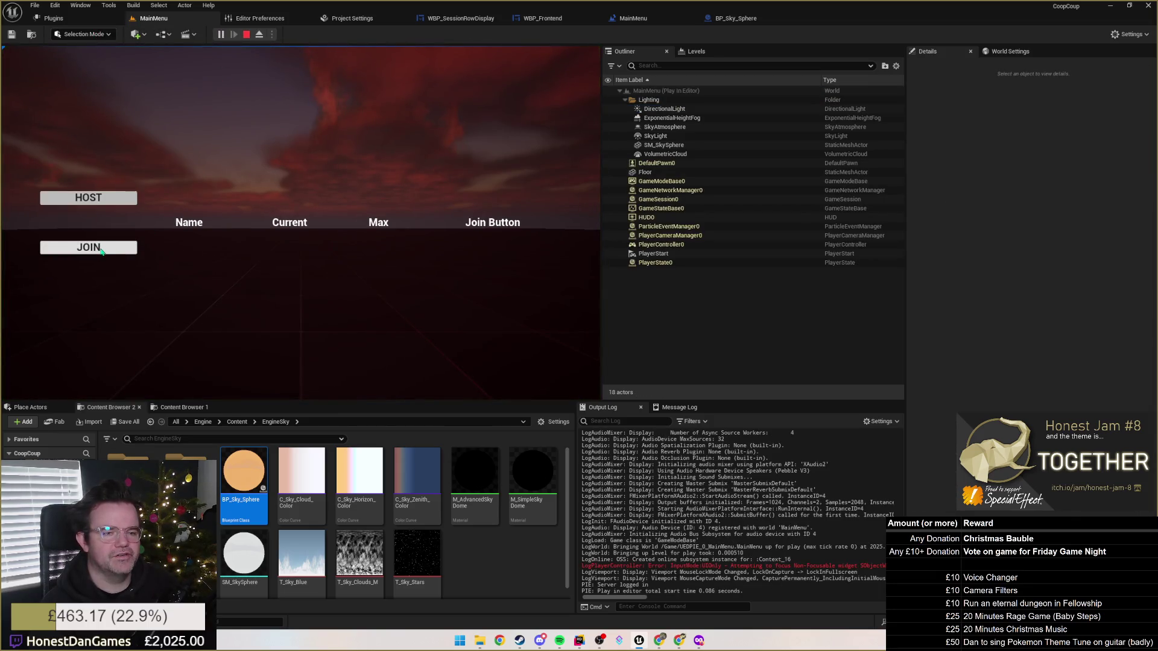
pyautogui.click(101, 249)
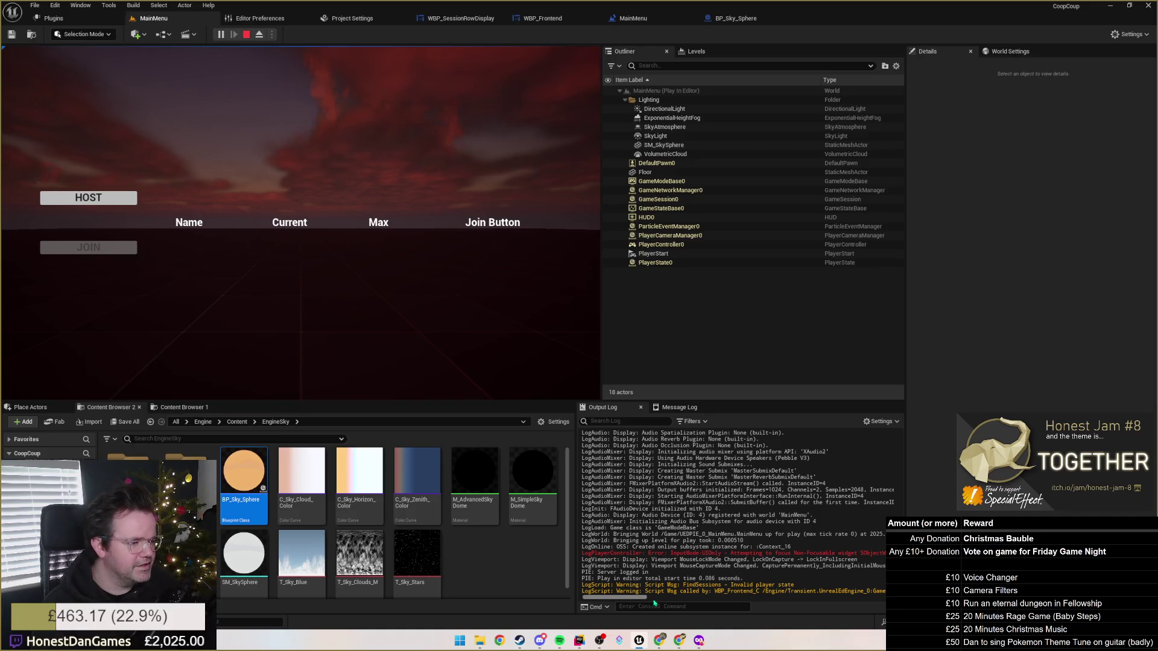
pyautogui.moveTo(611, 604); pyautogui.dragTo(668, 591)
pyautogui.click(764, 591)
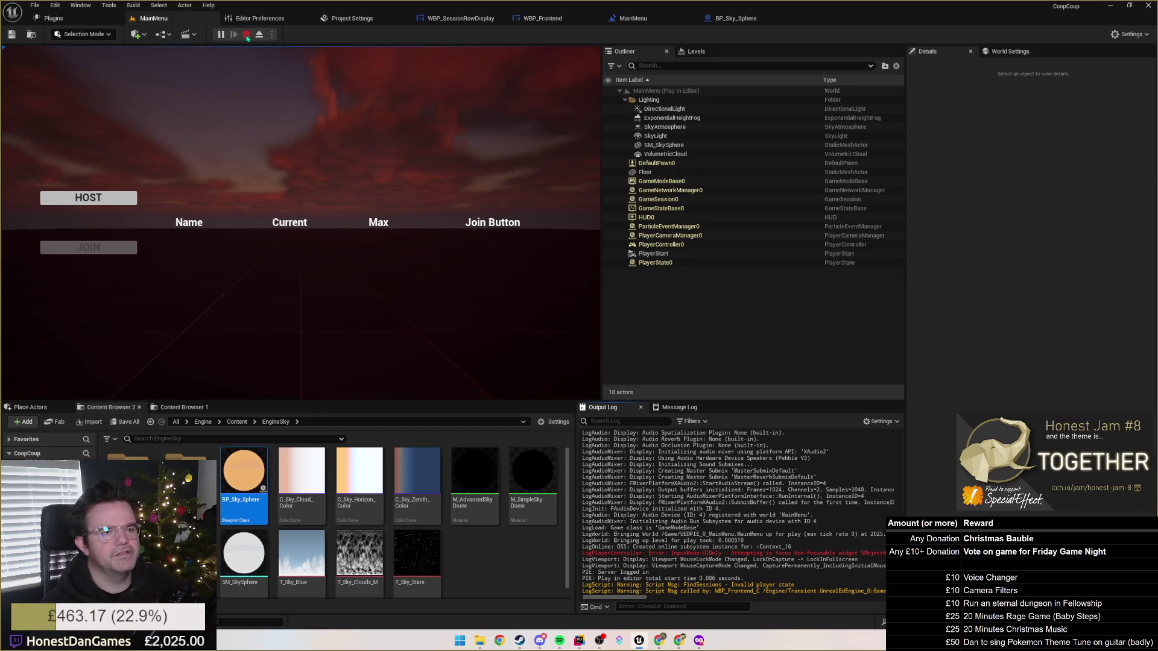
pyautogui.click(247, 35)
pyautogui.click(733, 18)
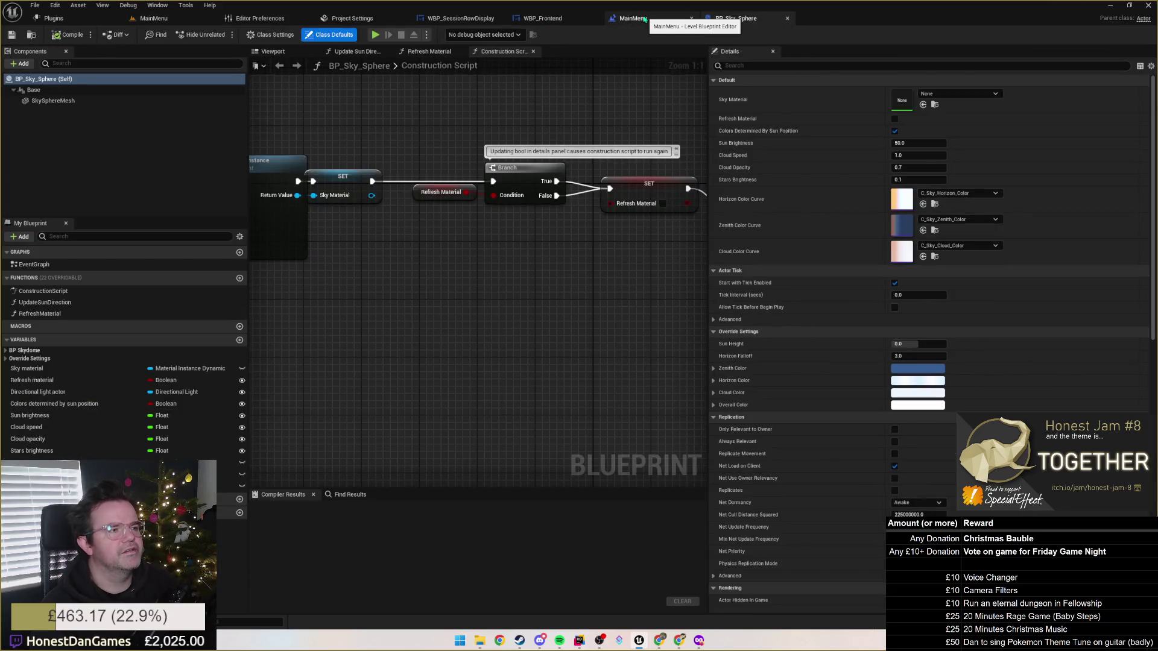
# Rearrange the editor tabs so MainMenu's level blueprint comes first, and close Plugins.
pyautogui.click(642, 19)
pyautogui.moveTo(673, 23)
pyautogui.mouseDown()
pyautogui.moveTo(736, 19)
pyautogui.moveTo(344, 18)
pyautogui.moveTo(423, 28)
pyautogui.mouseUp()
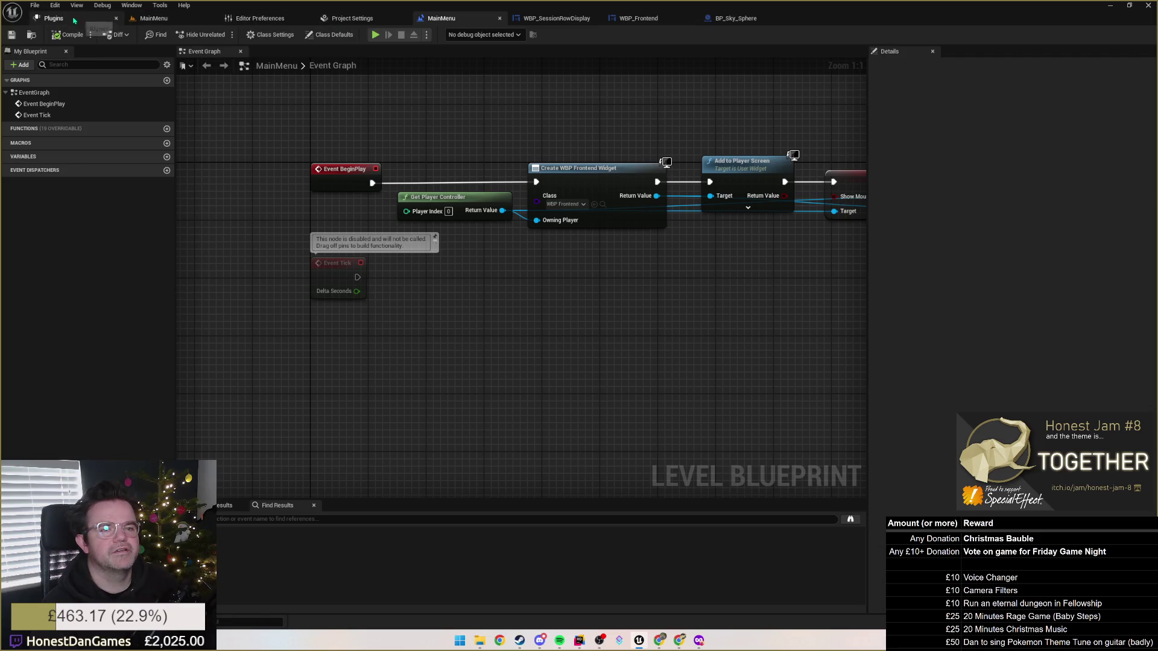
pyautogui.click(115, 18)
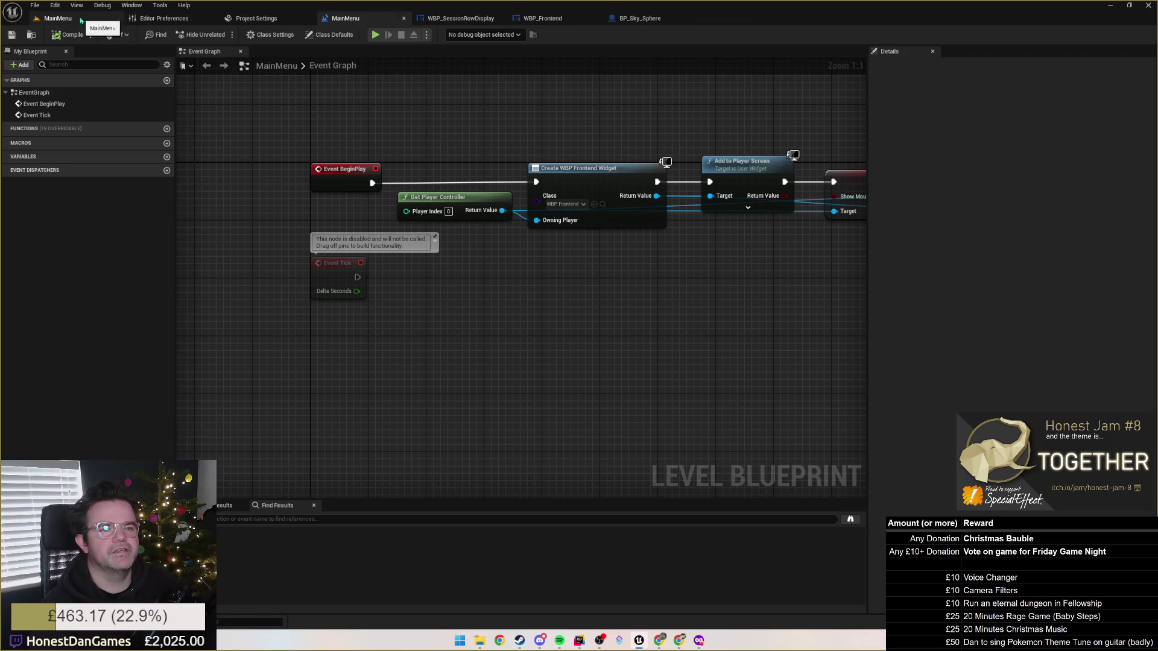
pyautogui.moveTo(305, 22); pyautogui.dragTo(124, 19)
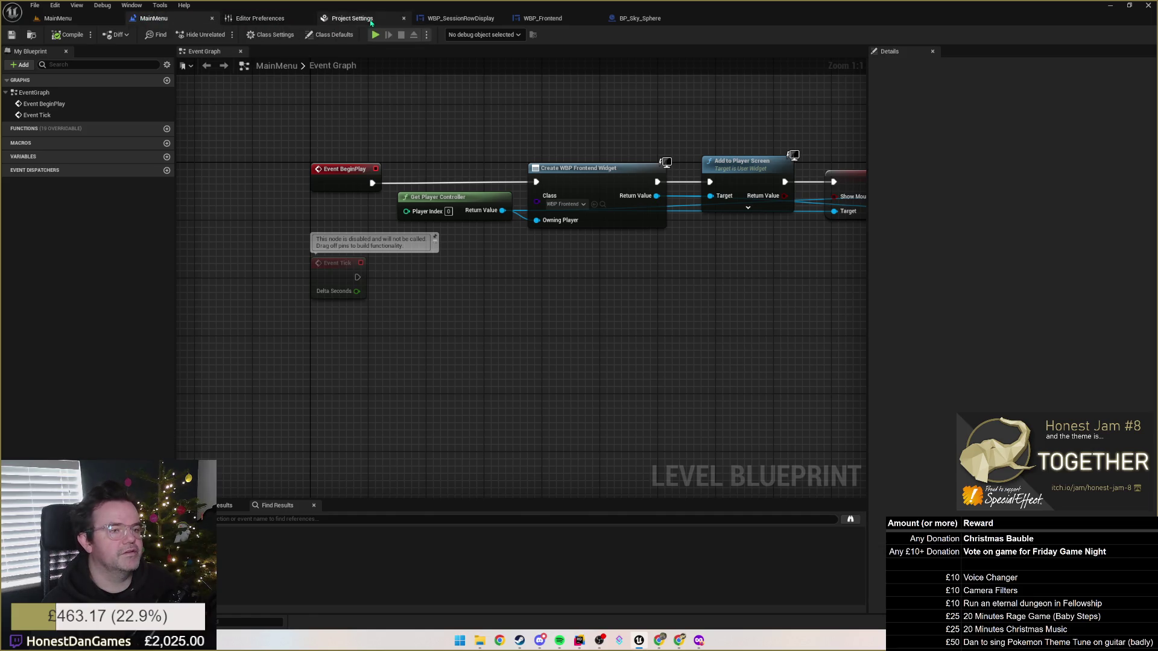
# Add a Get Player Controller node below Find Sessions in WBP_Frontend's graph.
pyautogui.click(543, 18)
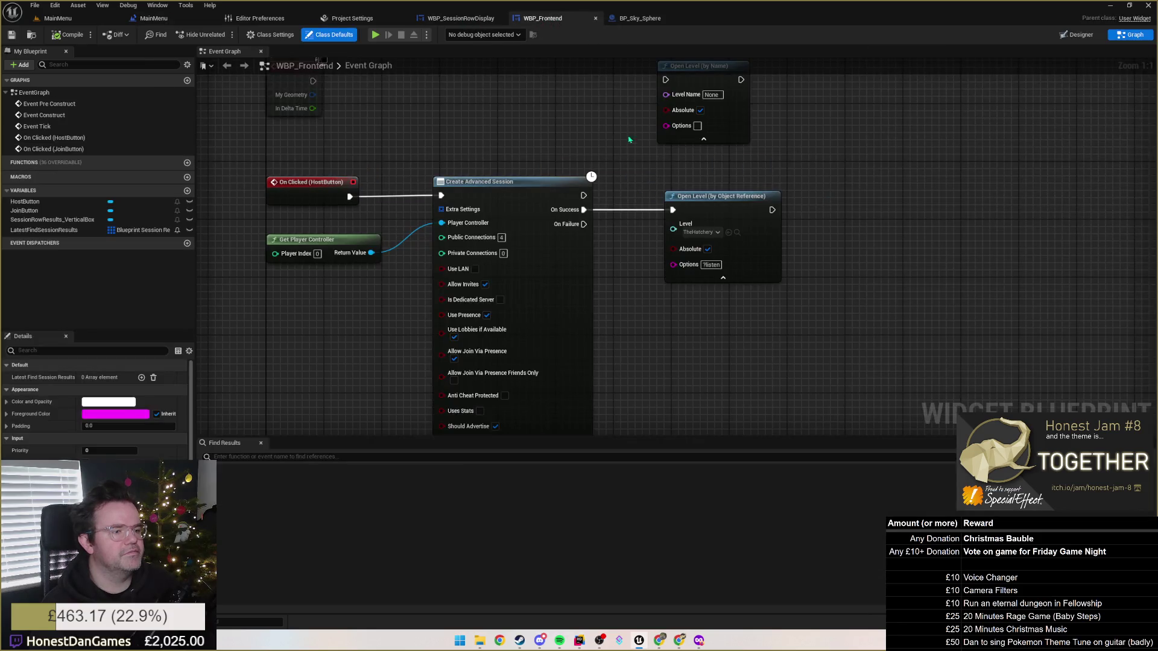
pyautogui.scroll(-3, 591, 177)
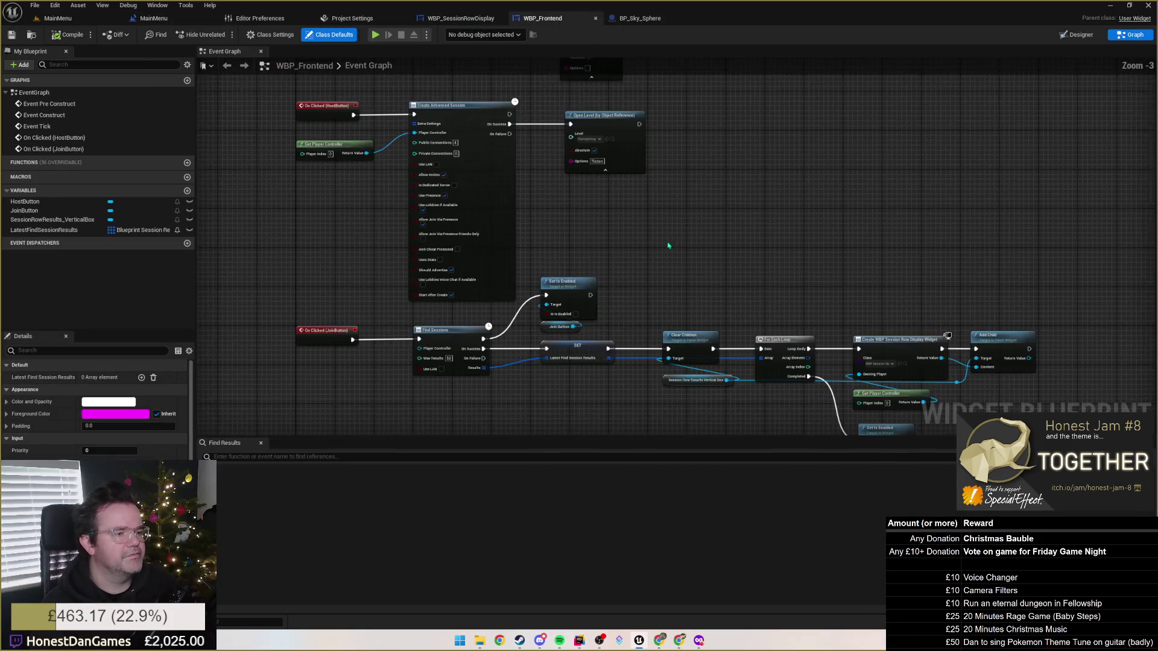
pyautogui.scroll(3, 425, 350)
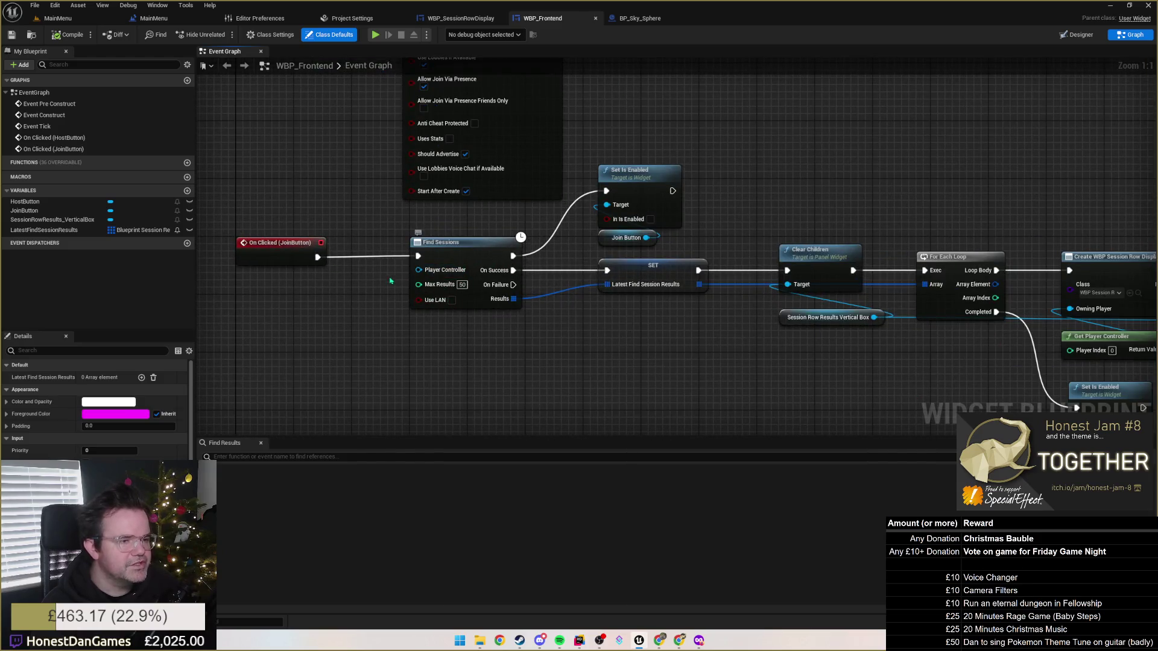
pyautogui.rightClick(365, 294)
pyautogui.write('get player')
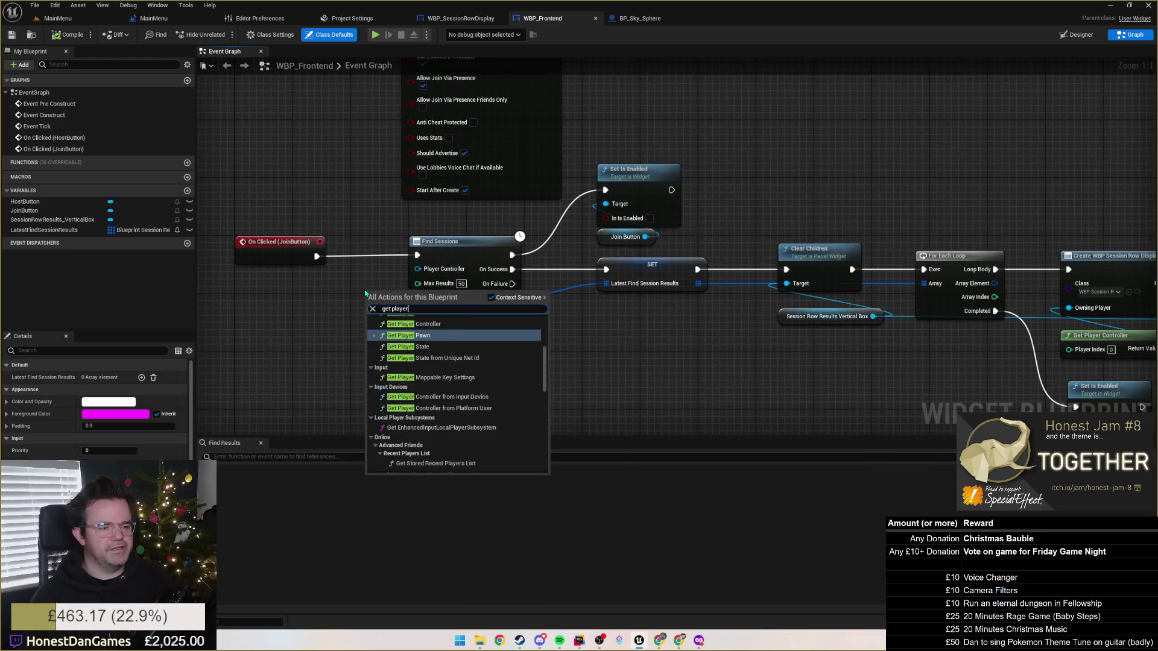
pyautogui.click(413, 324)
pyautogui.moveTo(398, 295)
pyautogui.mouseDown()
pyautogui.moveTo(415, 338)
pyautogui.moveTo(436, 329)
pyautogui.mouseUp()
# Connect Get Player Controller's Return Value to Find Sessions' Player Controller and save.
pyautogui.moveTo(506, 342); pyautogui.dragTo(417, 269)
pyautogui.moveTo(441, 328); pyautogui.dragTo(449, 321)
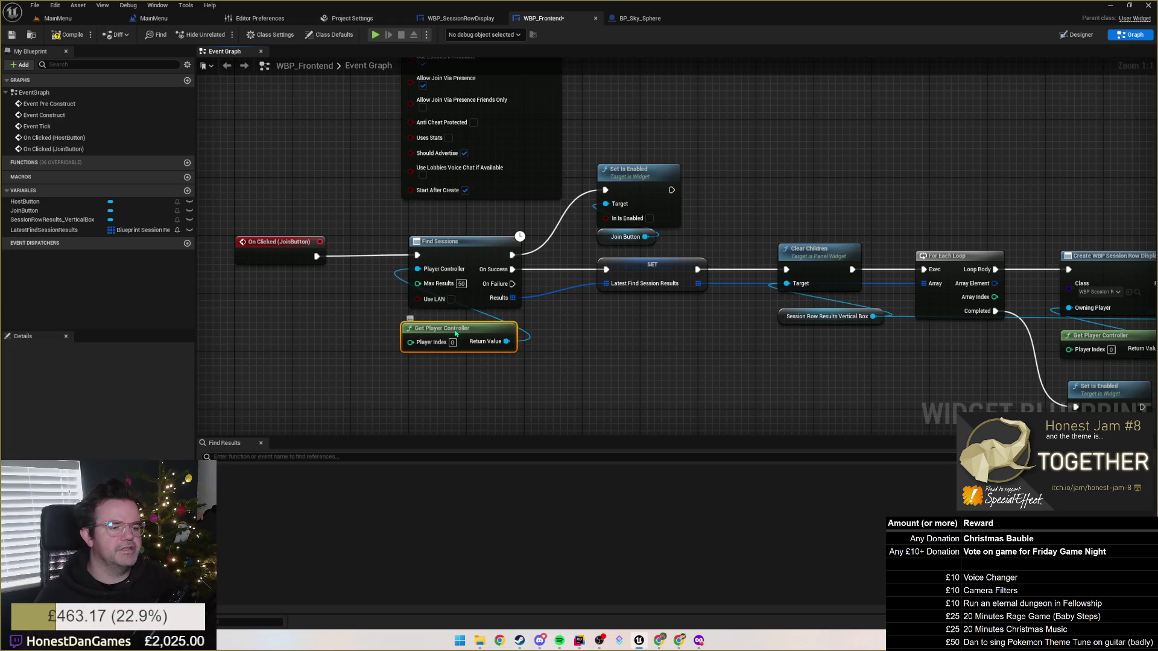
pyautogui.click(11, 34)
pyautogui.click(51, 19)
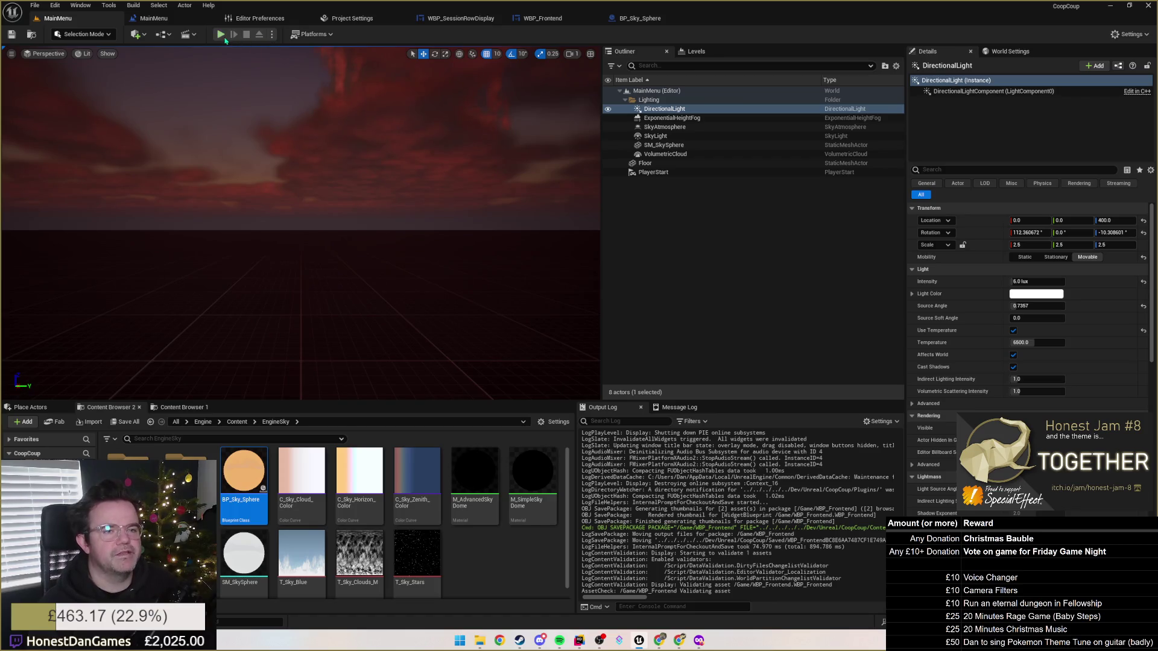
pyautogui.click(223, 36)
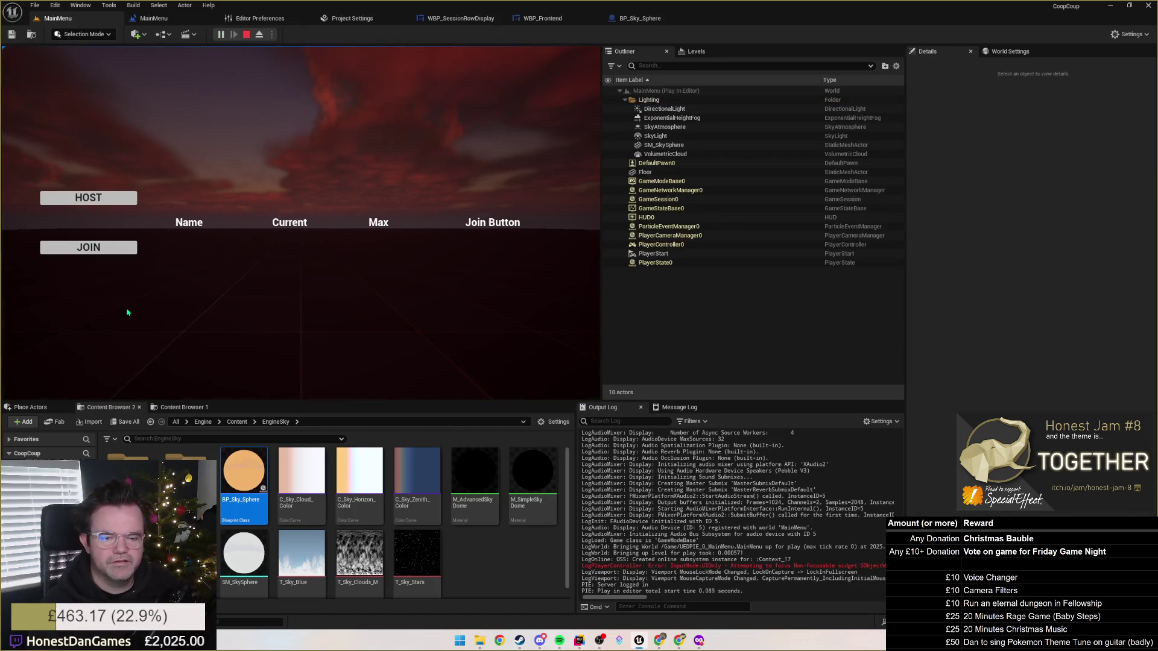
pyautogui.click(86, 251)
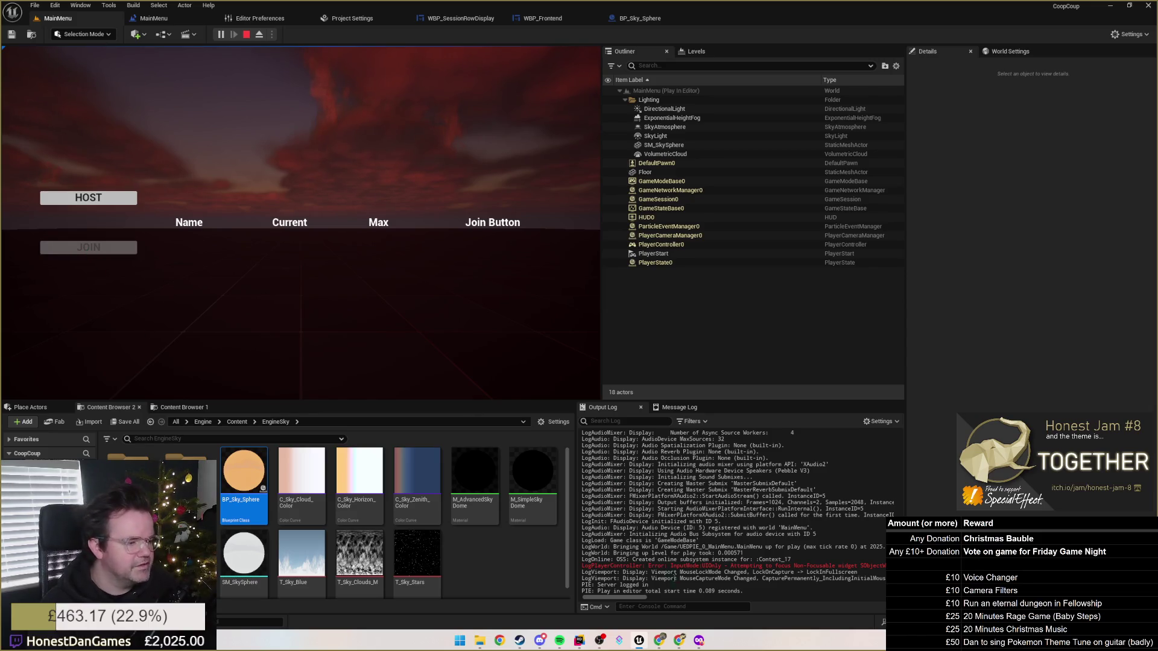
pyautogui.moveTo(642, 601); pyautogui.dragTo(600, 599)
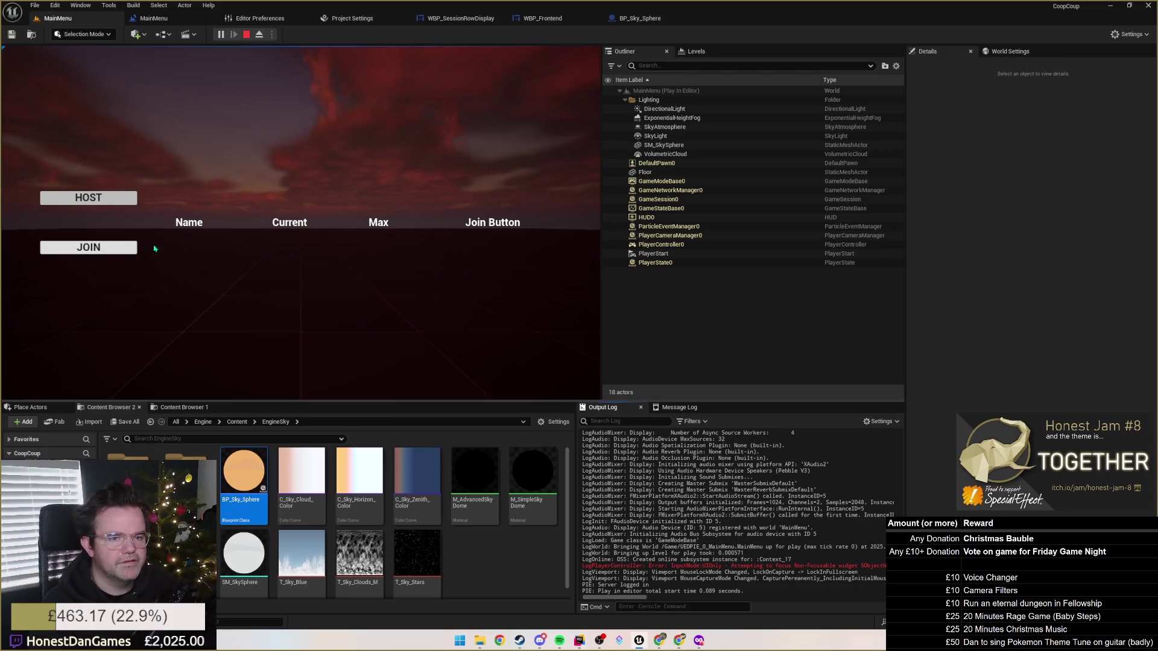
pyautogui.click(89, 247)
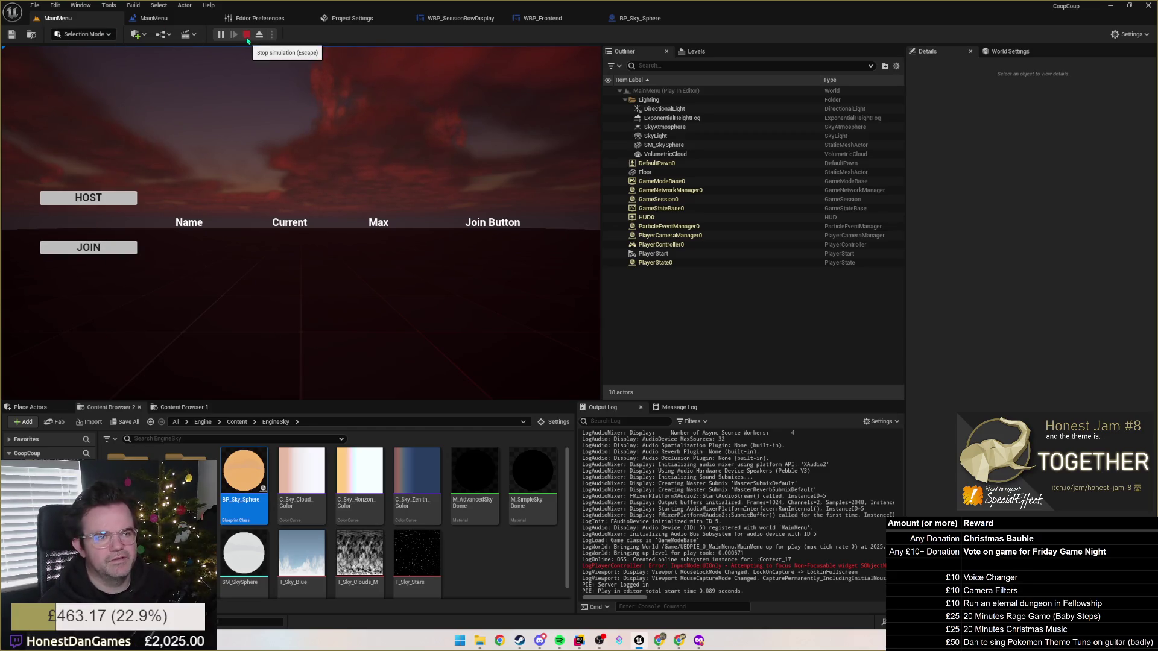
pyautogui.click(246, 35)
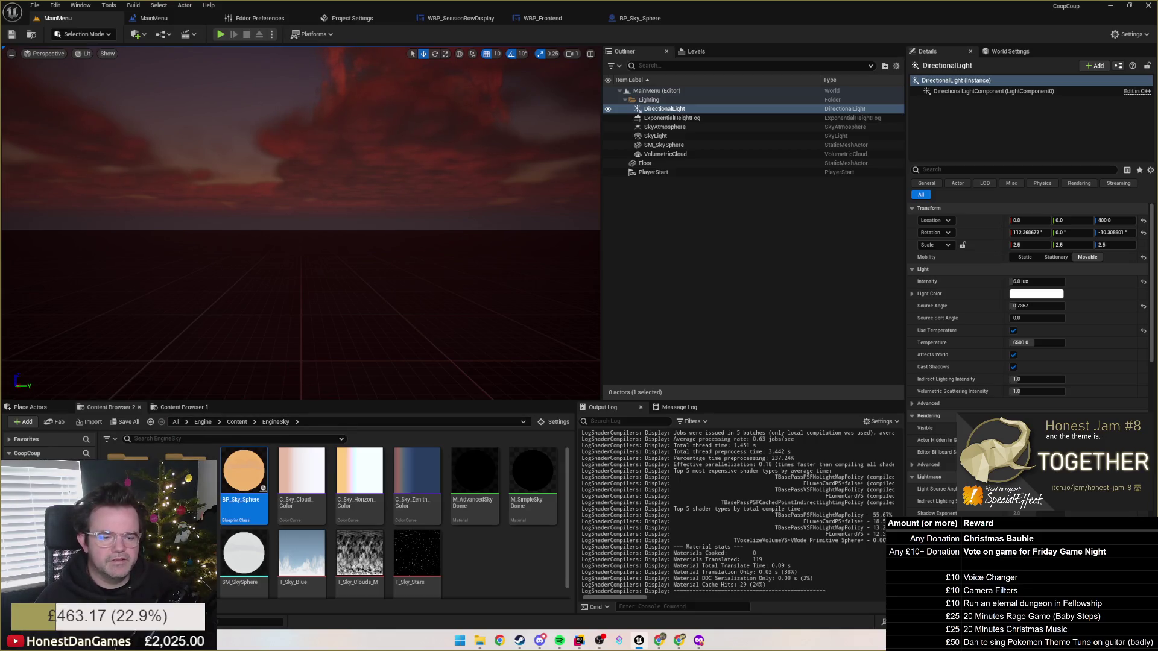
# Create a new folder named Levels in the Content folder.
pyautogui.click(27, 453)
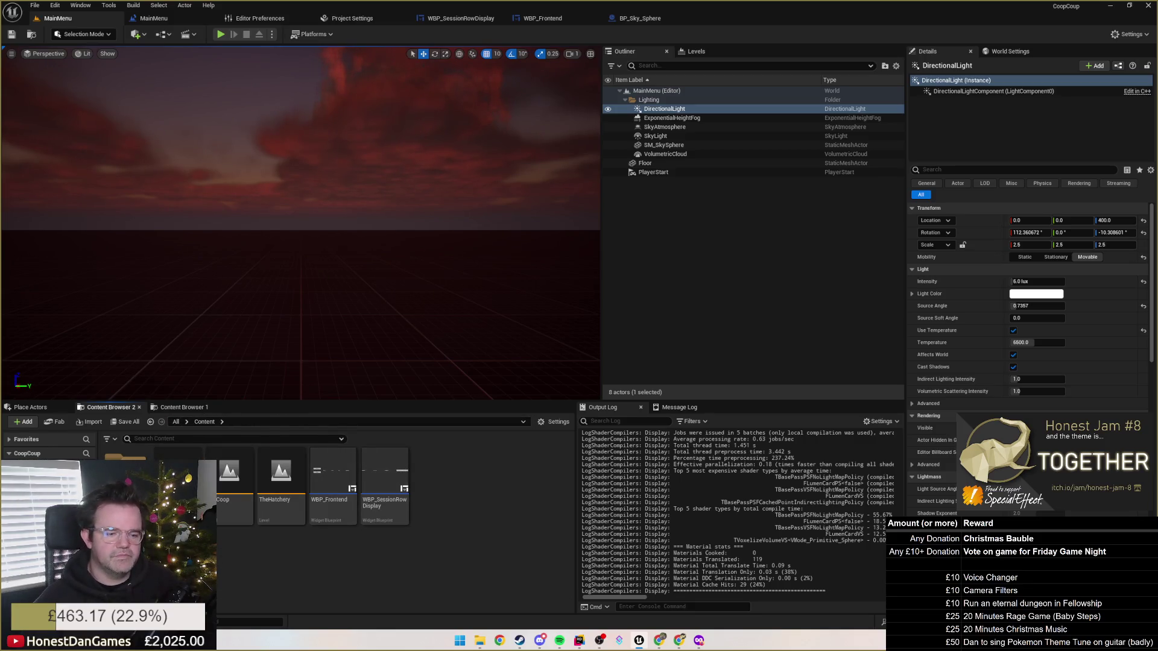
pyautogui.rightClick(169, 543)
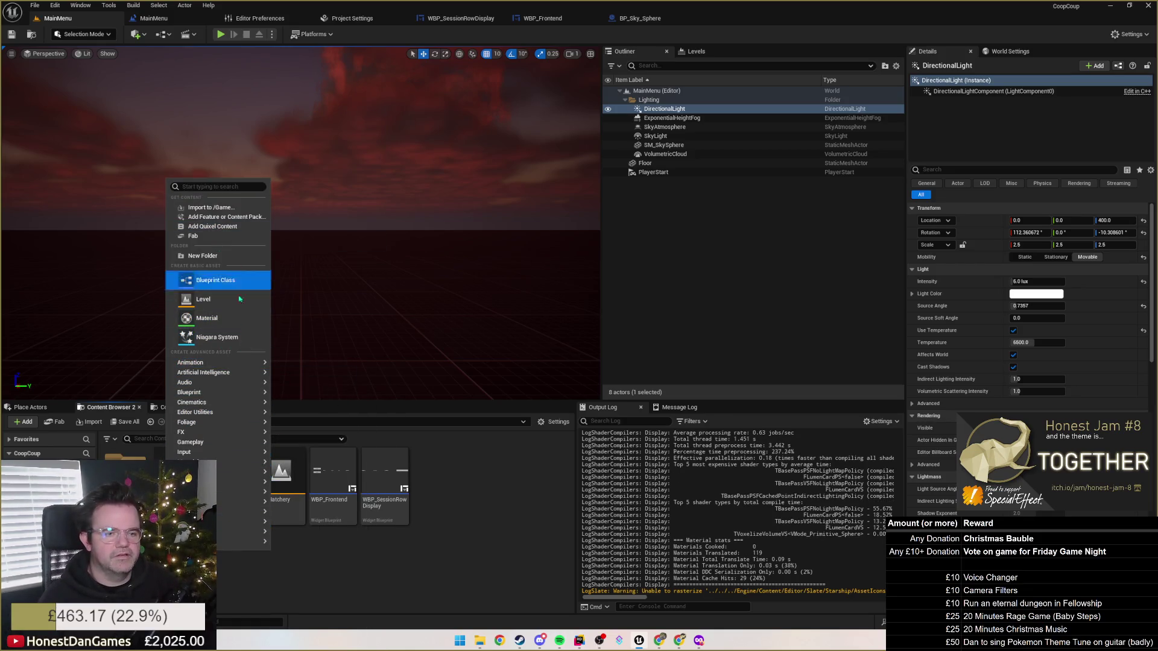
pyautogui.click(199, 256)
pyautogui.write('Levels')
pyautogui.press('Return')
# Move MainMenu, TheCoop and TheHatchery into the Levels folder.
pyautogui.moveTo(229, 476); pyautogui.dragTo(329, 477)
pyautogui.press('Escape')
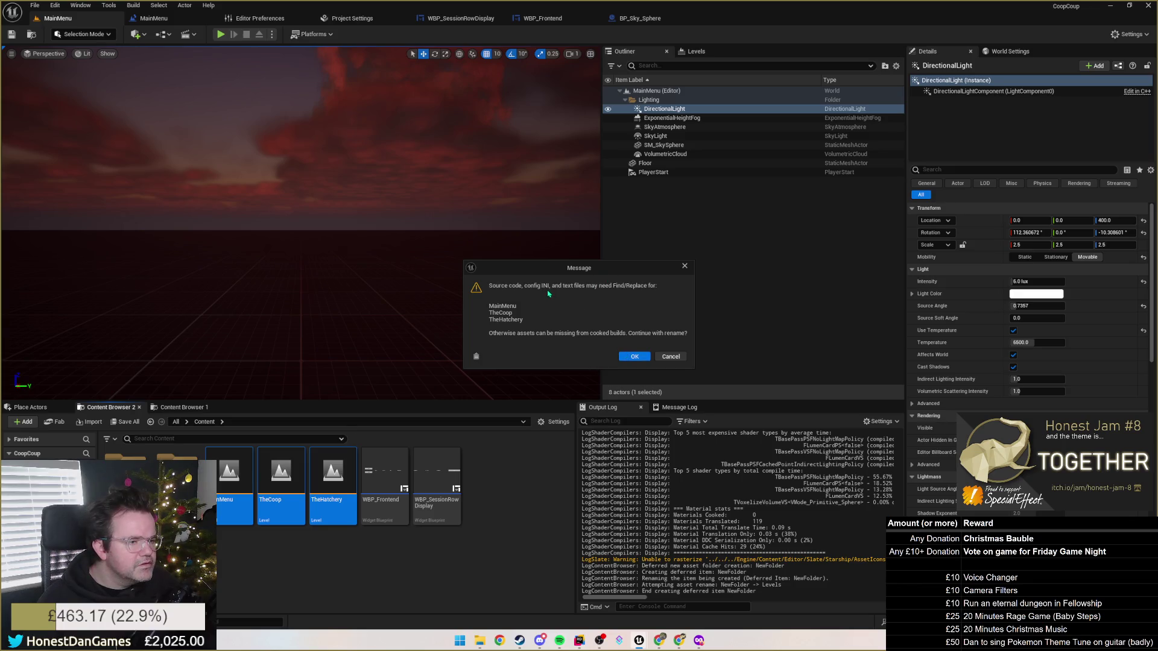
pyautogui.click(623, 359)
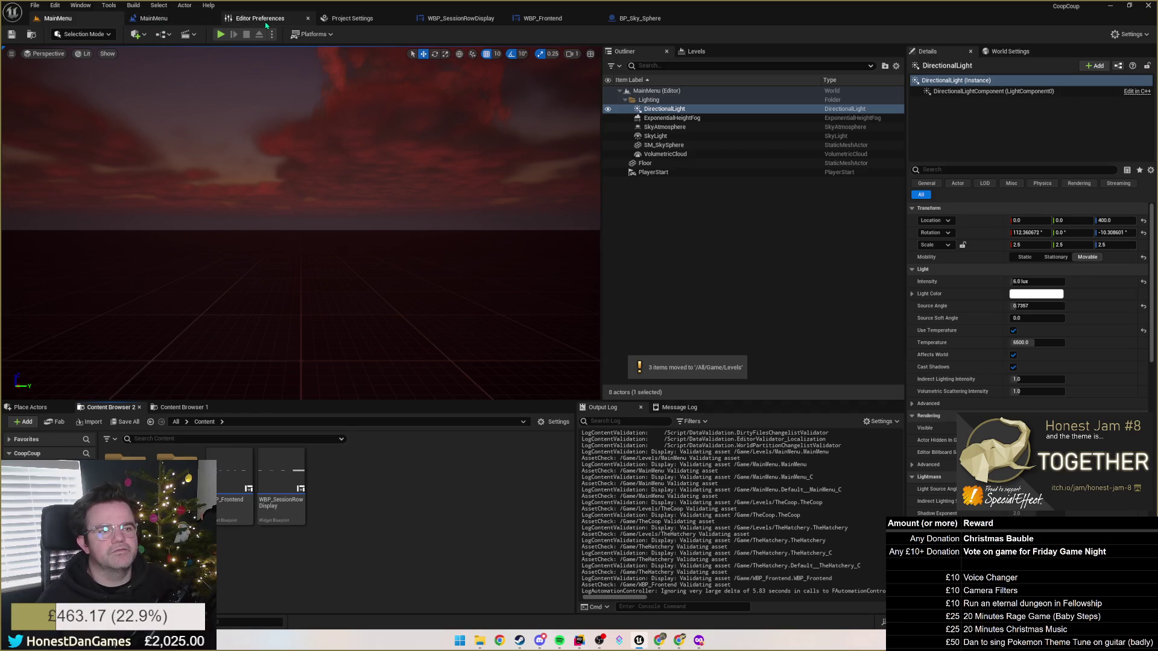
# Bring up the Maps & Modes project settings.
pyautogui.click(329, 19)
pyautogui.click(307, 18)
pyautogui.click(352, 18)
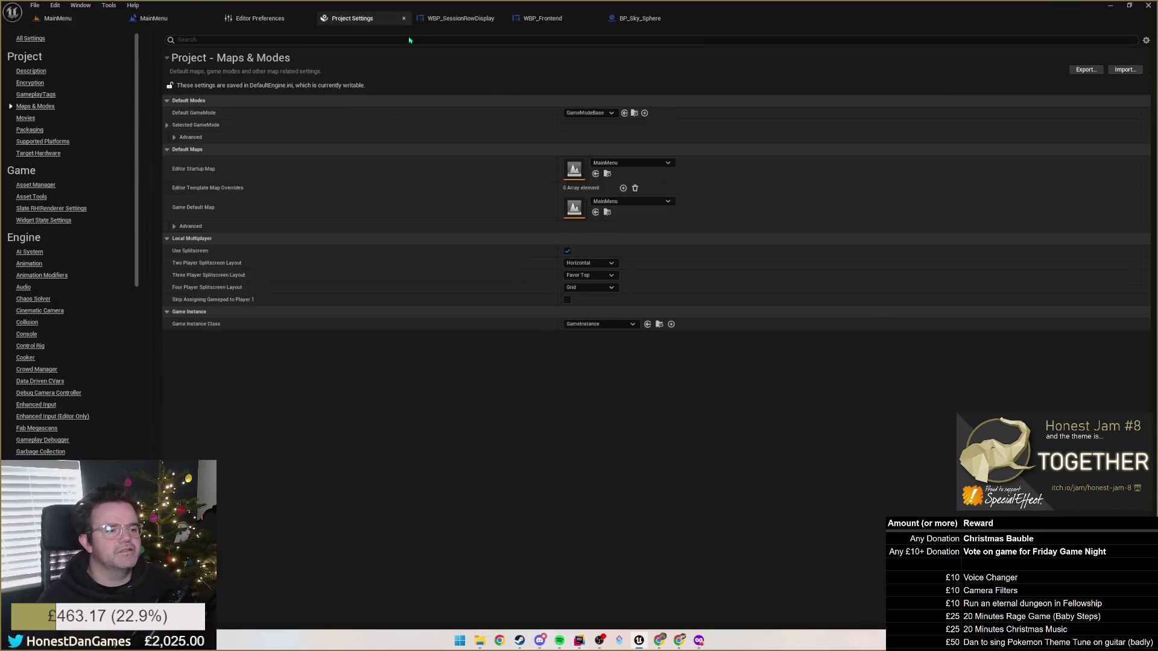
# Set the Editor Startup Map to MainMenu.
pyautogui.click(631, 163)
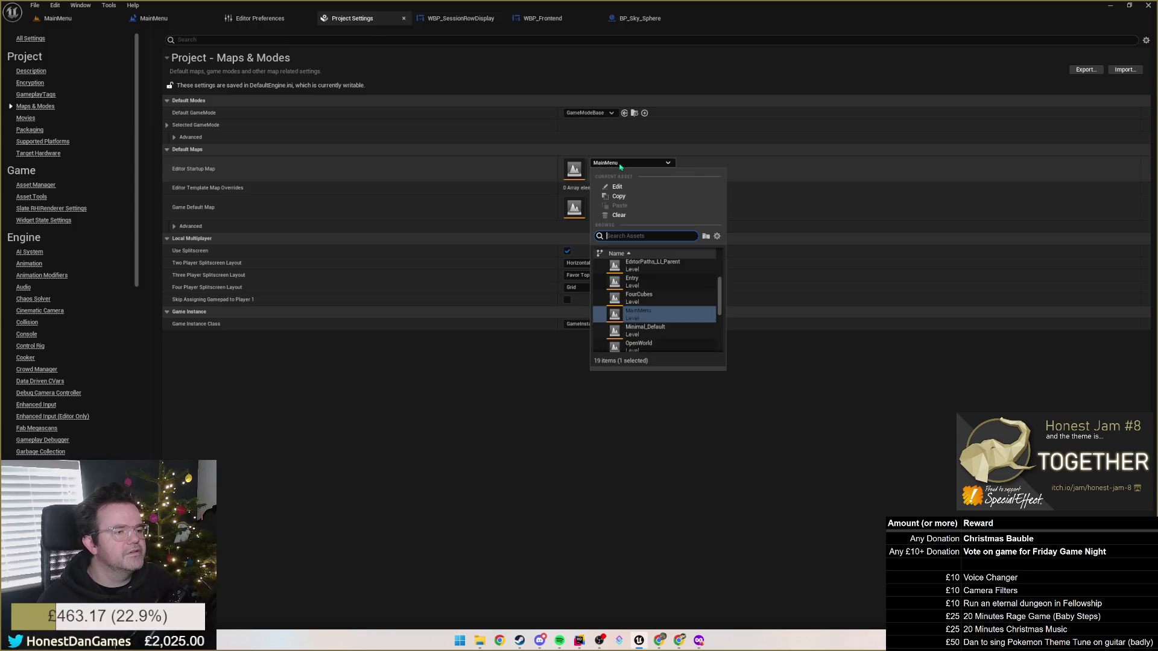
pyautogui.click(639, 295)
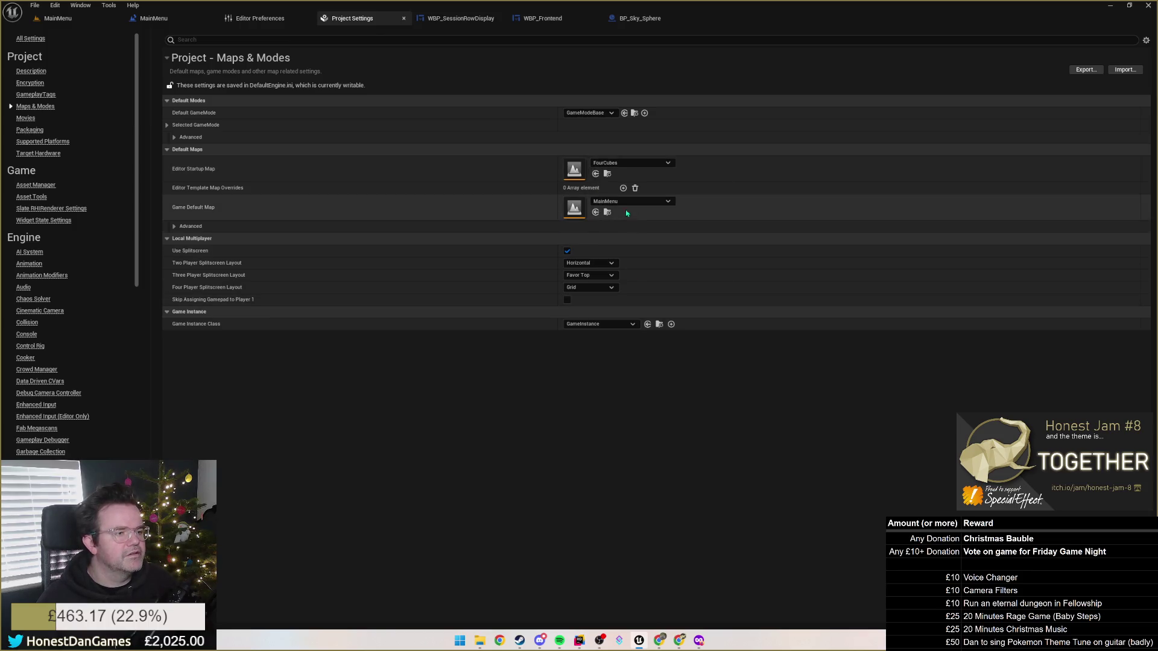
pyautogui.click(613, 162)
pyautogui.write('main')
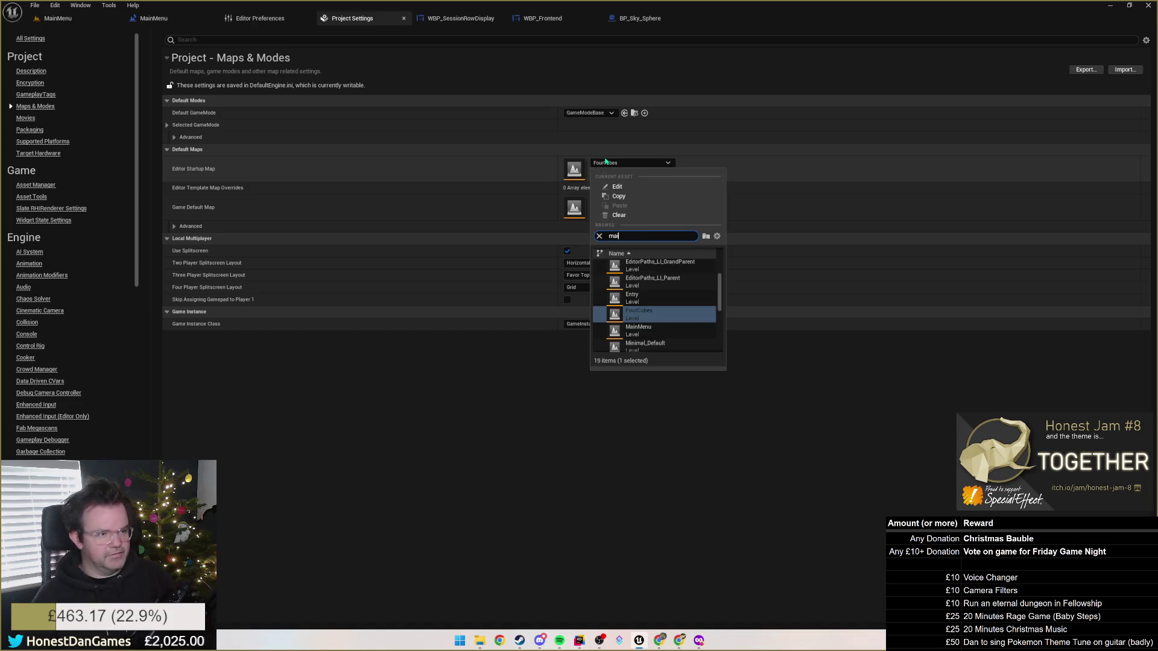
pyautogui.click(638, 267)
# Set the Game Default Map to MainMenu and return to the MainMenu level tab.
pyautogui.click(631, 201)
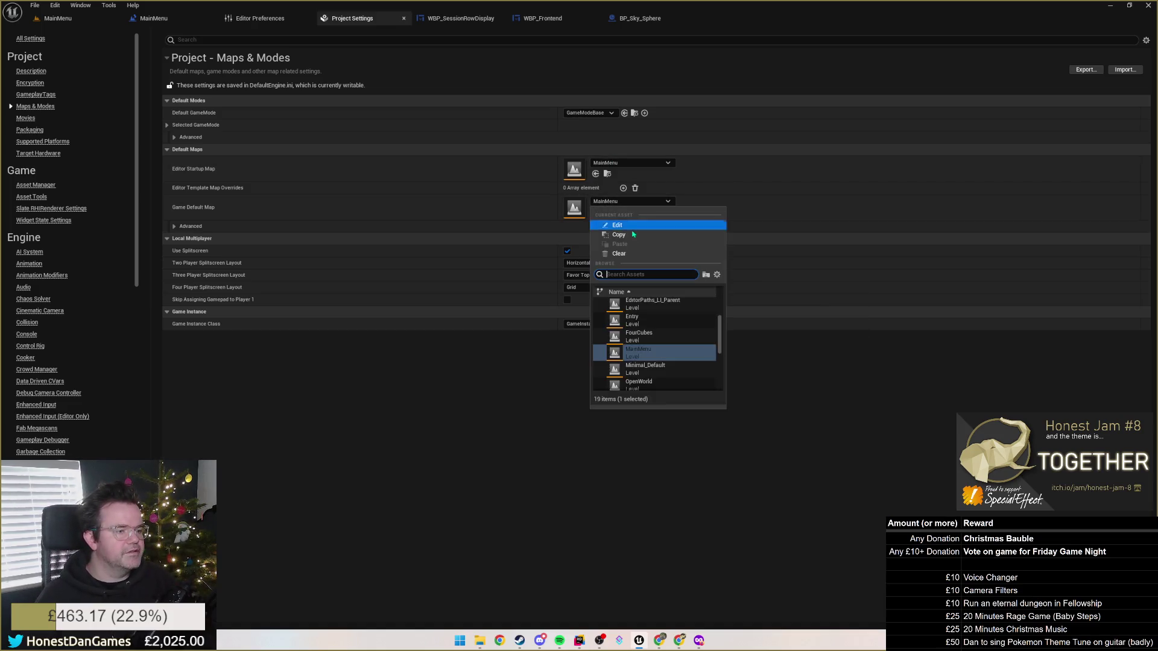
pyautogui.click(641, 329)
pyautogui.click(612, 205)
pyautogui.write('main')
pyautogui.click(645, 307)
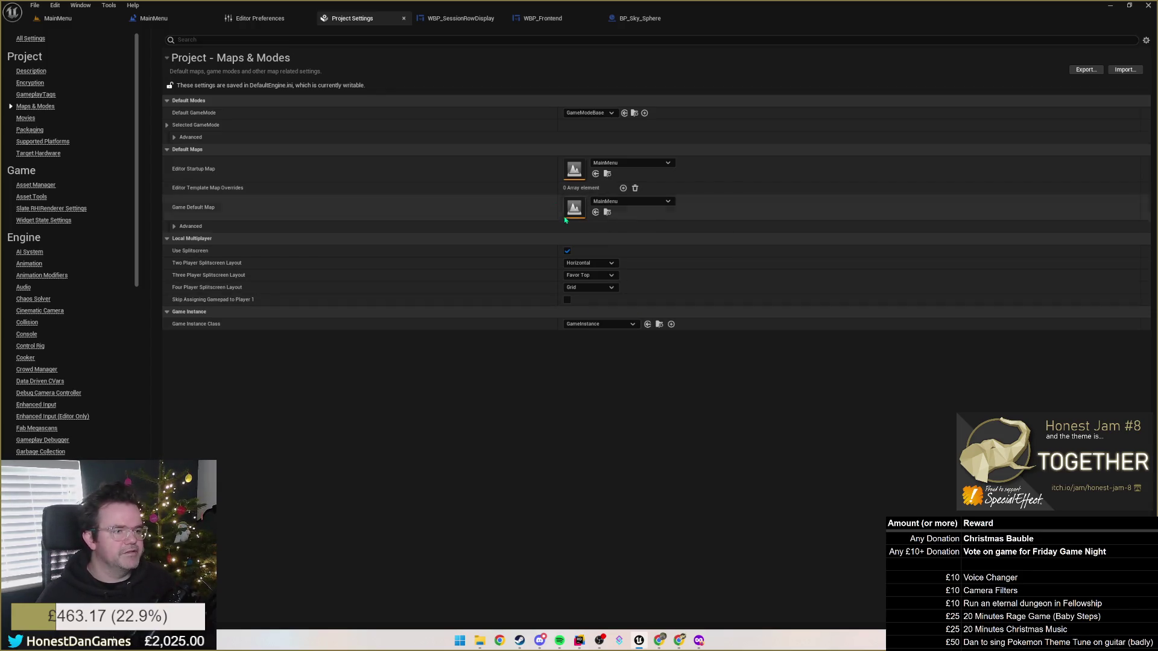
pyautogui.click(57, 18)
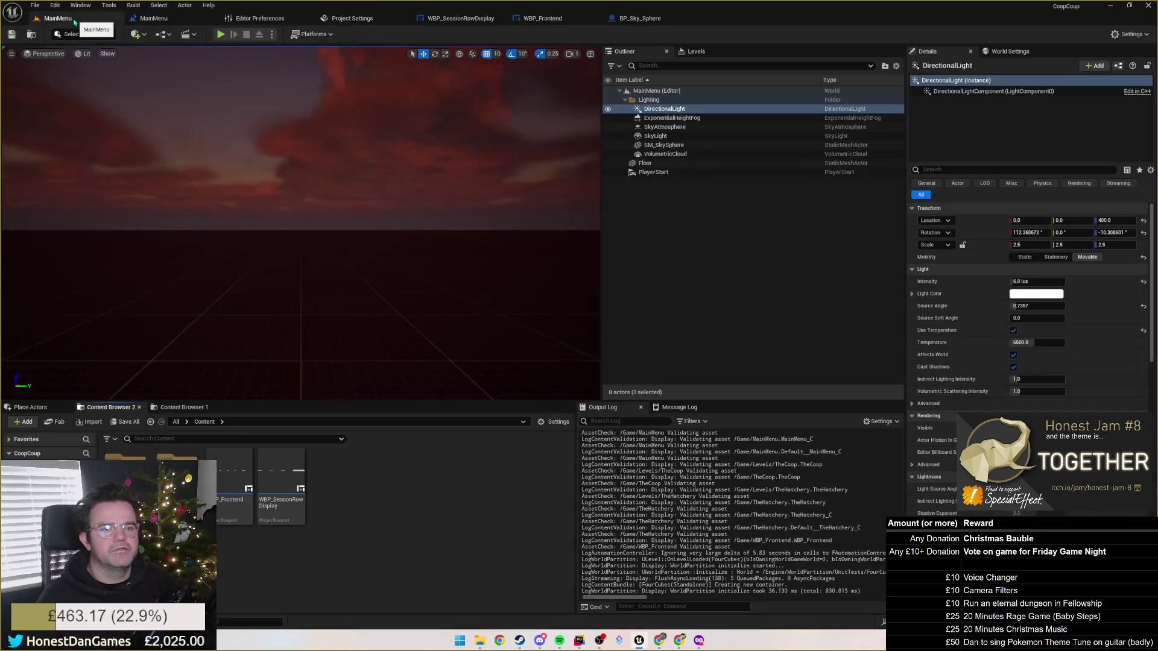
# Create a new folder named UI in the Content Browser's Content root.
pyautogui.rightClick(137, 462)
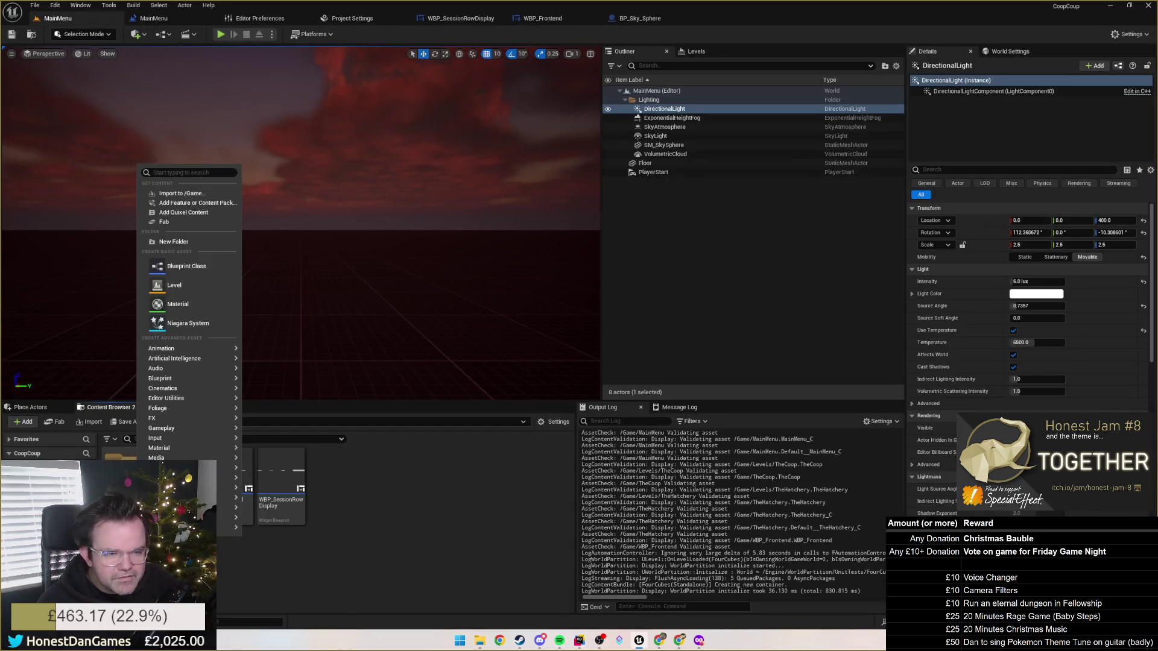
pyautogui.press('Escape')
pyautogui.click(143, 439)
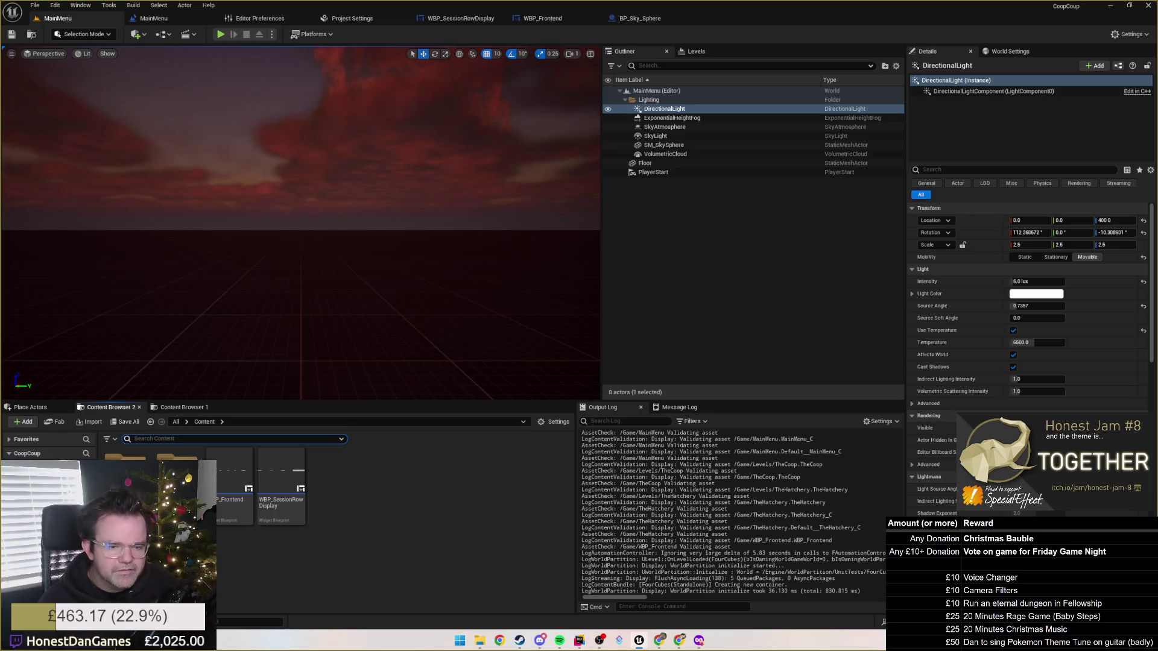
pyautogui.rightClick(137, 461)
pyautogui.press('Escape')
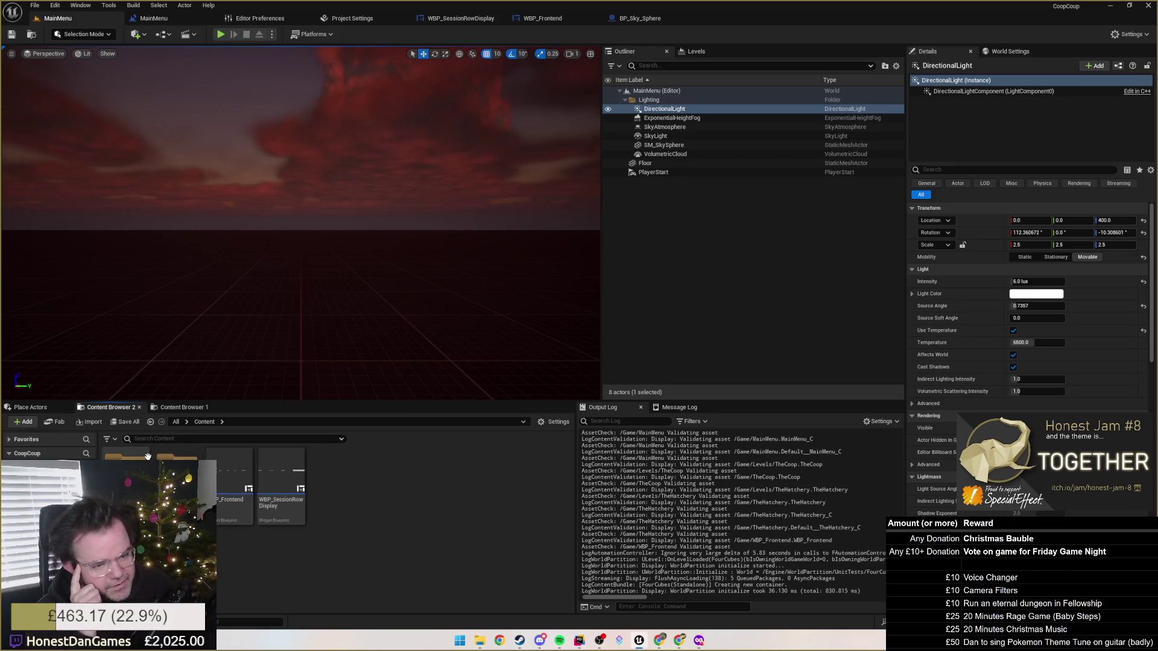
pyautogui.rightClick(339, 481)
pyautogui.moveTo(397, 476)
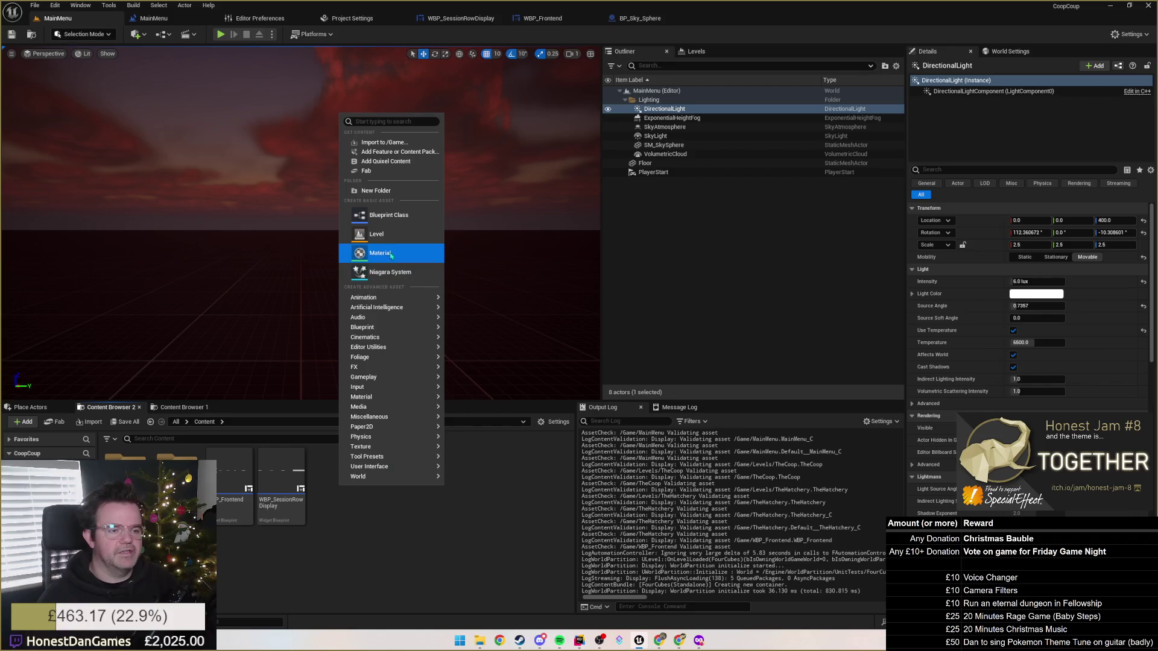
pyautogui.click(366, 190)
pyautogui.write('UI')
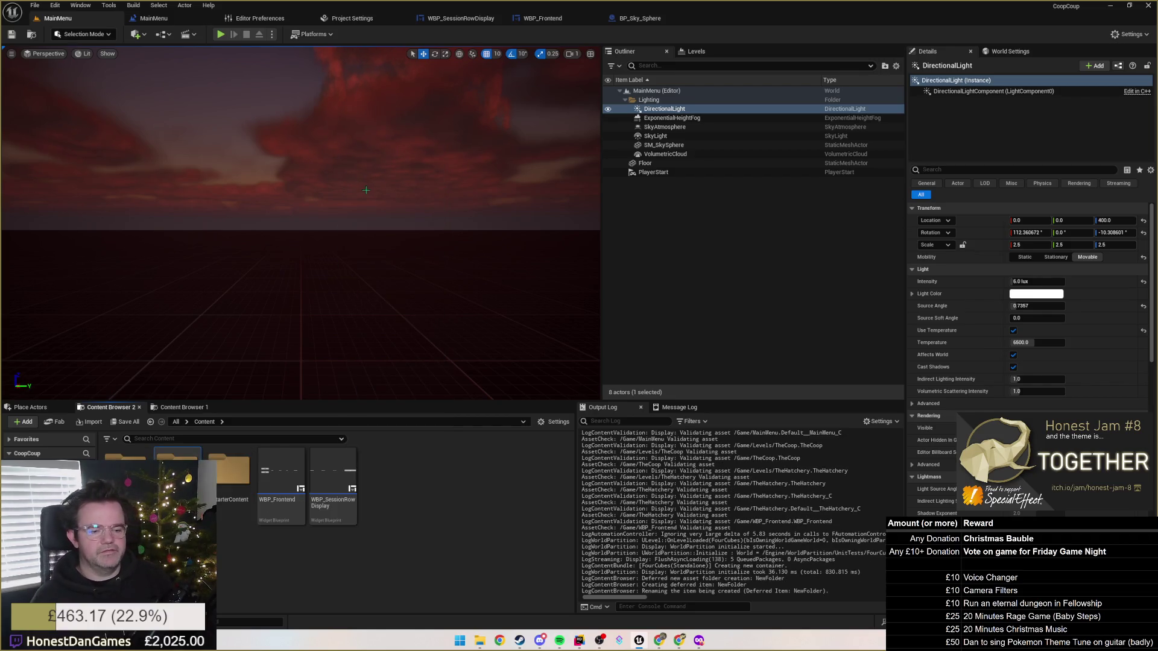
pyautogui.press('Return')
# Move WBP_Frontend and WBP_SessionRowDisplay into the UI folder.
pyautogui.click(281, 482)
pyautogui.keyDown('ctrl'); pyautogui.click(332, 477); pyautogui.keyUp('ctrl')
pyautogui.moveTo(332, 478); pyautogui.dragTo(242, 475)
pyautogui.click(281, 500)
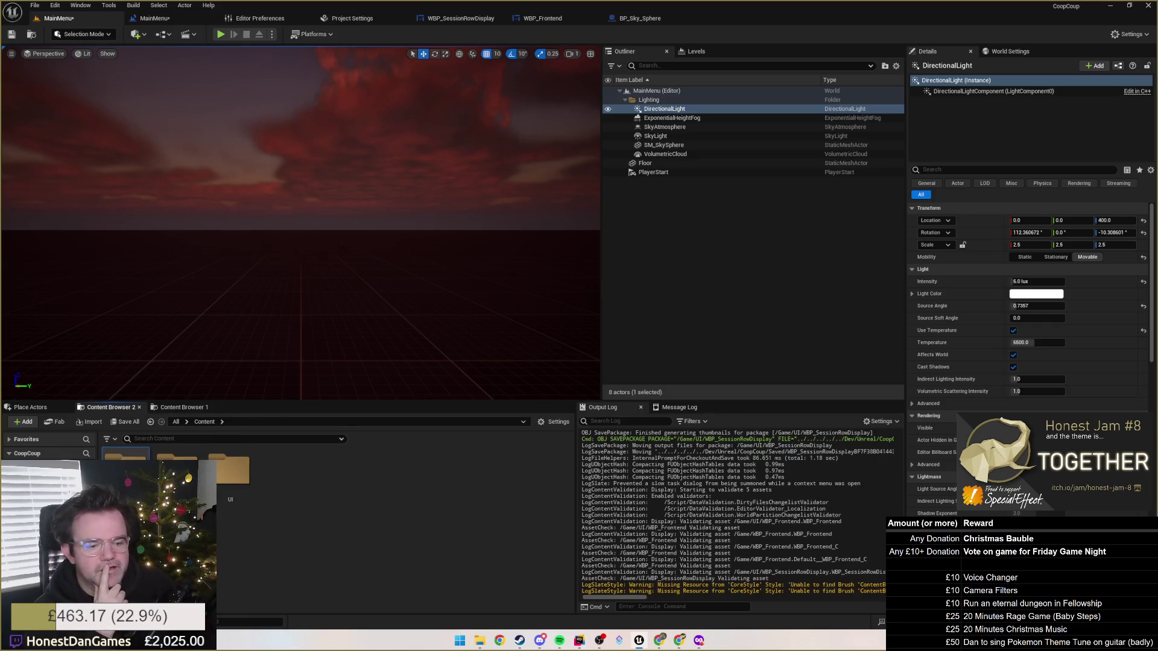
# Redock and widen the Content Browser panels, go back to Content, and save with Ctrl+S.
pyautogui.doubleClick(125, 456)
pyautogui.moveTo(112, 407); pyautogui.dragTo(45, 408)
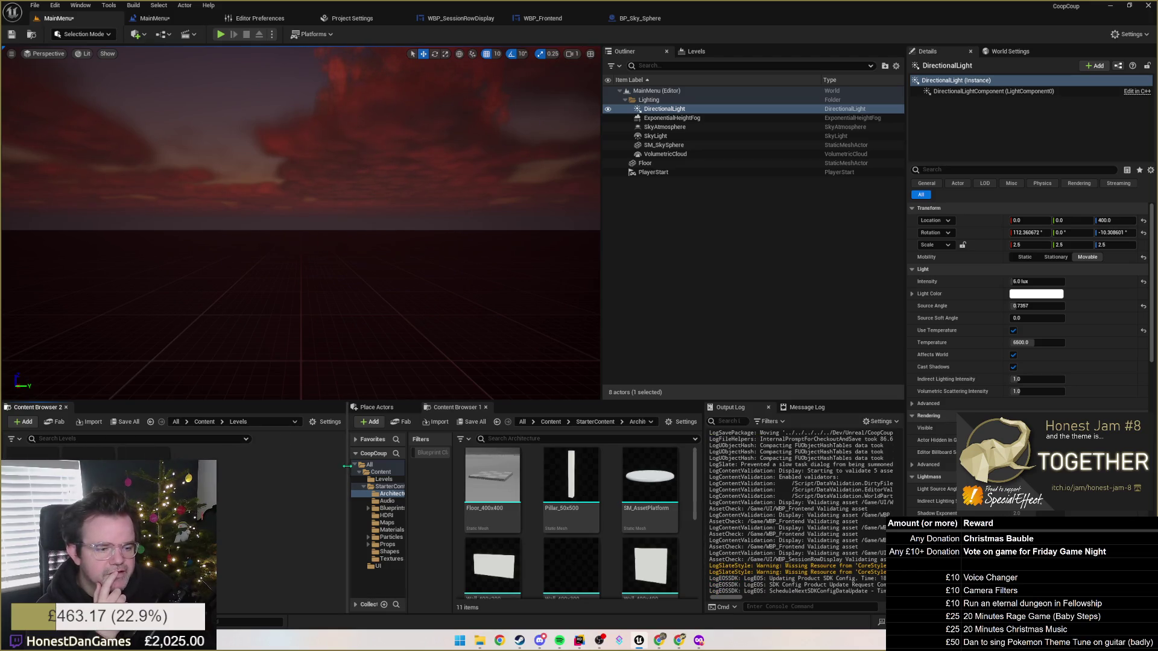
pyautogui.moveTo(348, 458); pyautogui.dragTo(80, 456)
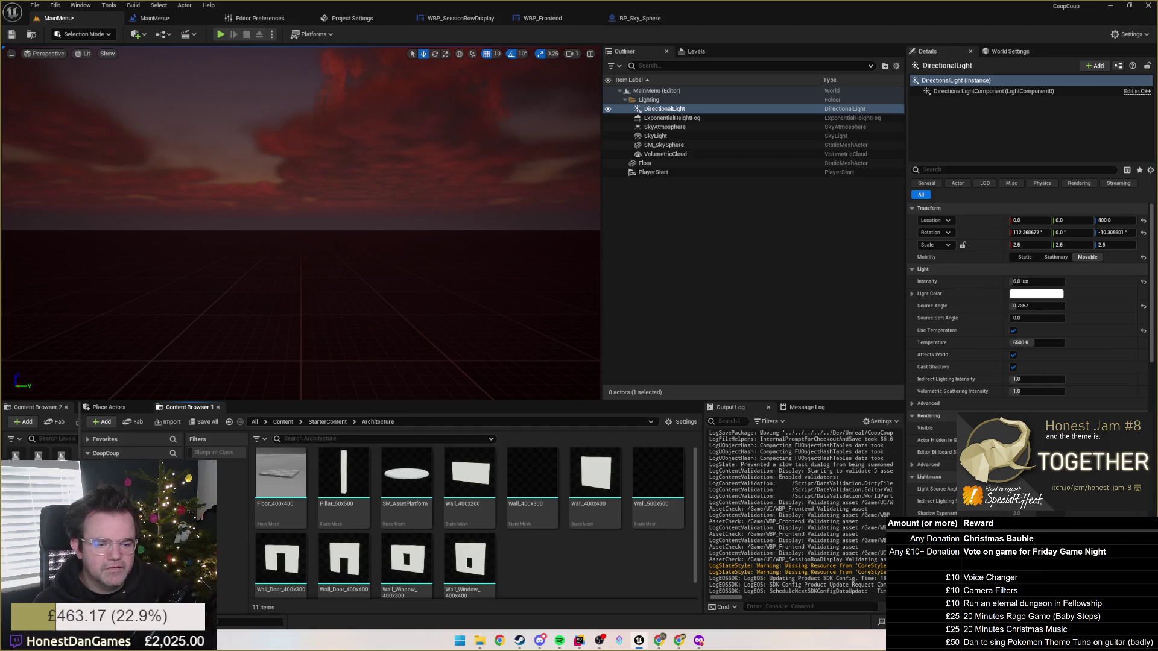
pyautogui.moveTo(81, 422)
pyautogui.mouseDown()
pyautogui.moveTo(114, 422)
pyautogui.moveTo(49, 421)
pyautogui.mouseUp()
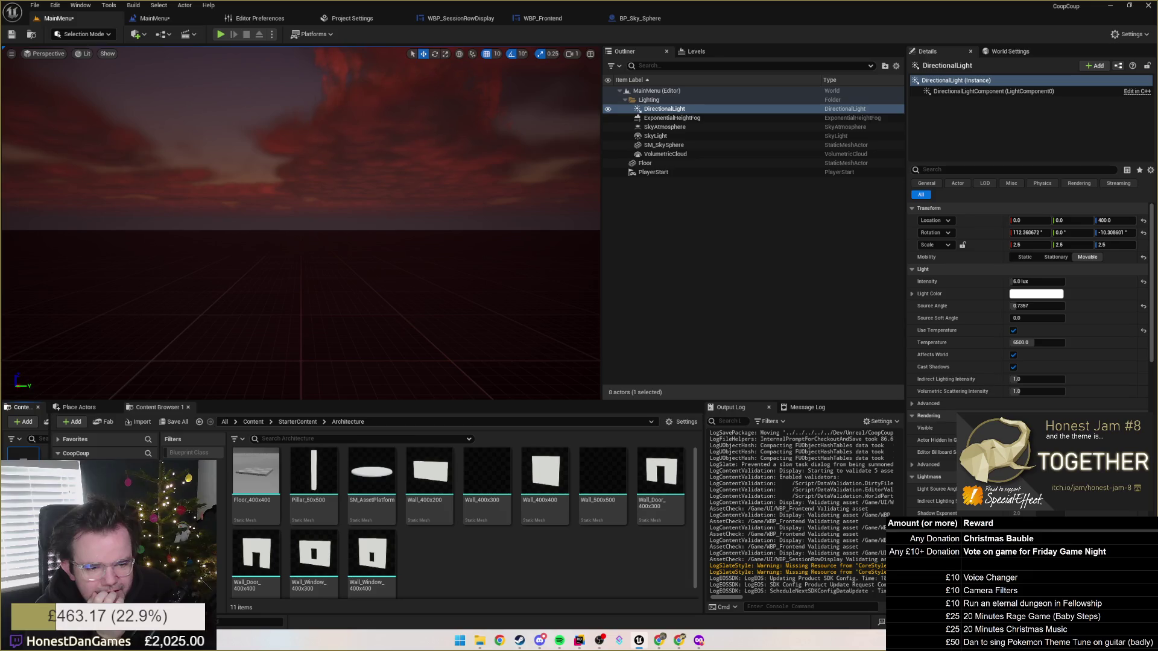
pyautogui.moveTo(49, 435); pyautogui.dragTo(77, 434)
pyautogui.click(254, 422)
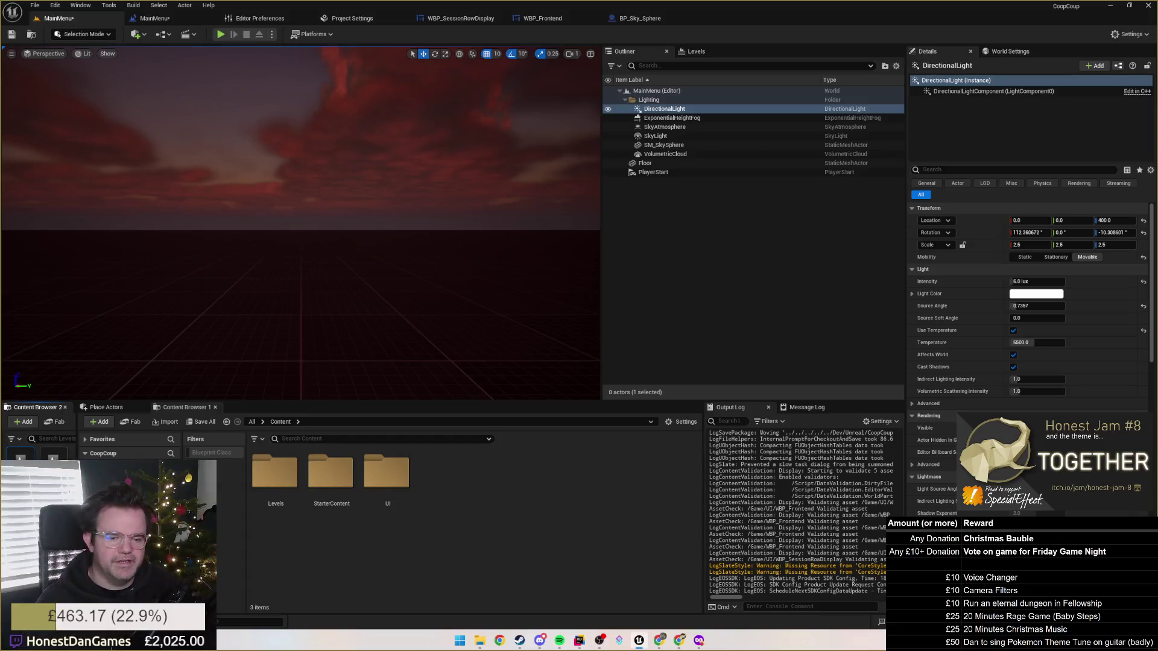
pyautogui.hotkey('ctrl', 's')
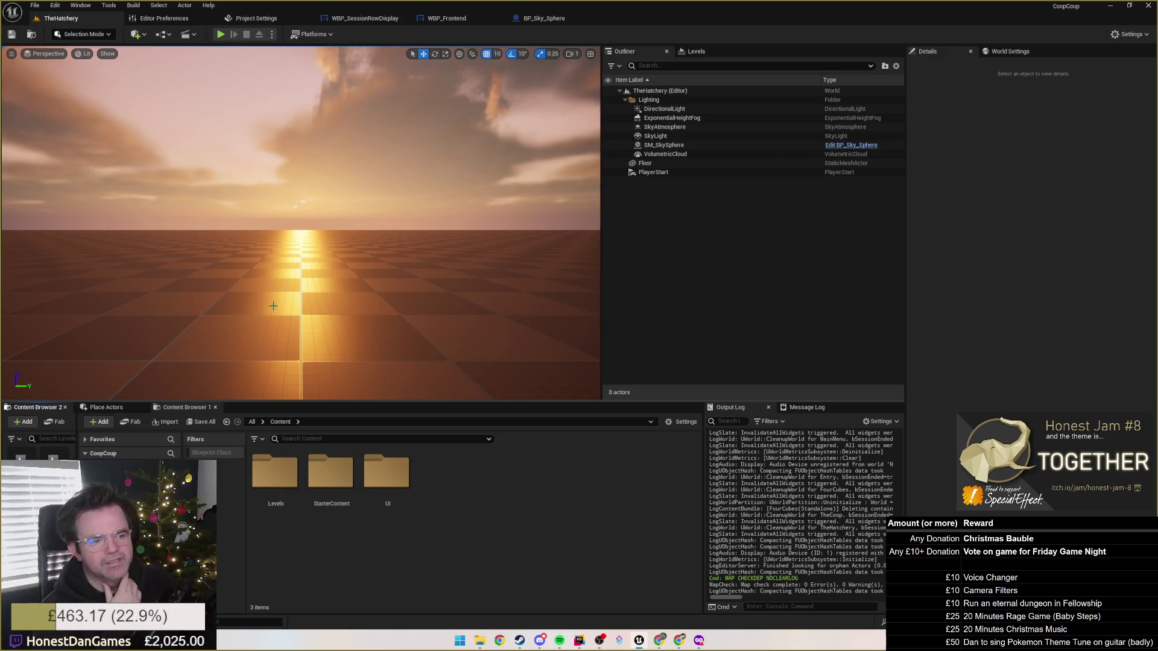
# Fly the viewport down toward the PlayerStart on TheHatchery's floor grid.
pyautogui.moveTo(274, 306)
pyautogui.mouseDown()
pyautogui.moveTo(274, 374)
pyautogui.moveTo(274, 314)
pyautogui.moveTo(274, 374)
pyautogui.moveTo(274, 344)
pyautogui.mouseUp()
pyautogui.moveTo(341, 280)
pyautogui.mouseDown()
pyautogui.moveTo(341, 289)
pyautogui.moveTo(341, 280)
pyautogui.mouseUp()
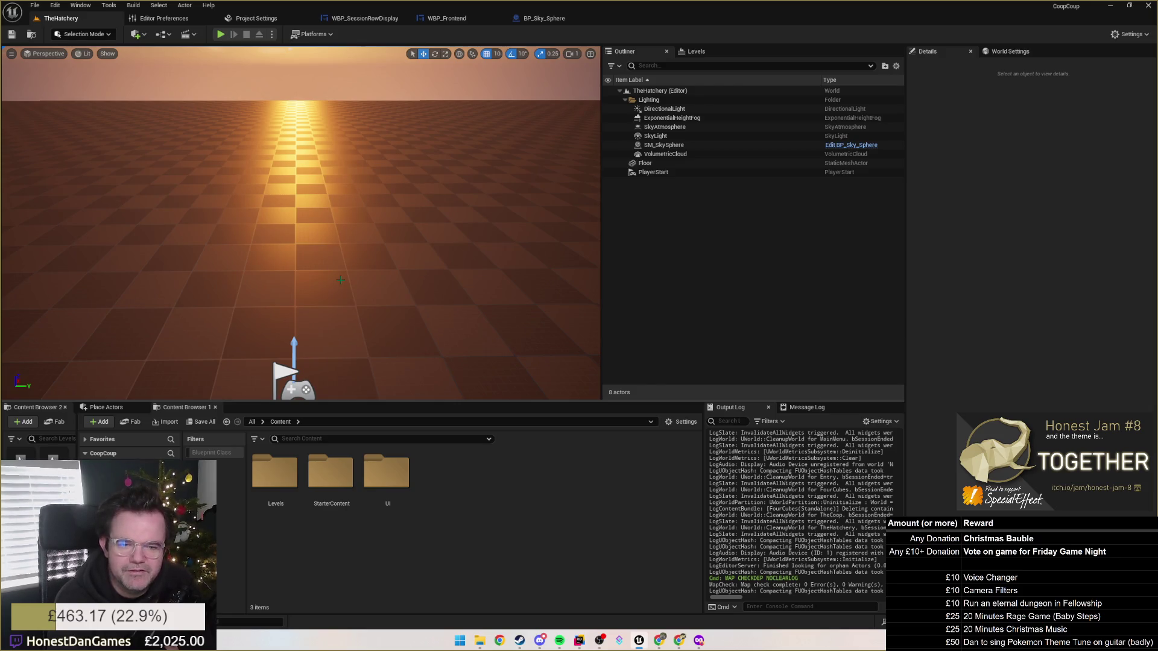
pyautogui.moveTo(340, 280)
pyautogui.mouseDown()
pyautogui.moveTo(314, 314)
pyautogui.moveTo(326, 283)
pyautogui.moveTo(353, 266)
pyautogui.moveTo(338, 274)
pyautogui.moveTo(342, 294)
pyautogui.mouseUp()
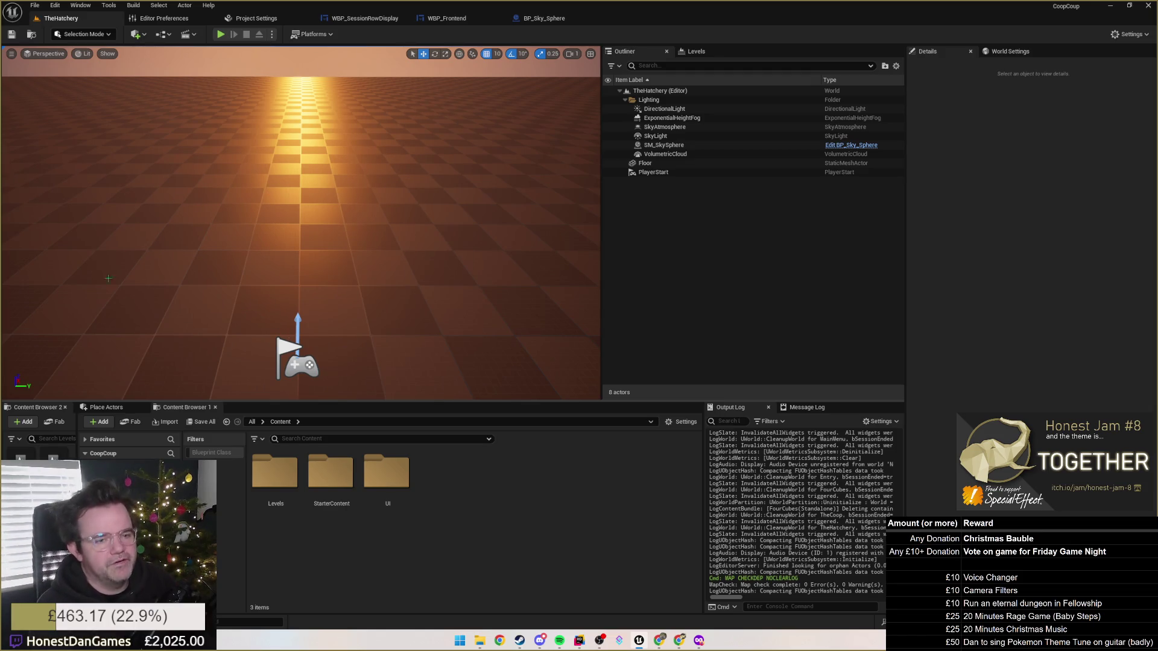
pyautogui.click(467, 501)
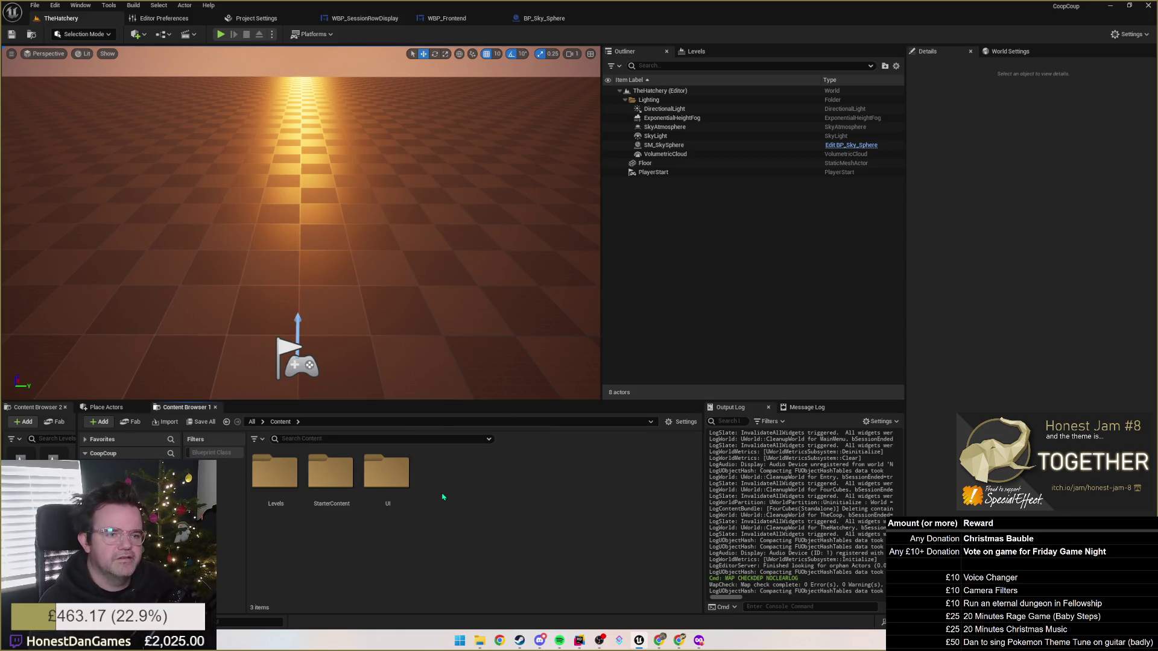
pyautogui.rightClick(442, 495)
pyautogui.moveTo(461, 481)
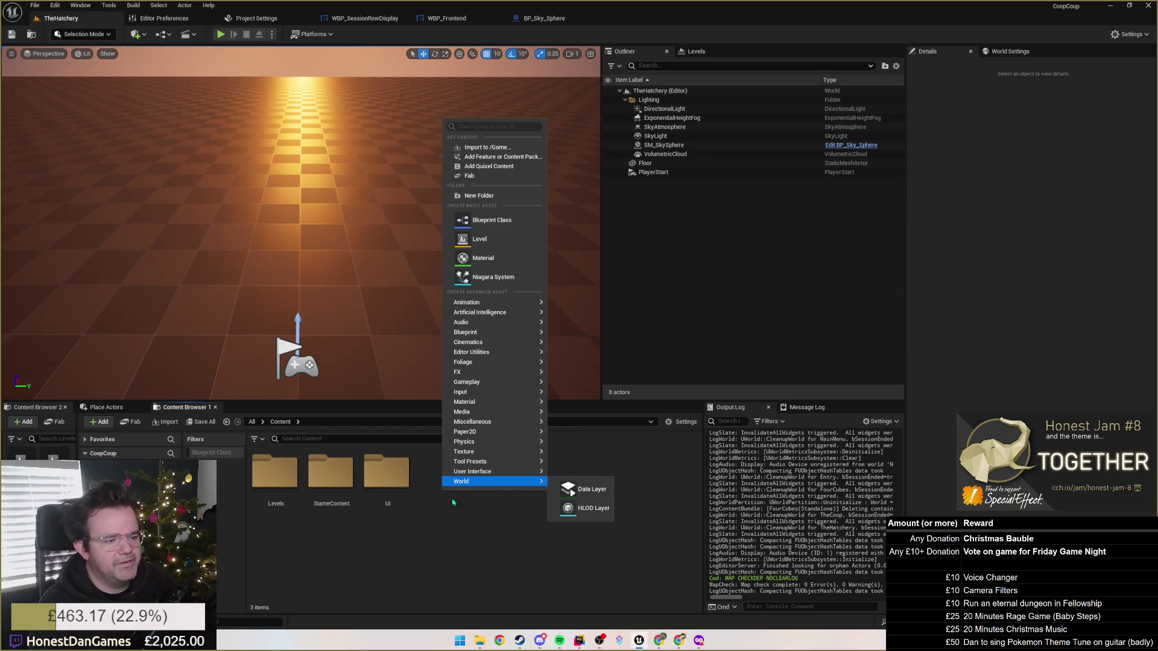
pyautogui.click(472, 533)
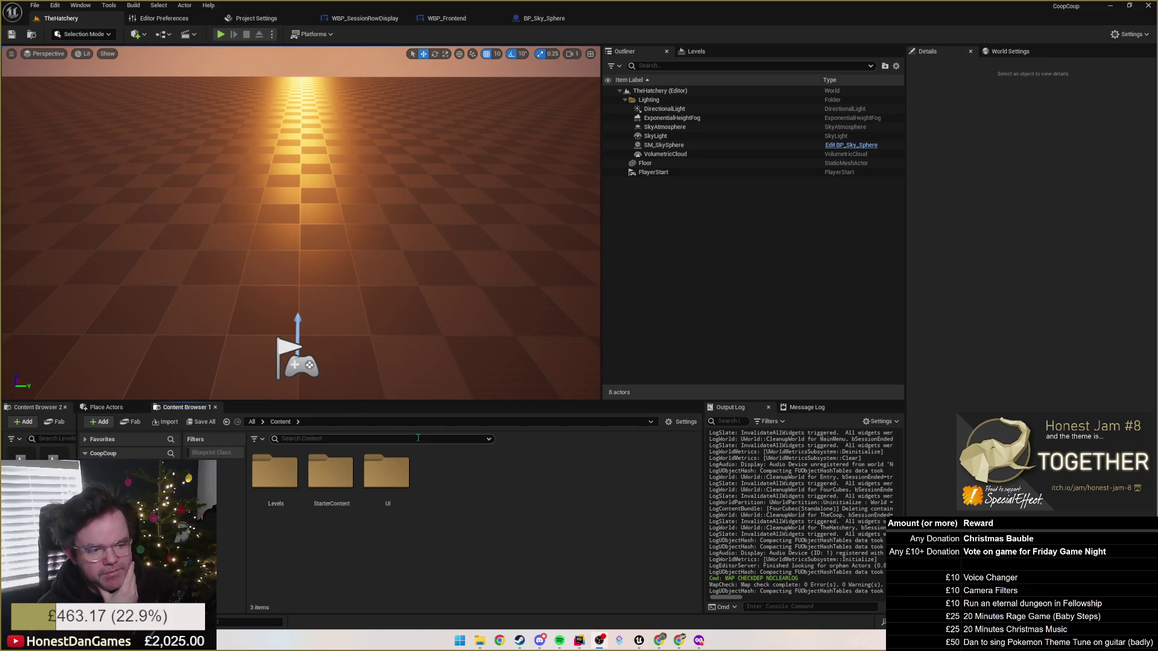
# Make a new Actor-based Blueprint Class named BP_LobbyPlayerProxy and open it in the Blueprint editor.
pyautogui.rightClick(441, 482)
pyautogui.click(490, 215)
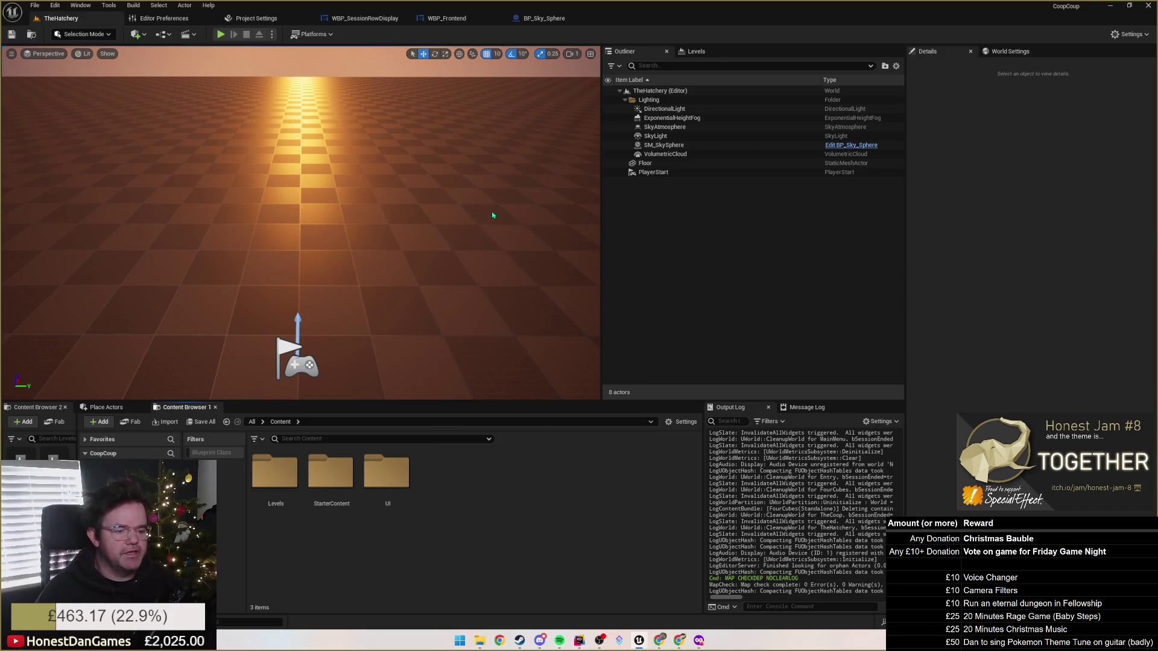
pyautogui.click(498, 265)
pyautogui.write('BC')
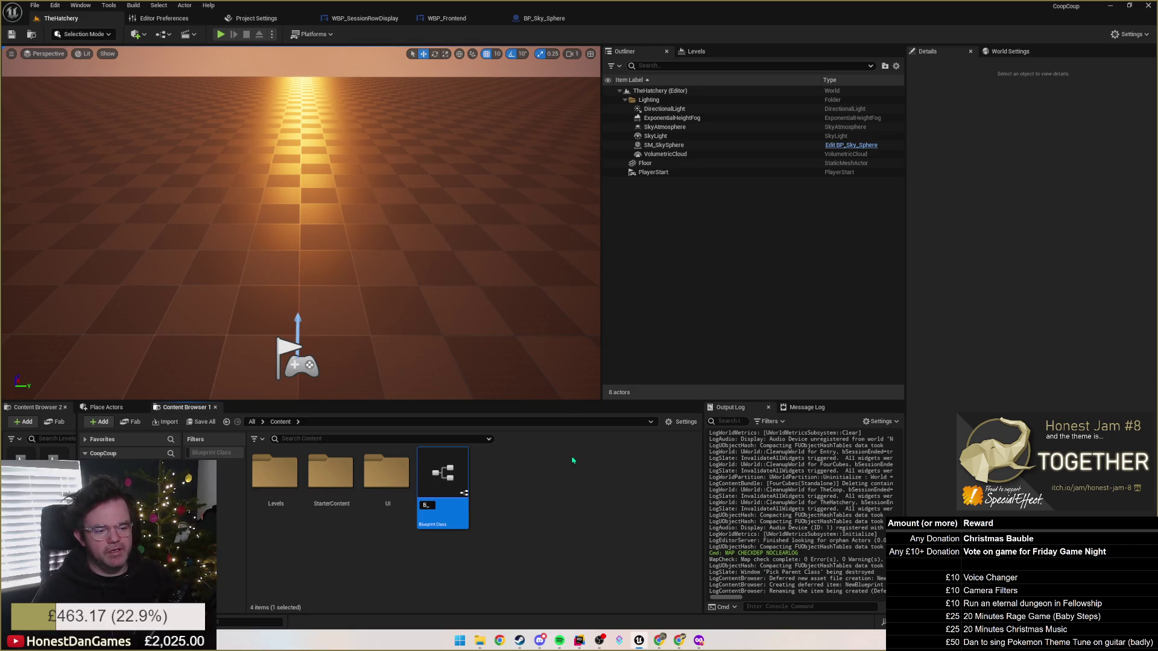
pyautogui.write('P')
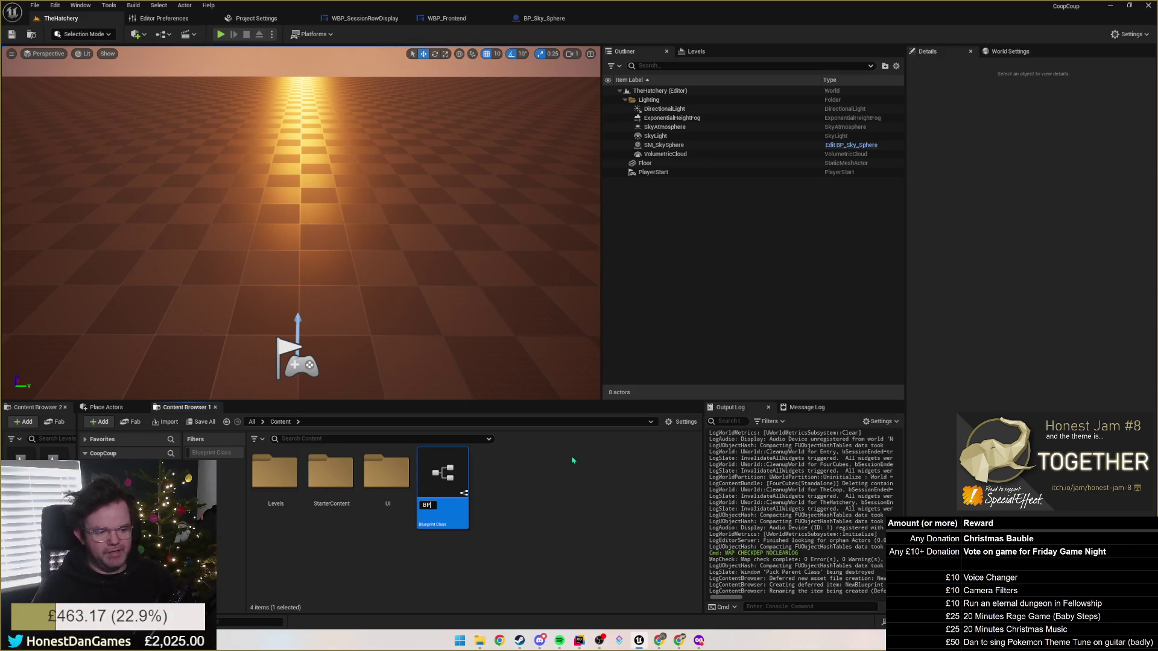
pyautogui.write('_Lob')
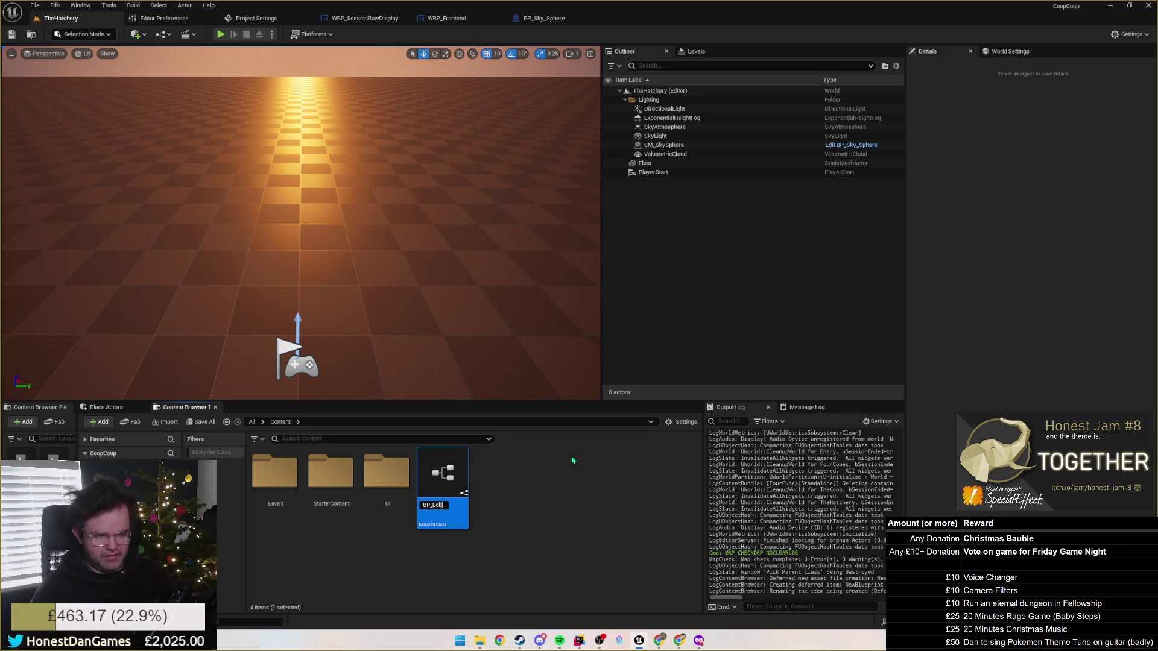
pyautogui.write('byPlayerProxy')
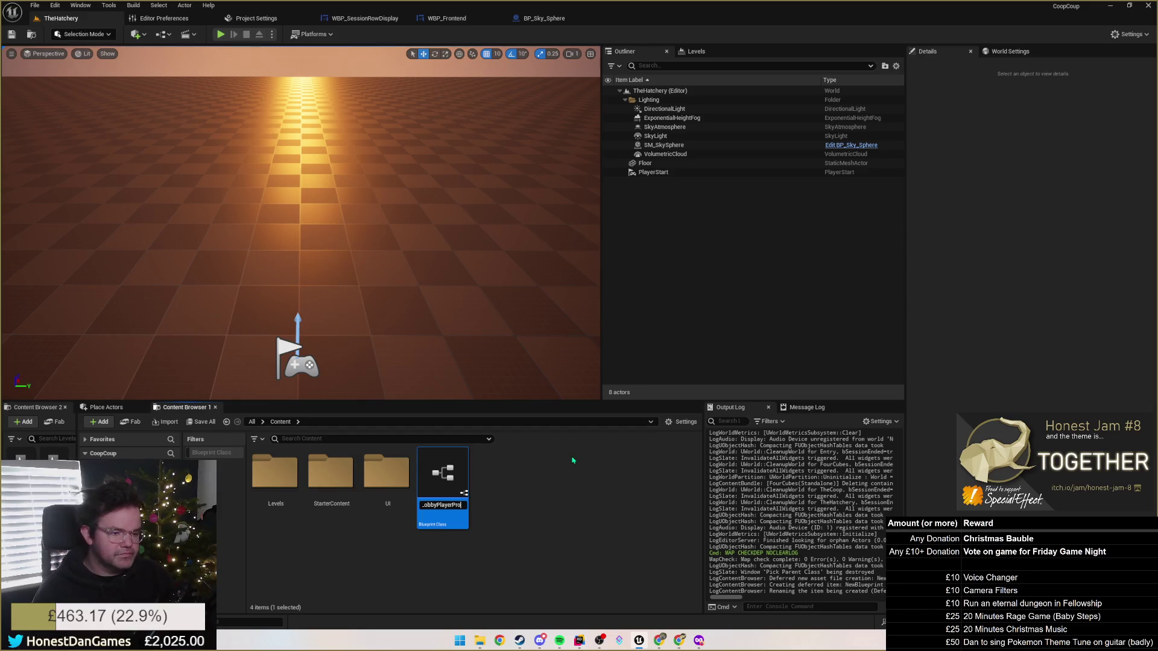
pyautogui.press('Return')
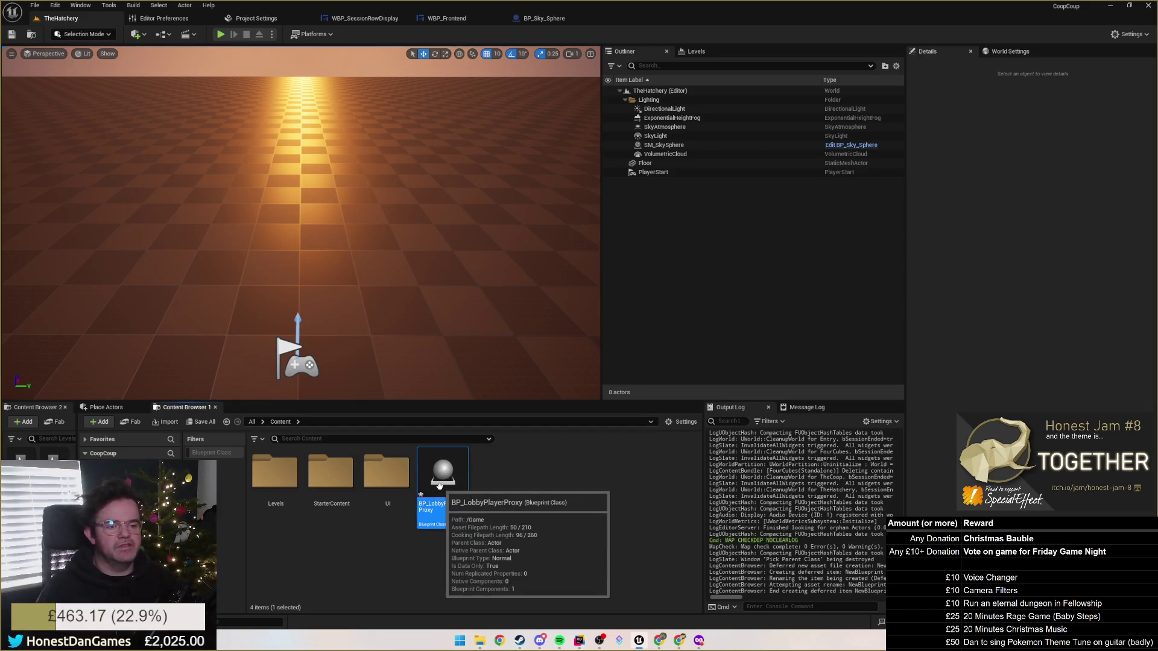
pyautogui.doubleClick(423, 474)
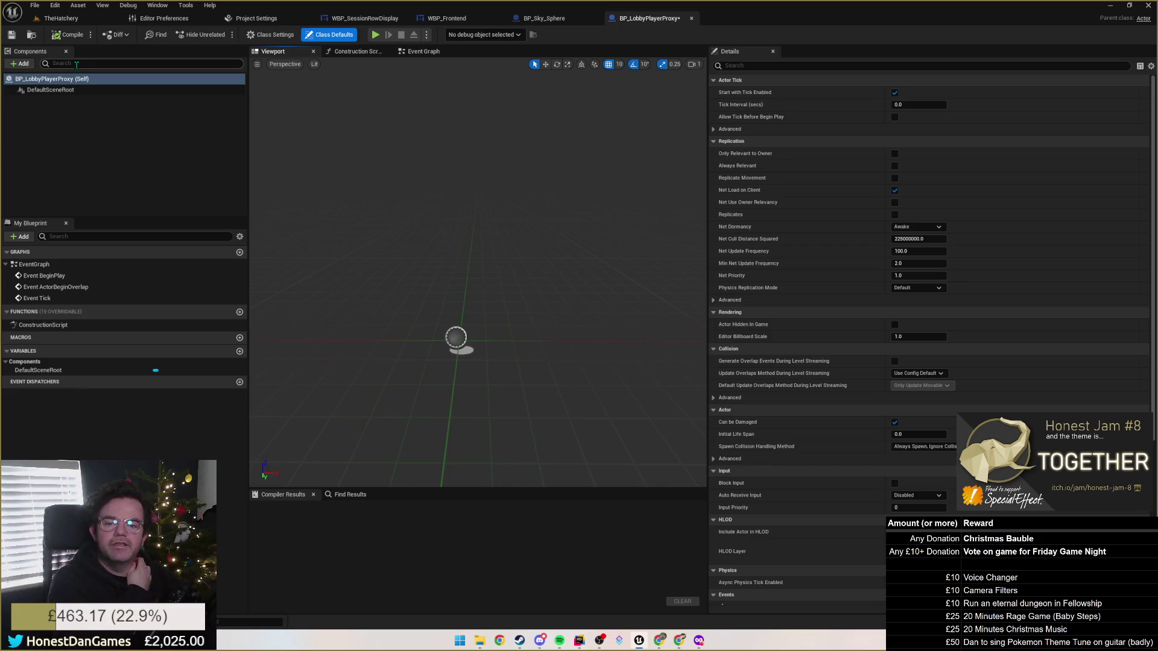
pyautogui.click(81, 64)
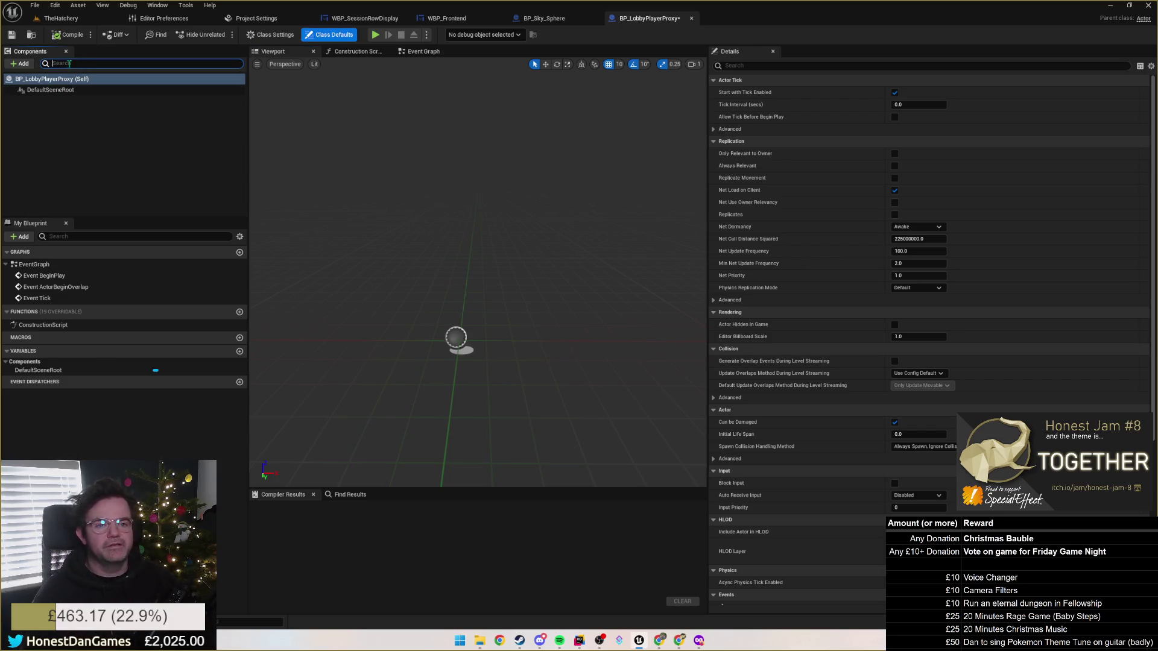
pyautogui.write('mesh')
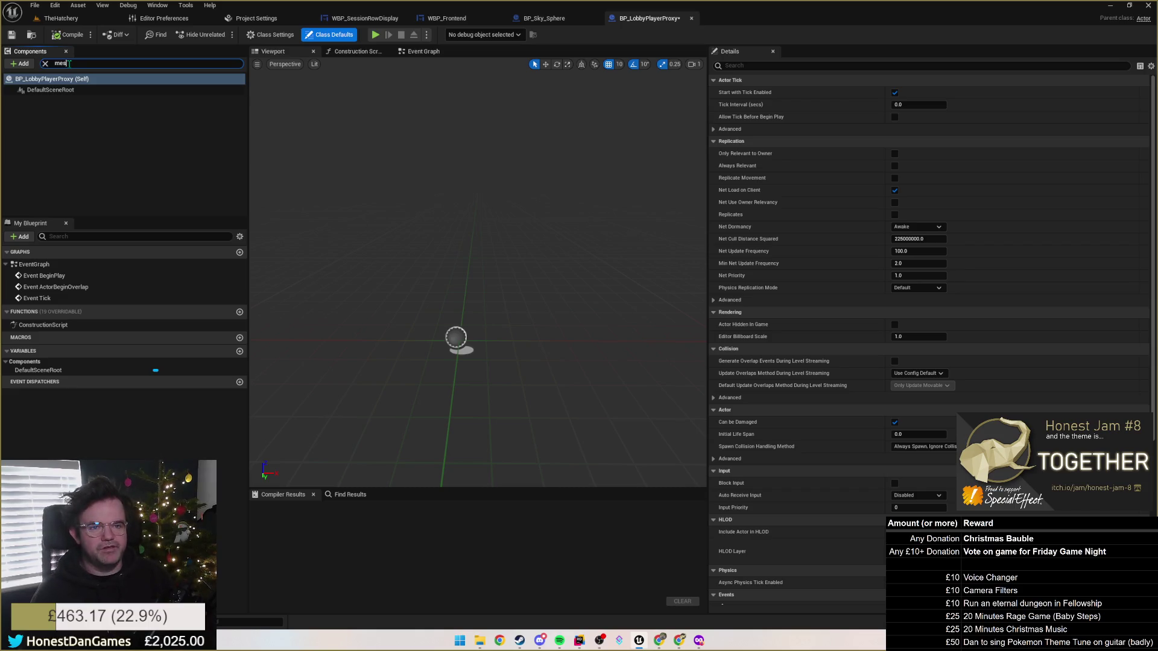
pyautogui.click(46, 63)
pyautogui.click(19, 64)
pyautogui.write('stati')
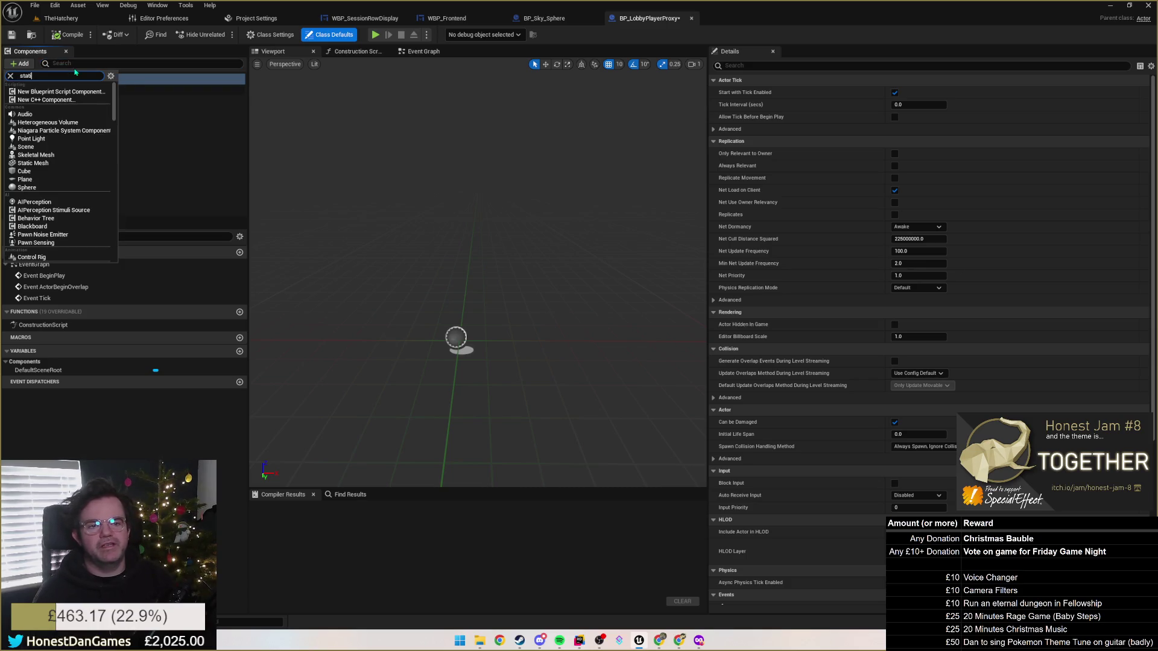
pyautogui.press('BackSpace')
pyautogui.press('BackSpace')
pyautogui.press('BackSpace')
pyautogui.write('skel')
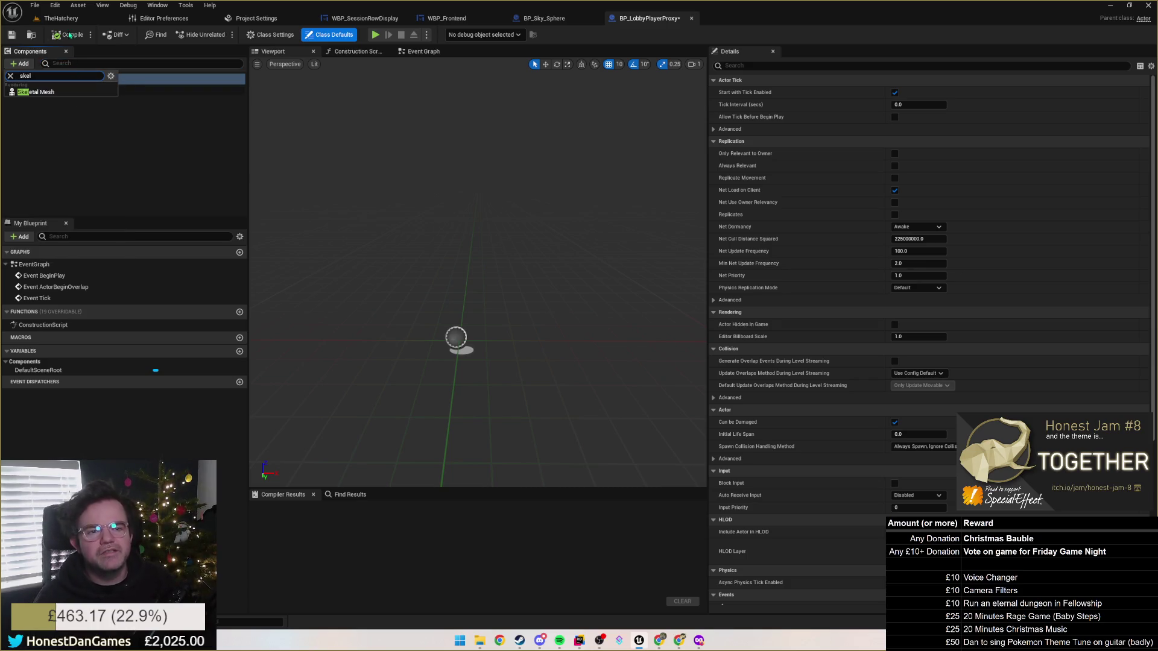
pyautogui.click(60, 92)
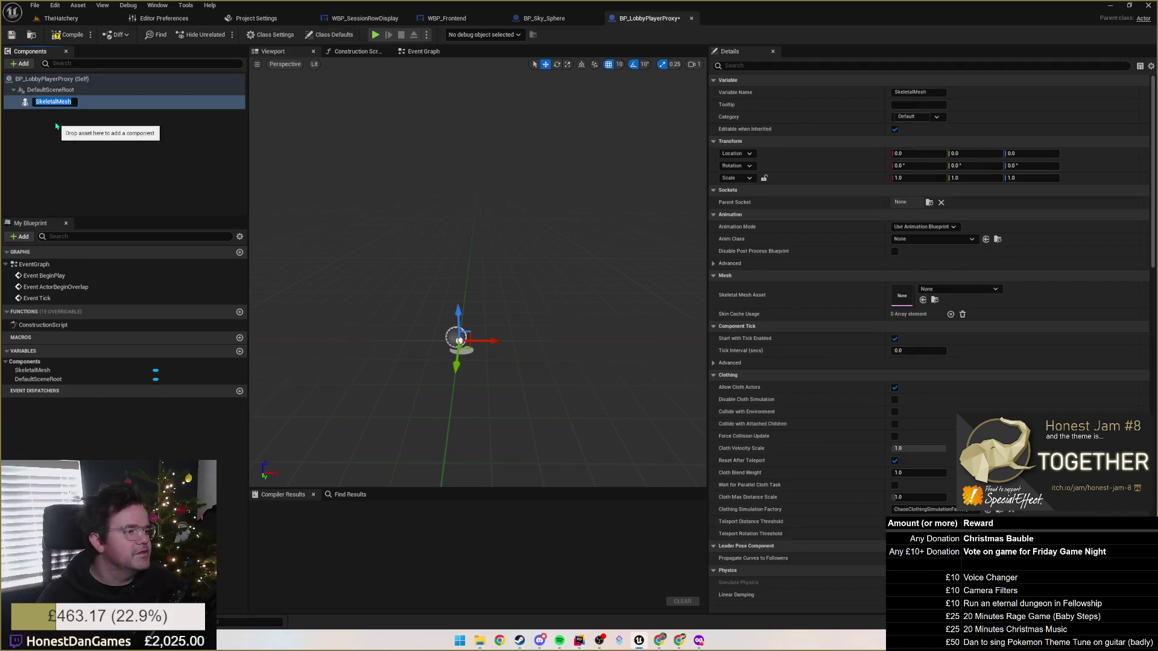
pyautogui.press('Return')
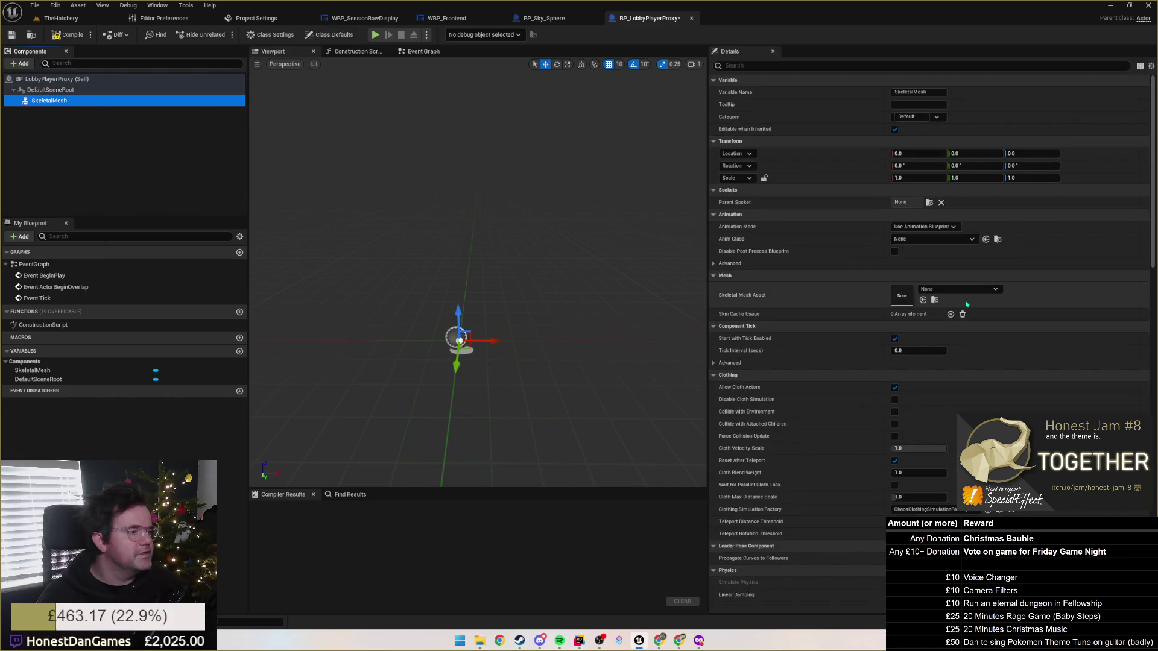
pyautogui.click(946, 294)
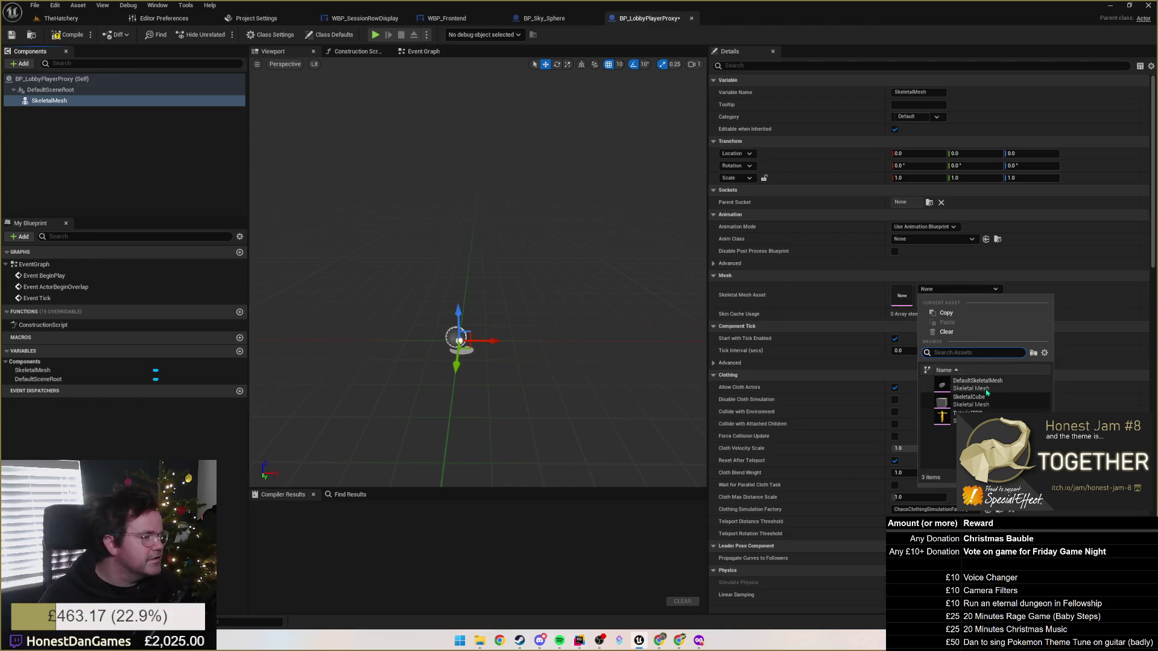
pyautogui.click(1046, 353)
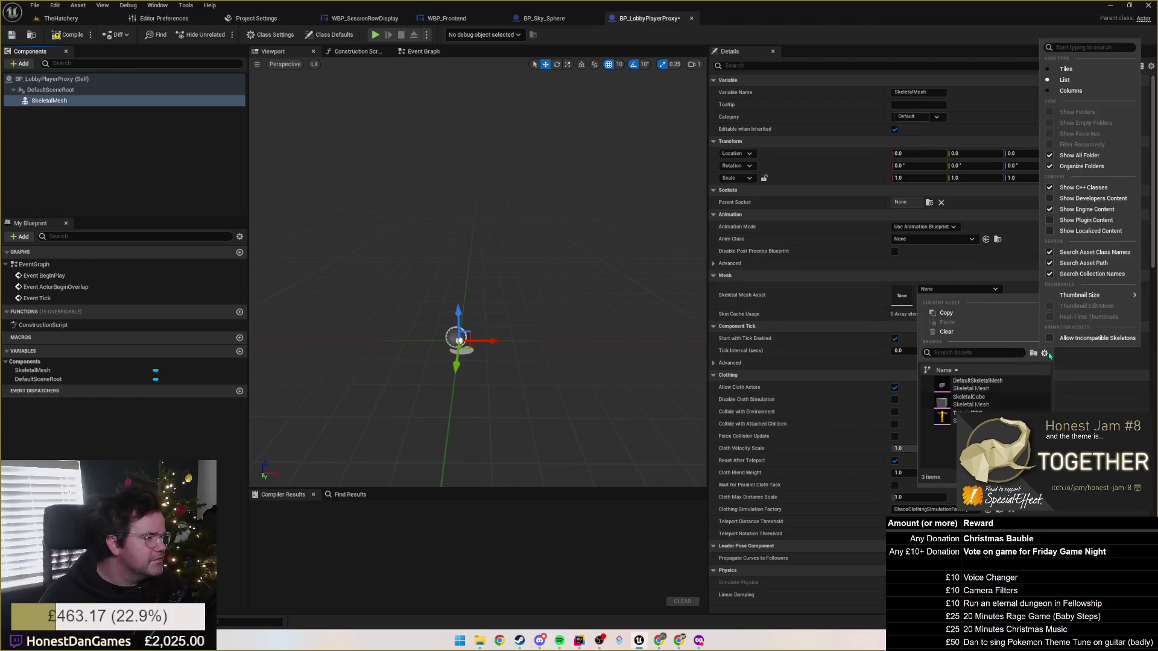
pyautogui.click(1092, 221)
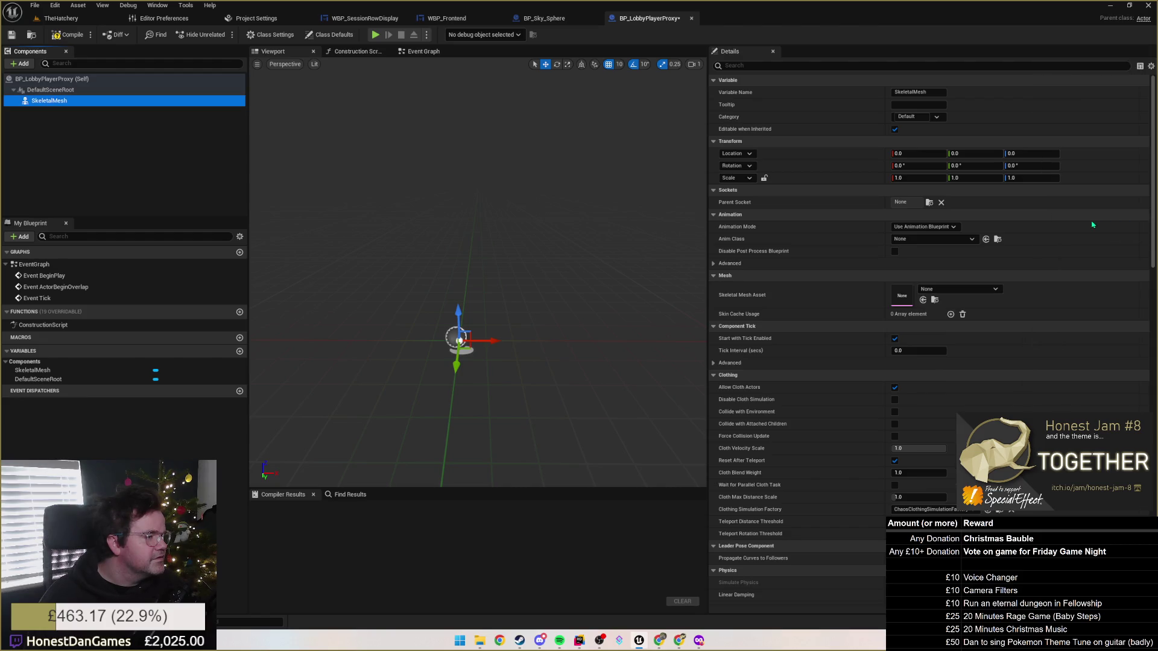
pyautogui.click(989, 290)
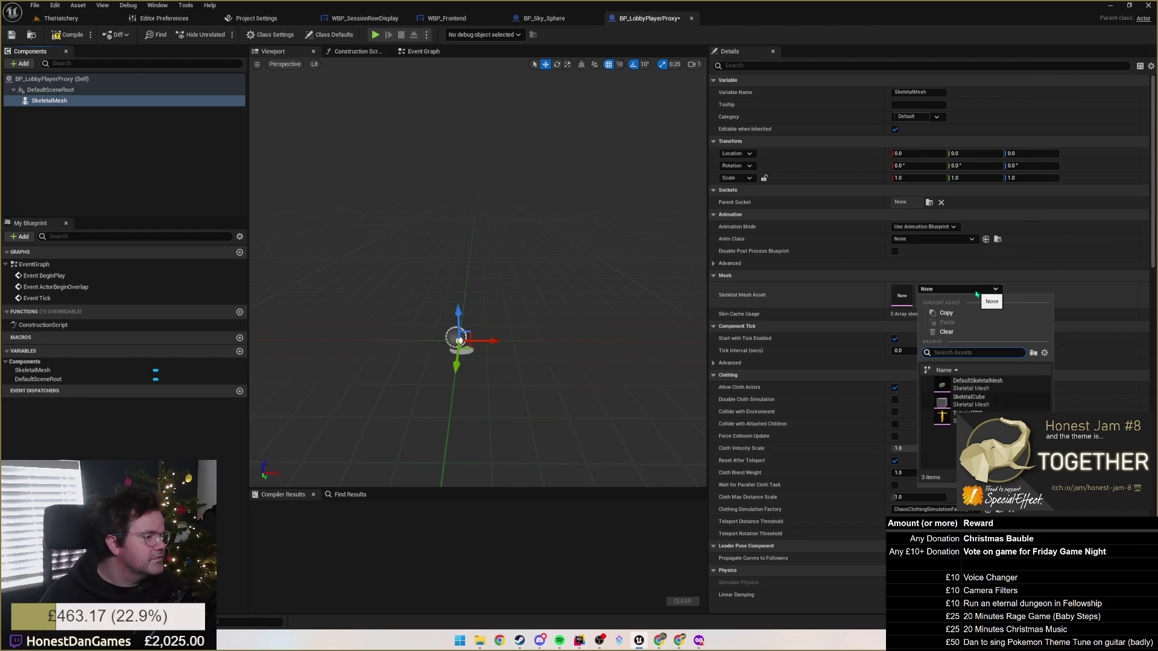
pyautogui.click(1045, 353)
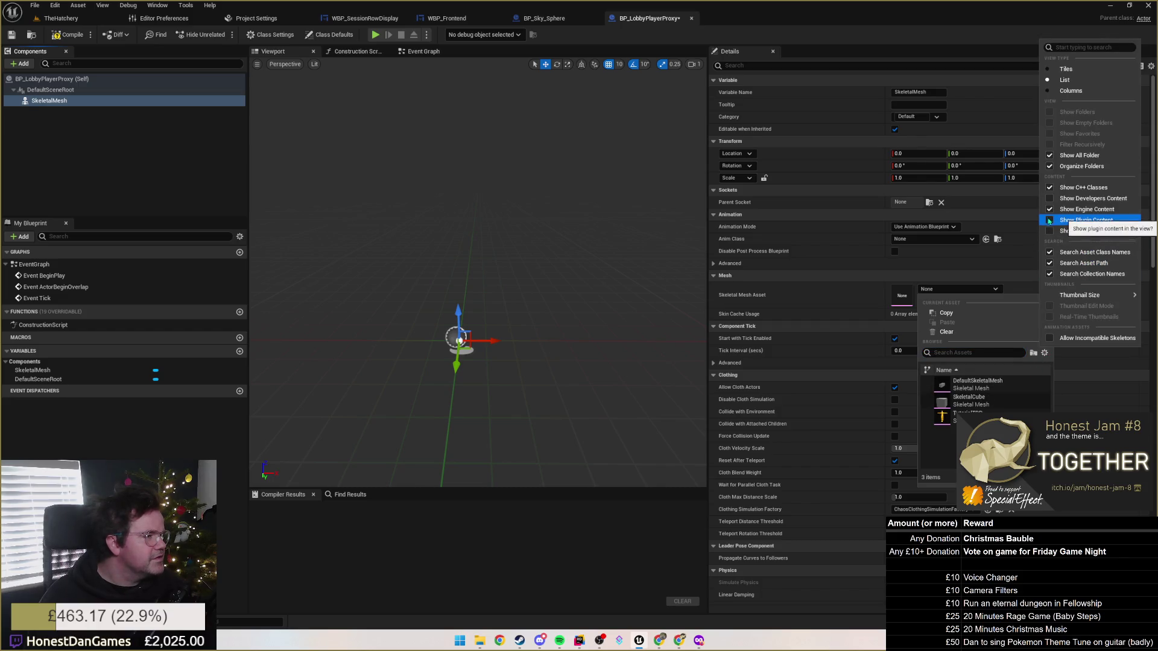
pyautogui.click(1045, 221)
pyautogui.click(989, 290)
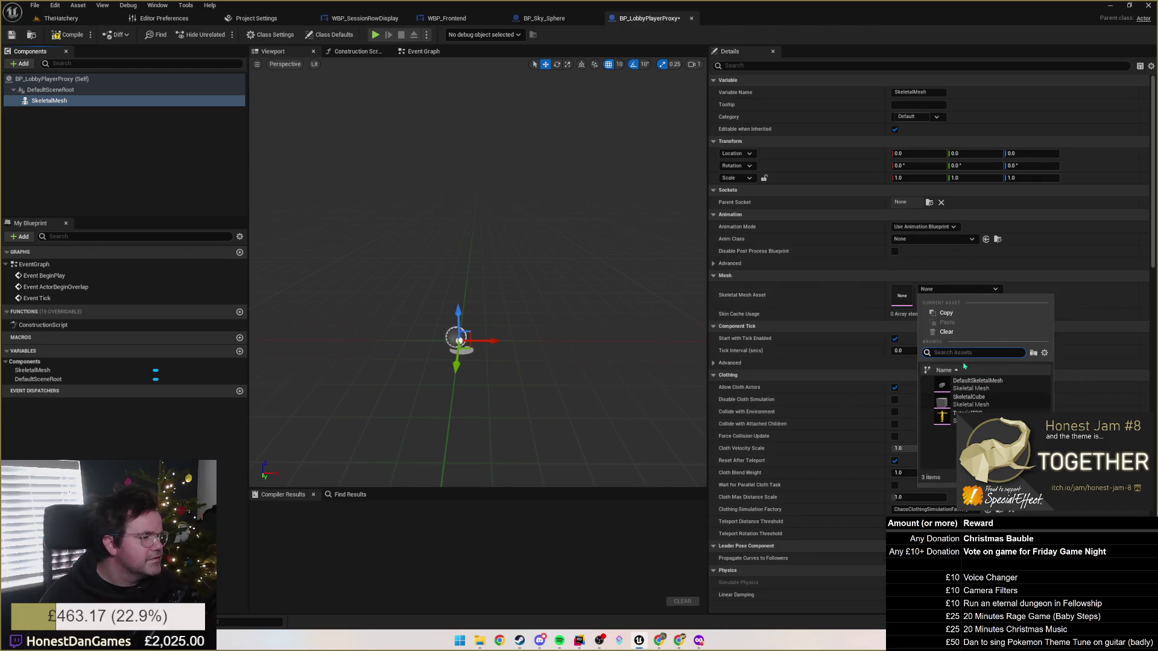
pyautogui.click(968, 415)
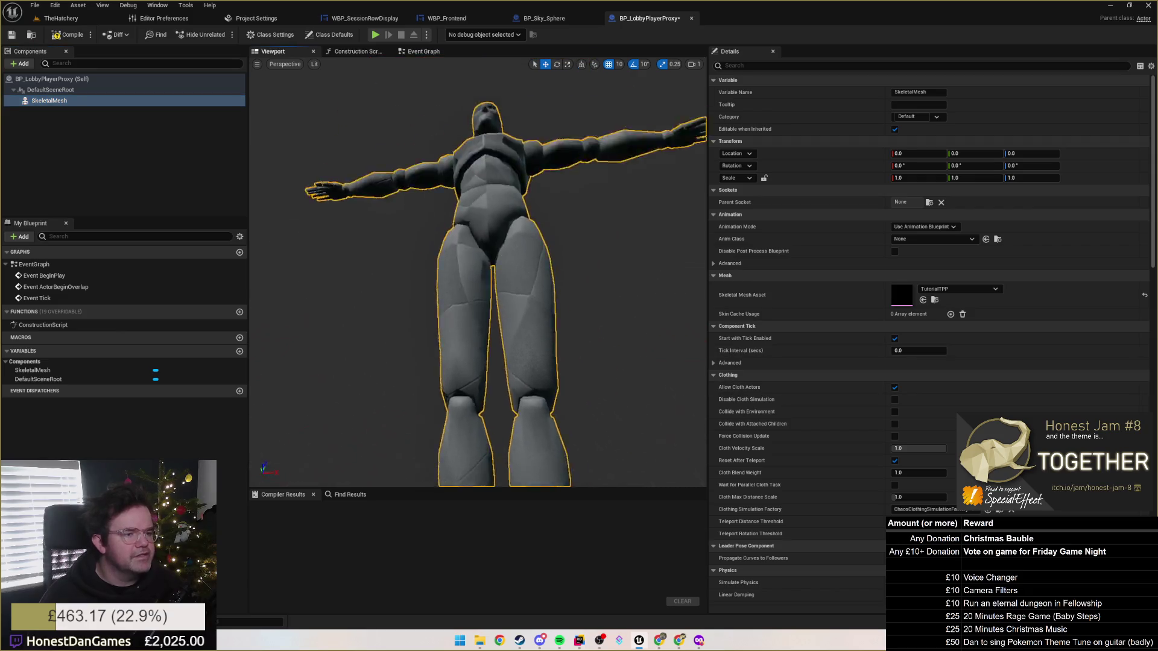
pyautogui.press('f')
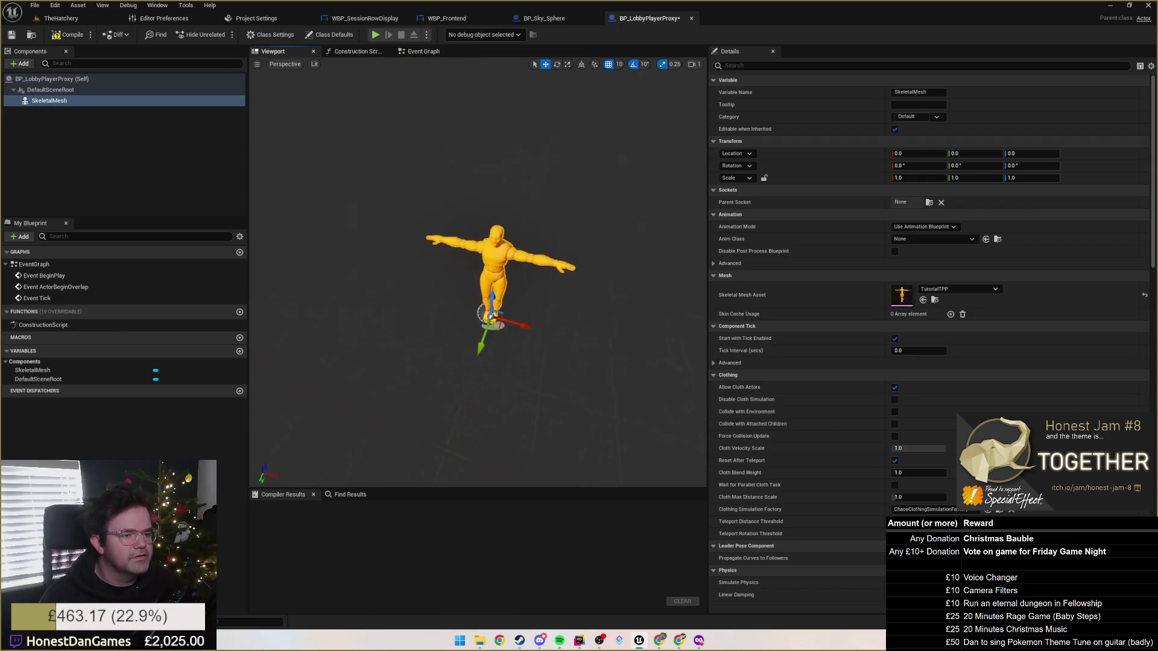
pyautogui.scroll(-5, 478, 271)
pyautogui.scroll(4, 478, 272)
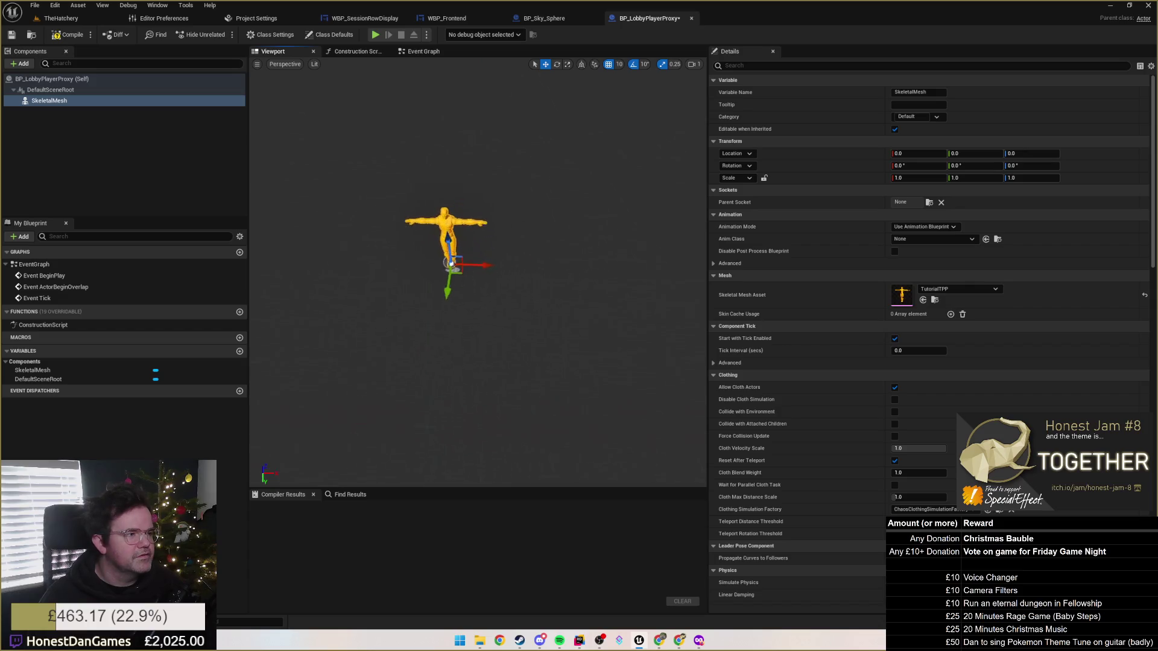
pyautogui.press('f')
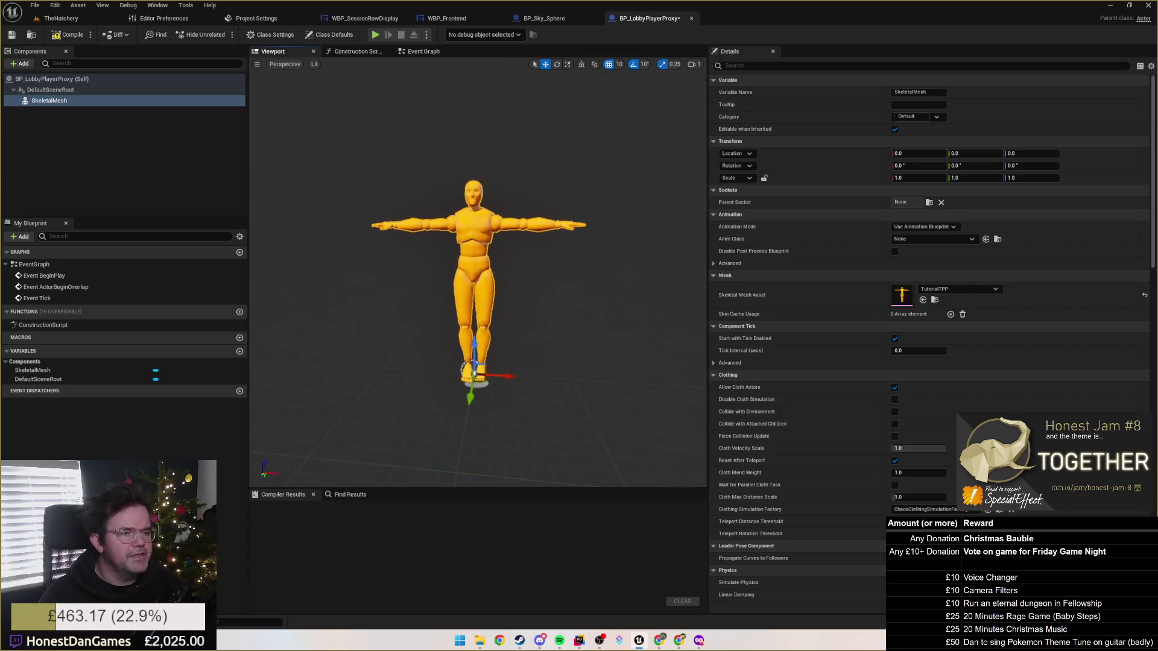
pyautogui.scroll(6, 565, 277)
pyautogui.scroll(-5, 565, 277)
pyautogui.scroll(1, 566, 278)
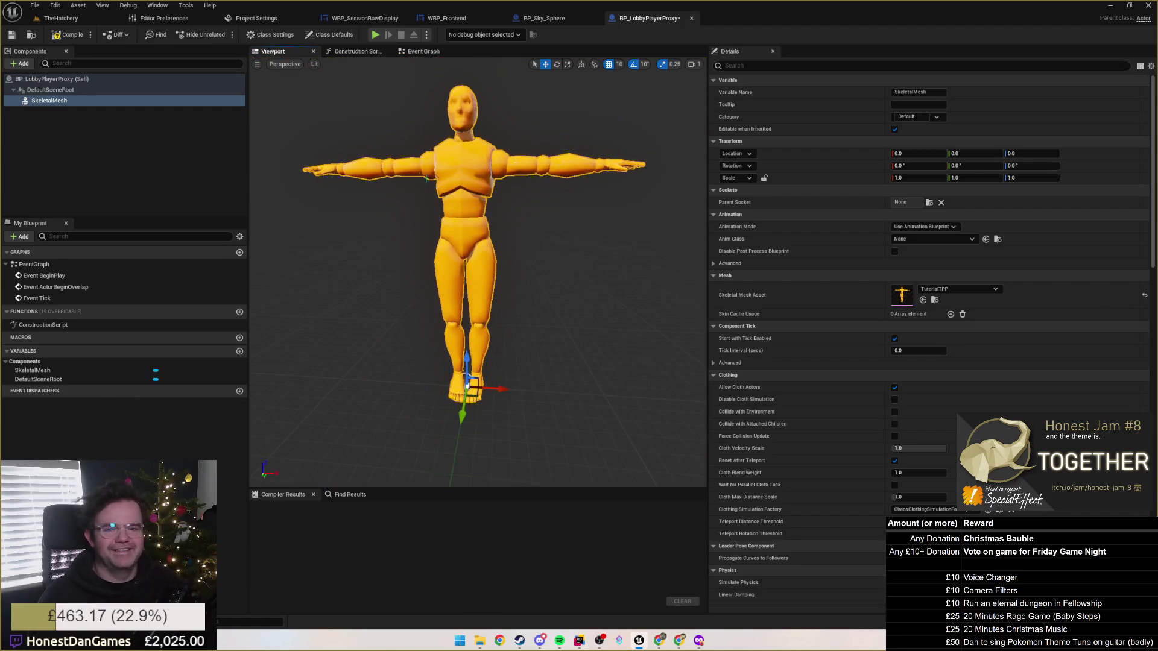
pyautogui.hotkey('ctrl', 'z')
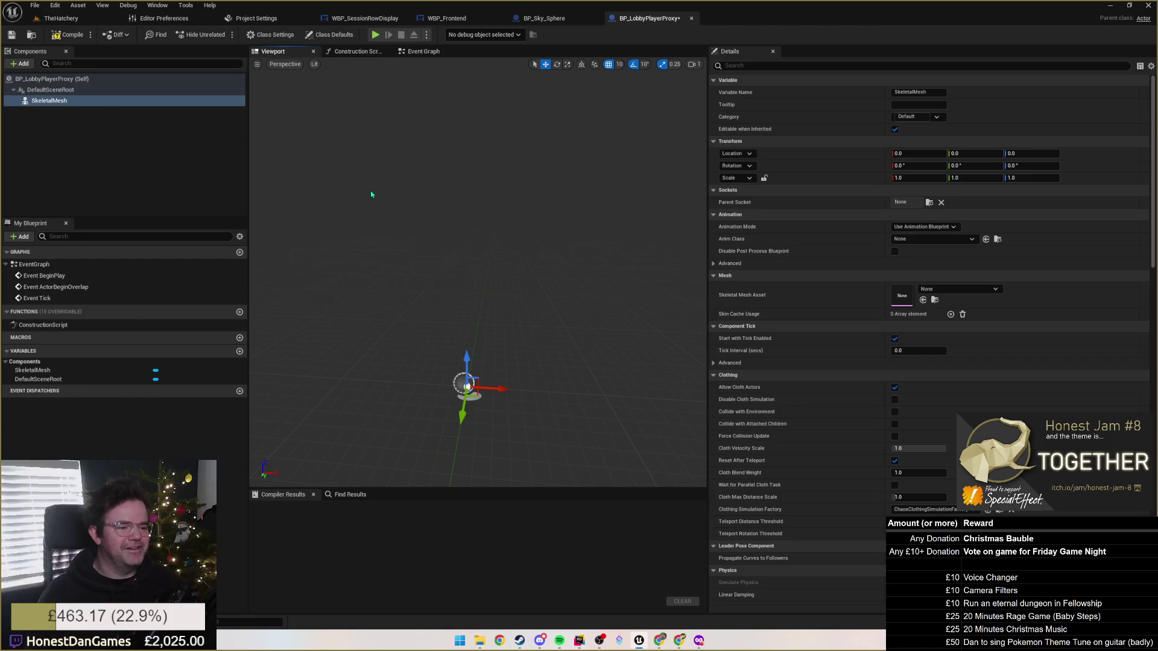
# Delete the SkeletalMesh component and add a Static Mesh component named PlayerMesh.
pyautogui.click(67, 103)
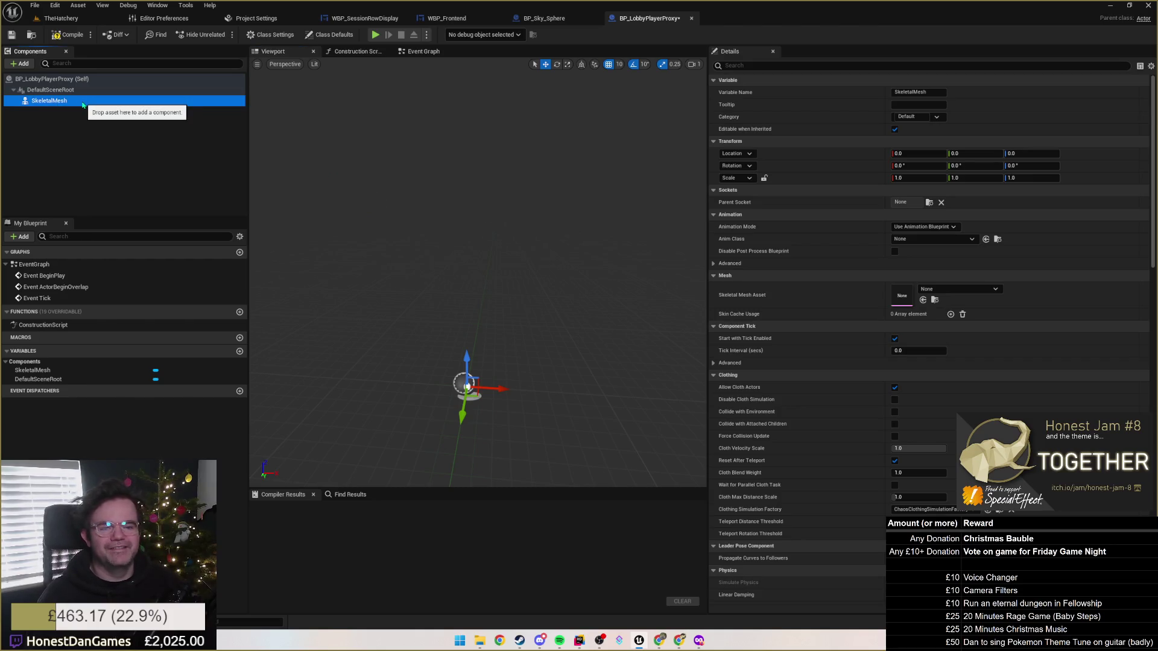
pyautogui.rightClick(72, 101)
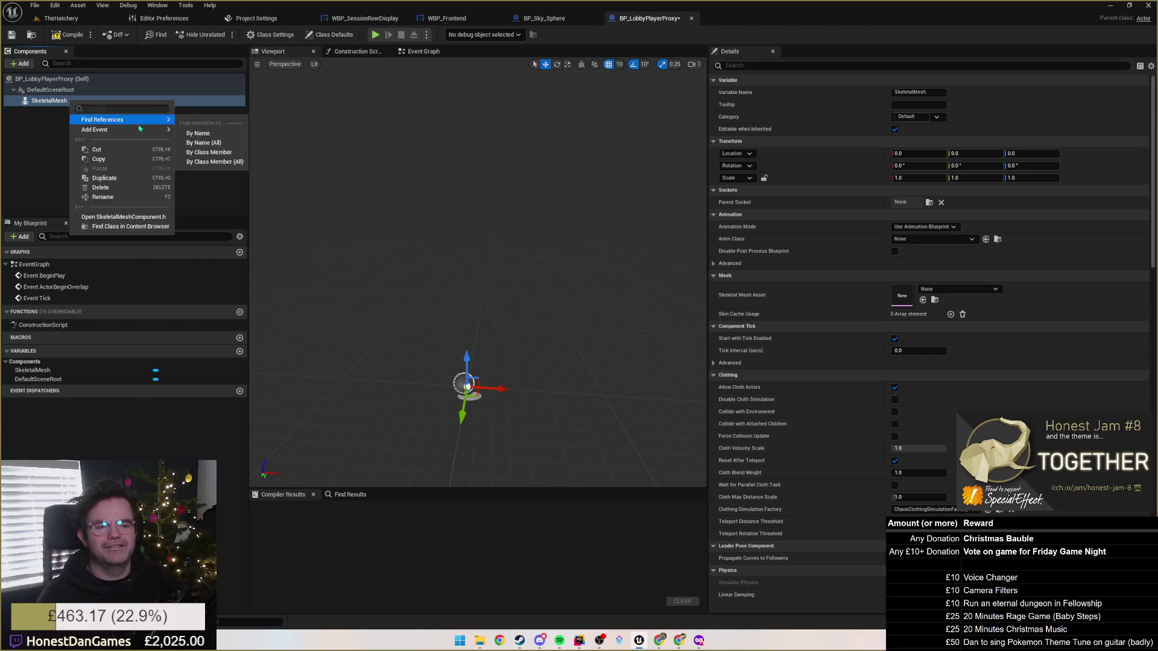
pyautogui.click(102, 188)
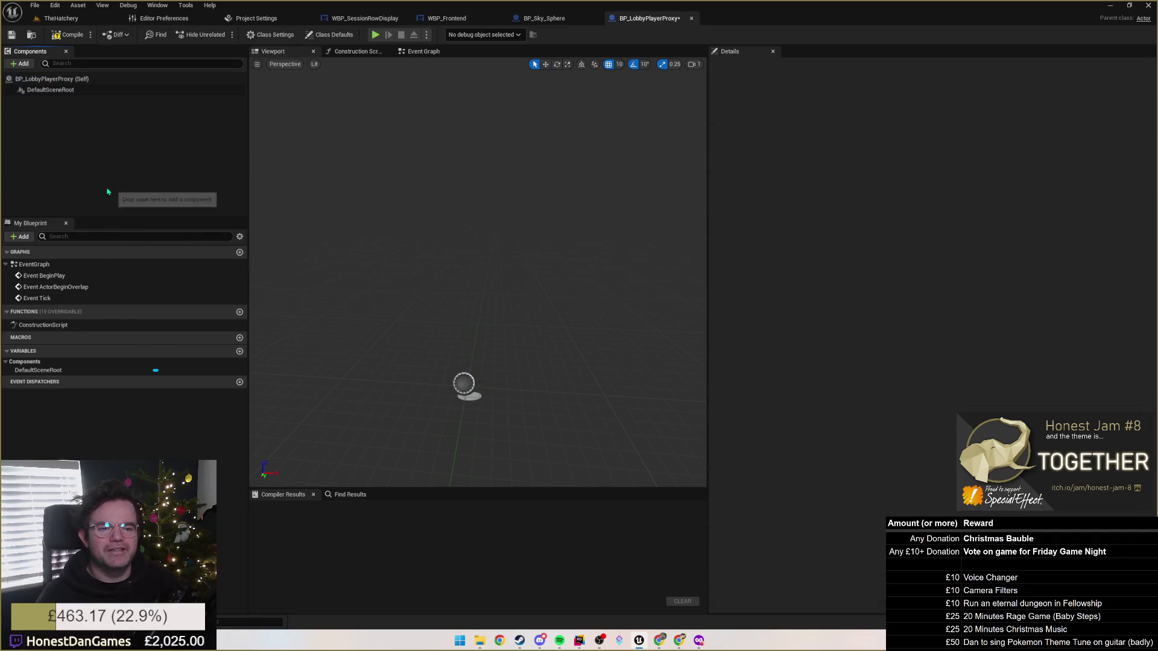
pyautogui.click(70, 64)
pyautogui.click(84, 79)
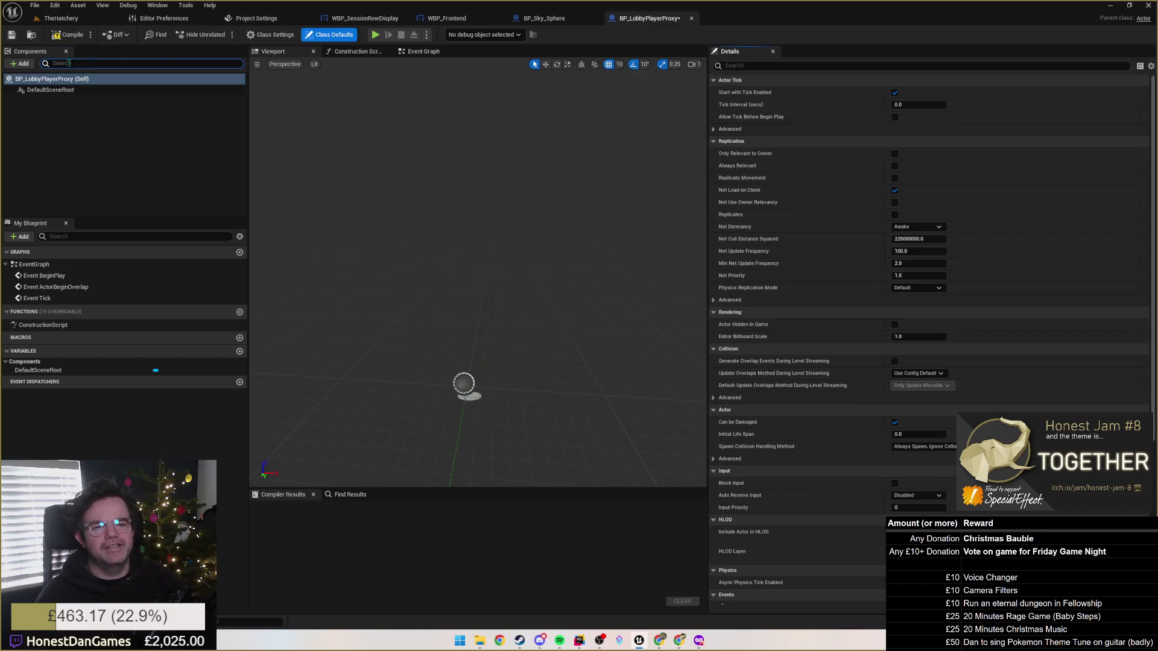
pyautogui.click(23, 64)
pyautogui.write('static')
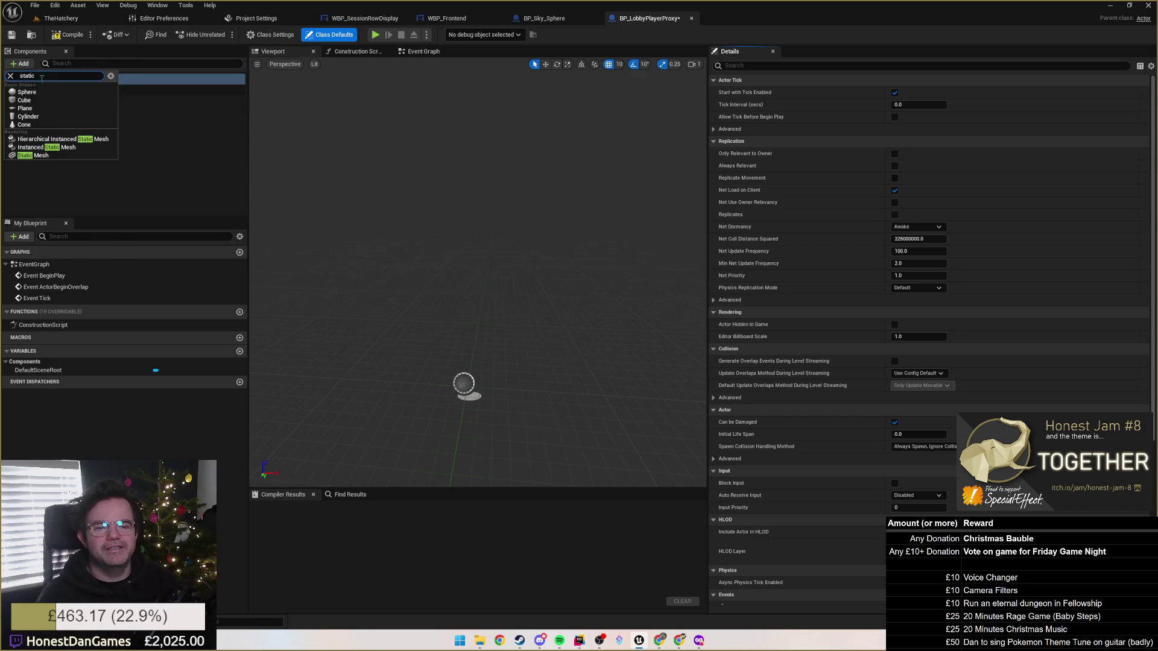
pyautogui.click(33, 155)
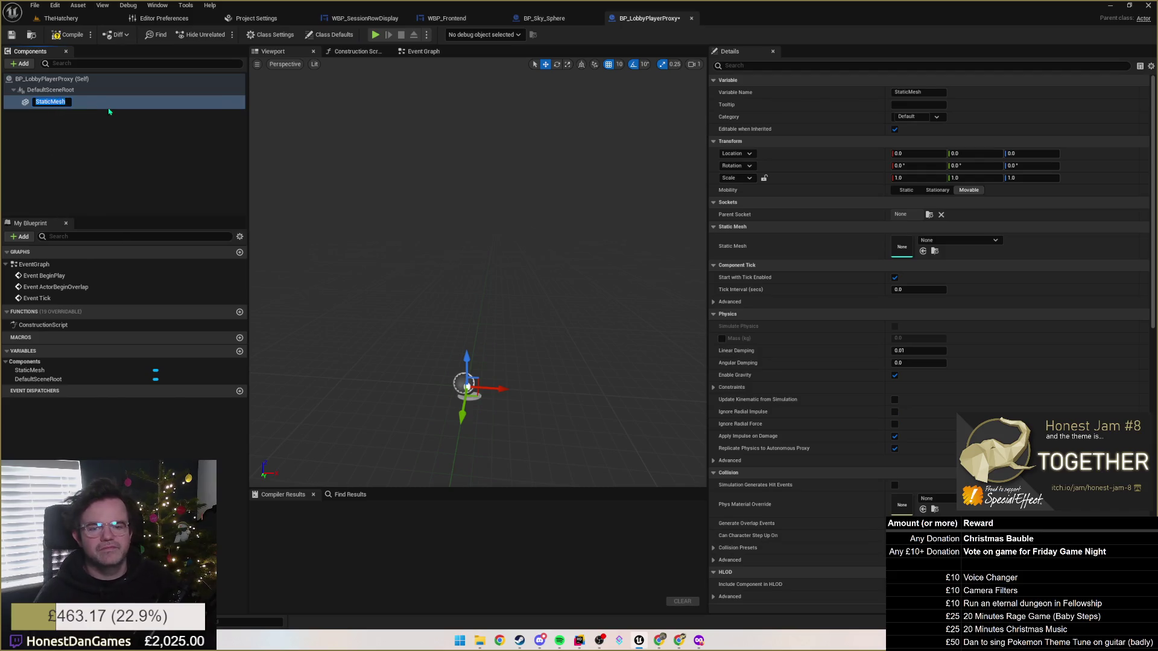
pyautogui.write('PlayerMesh')
pyautogui.press('Return')
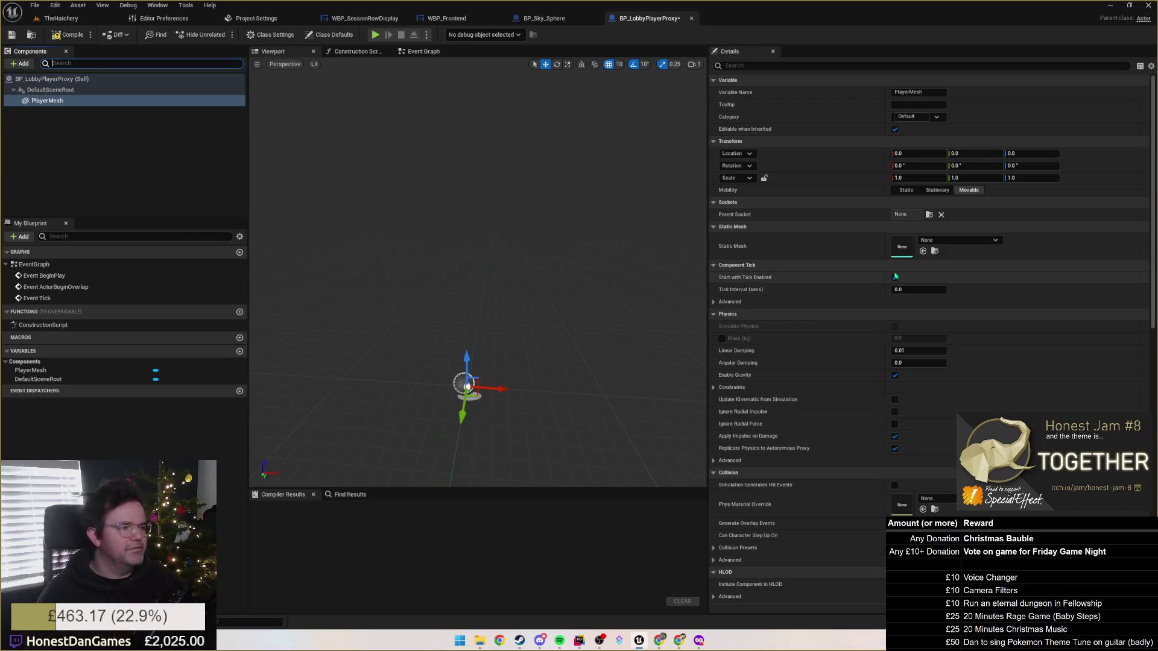
# Assign SM_Pyramid_01 as PlayerMesh's static mesh and orbit around the pyramid.
pyautogui.click(941, 241)
pyautogui.write('tri')
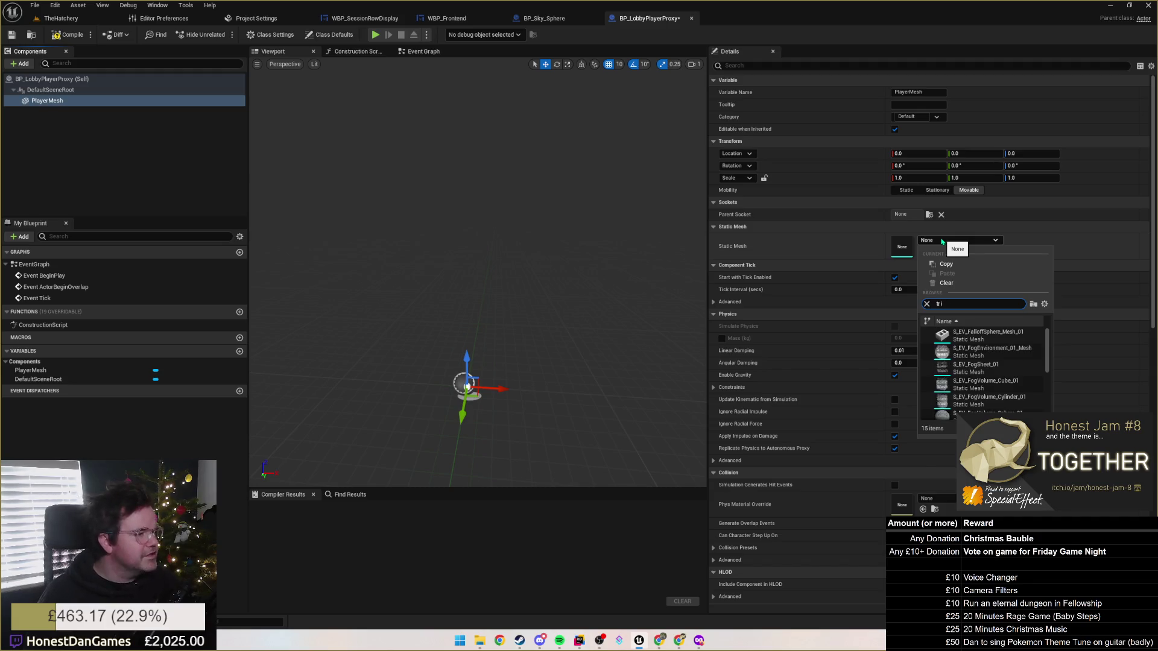
pyautogui.write('a')
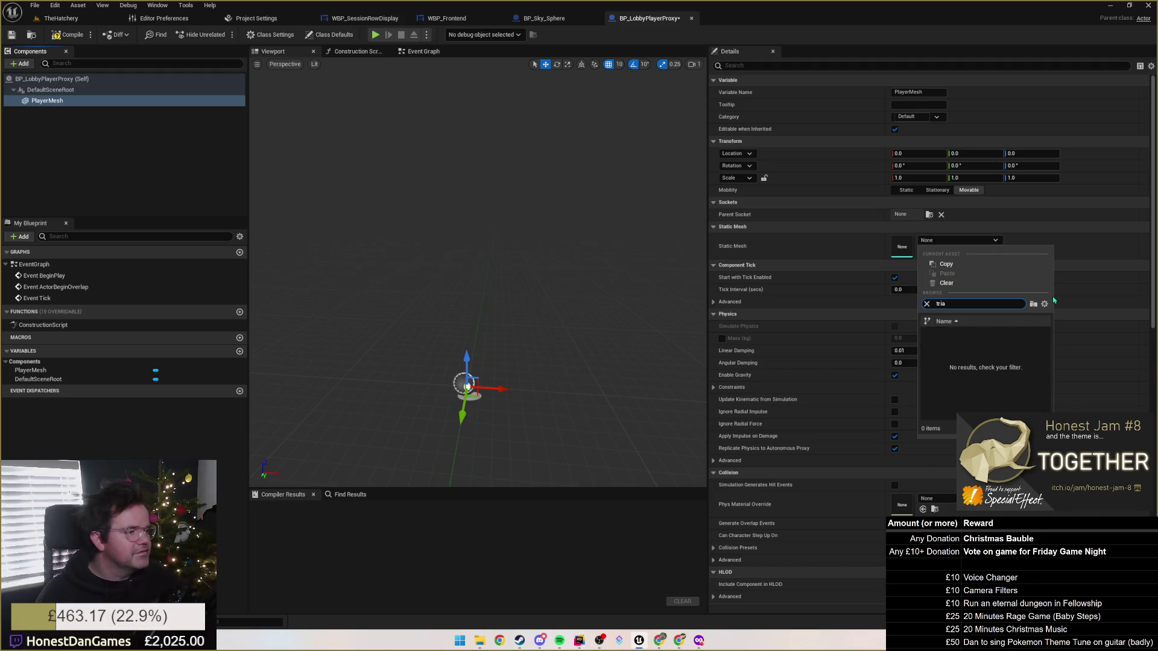
pyautogui.hotkey('ctrl', 'a')
pyautogui.write('py')
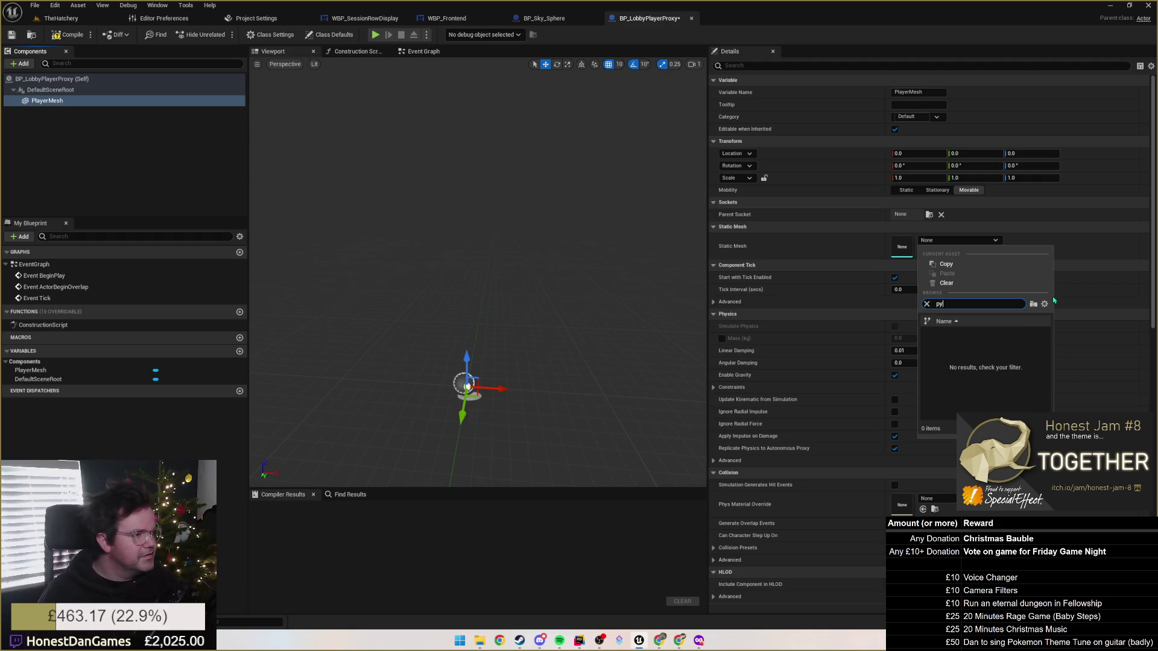
pyautogui.write('ur')
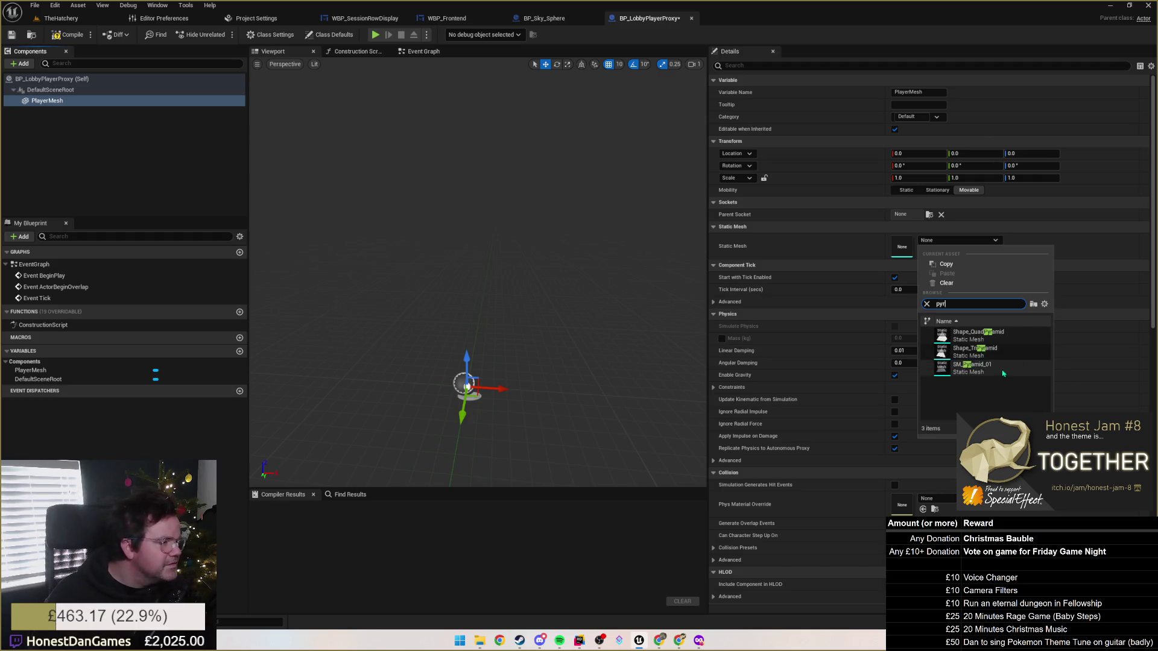
pyautogui.click(971, 365)
pyautogui.moveTo(603, 362)
pyautogui.mouseDown()
pyautogui.moveTo(542, 289)
pyautogui.moveTo(531, 283)
pyautogui.moveTo(525, 302)
pyautogui.mouseUp()
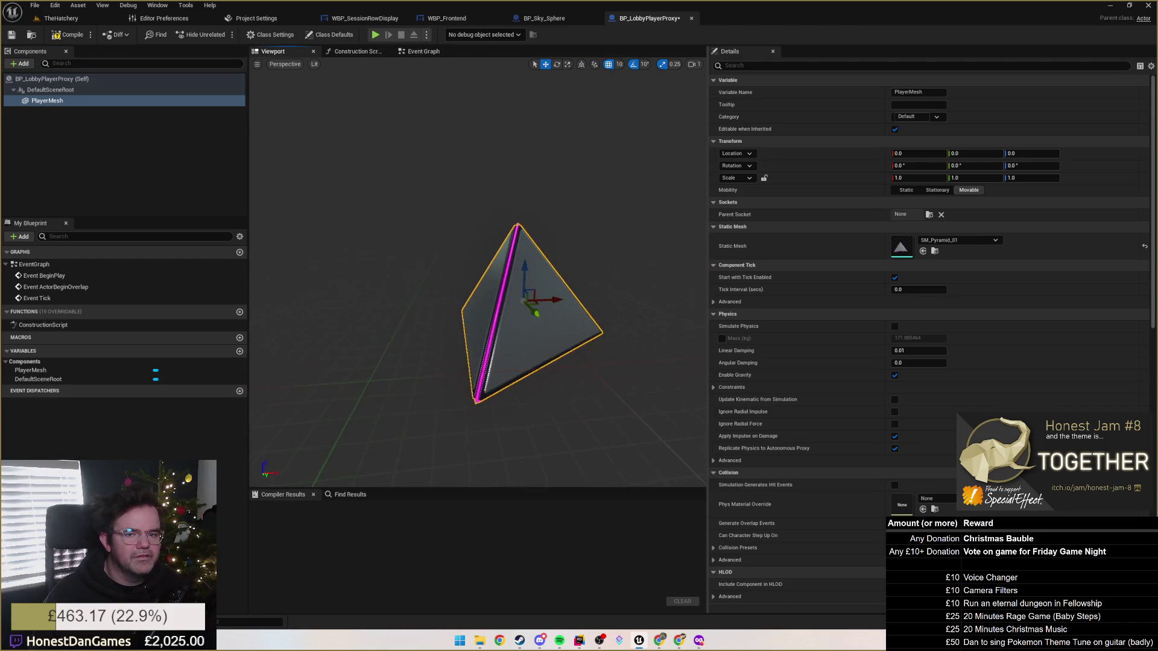
pyautogui.moveTo(602, 272)
pyautogui.mouseDown()
pyautogui.moveTo(627, 277)
pyautogui.moveTo(542, 296)
pyautogui.moveTo(506, 261)
pyautogui.moveTo(471, 254)
pyautogui.moveTo(459, 272)
pyautogui.mouseUp()
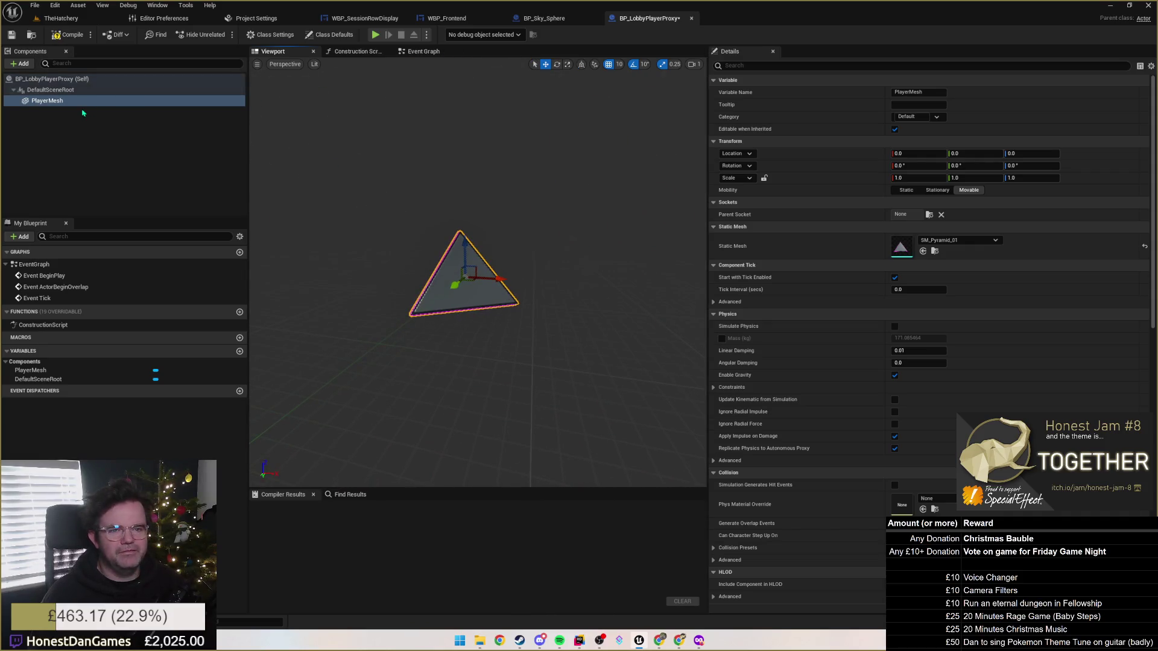
pyautogui.click(120, 120)
pyautogui.click(83, 67)
# Add a Widget component with its default name, leaving its Space on World and no widget class.
pyautogui.write('wid')
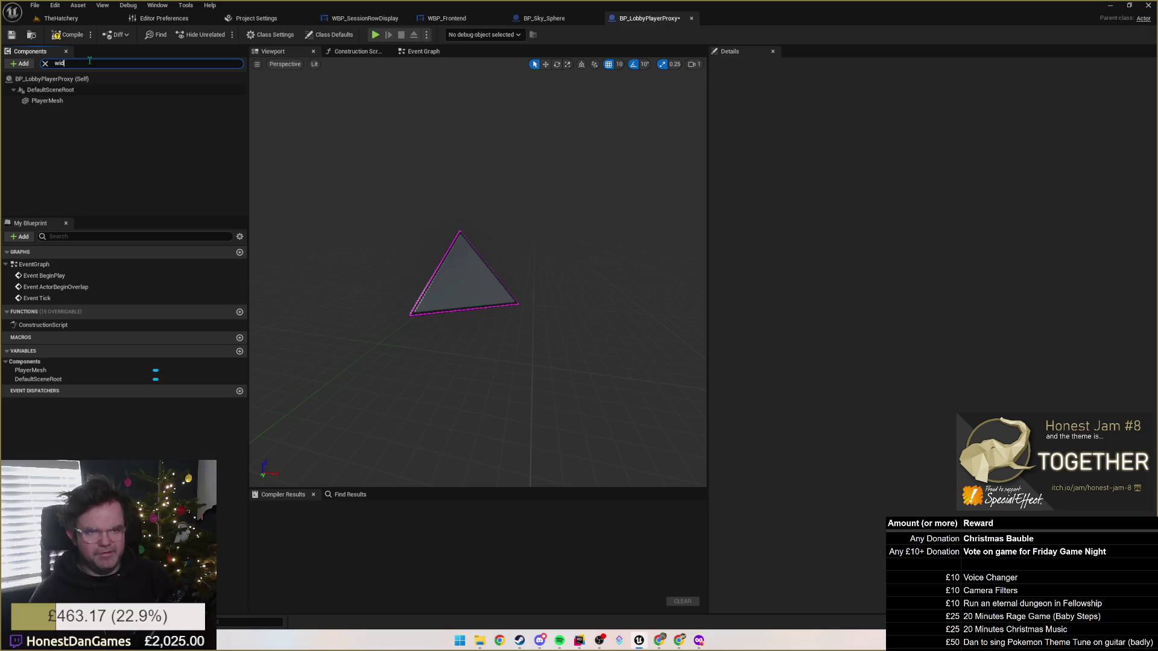
pyautogui.click(45, 64)
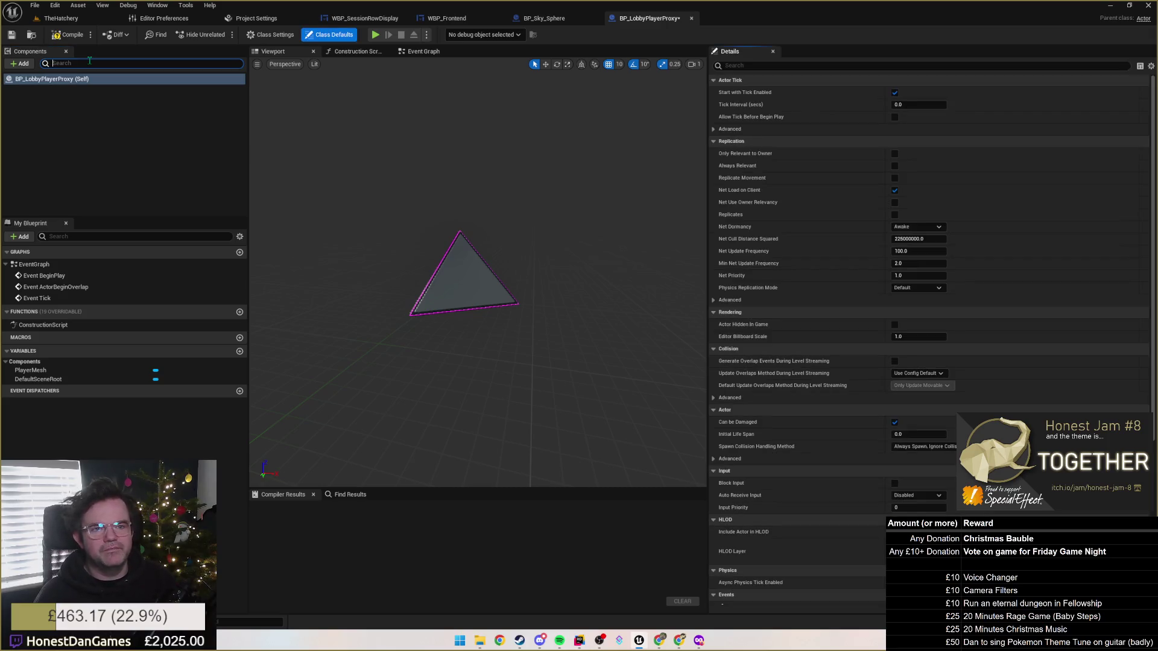
pyautogui.click(21, 64)
pyautogui.write('widget')
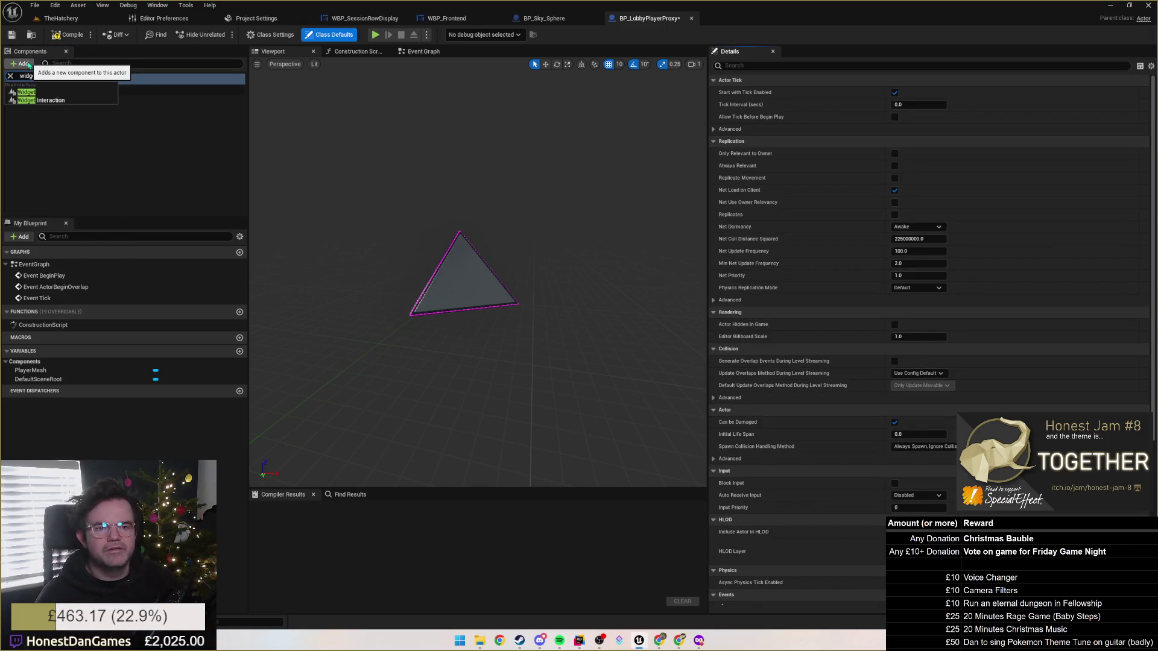
pyautogui.click(45, 93)
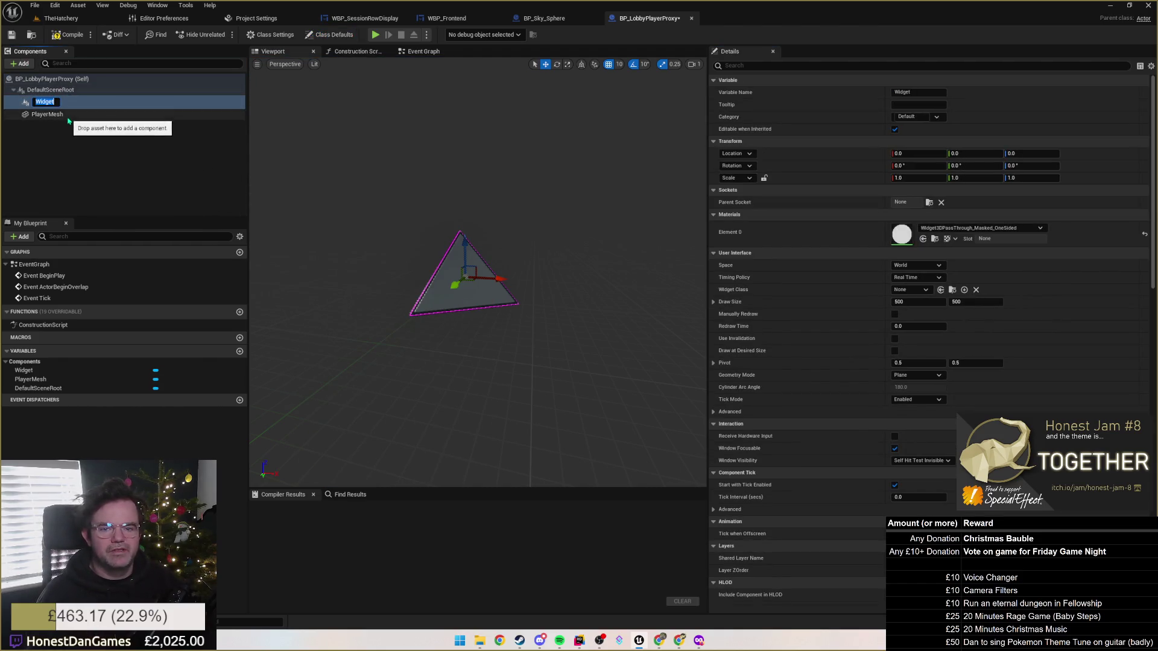
pyautogui.click(923, 266)
pyautogui.click(925, 266)
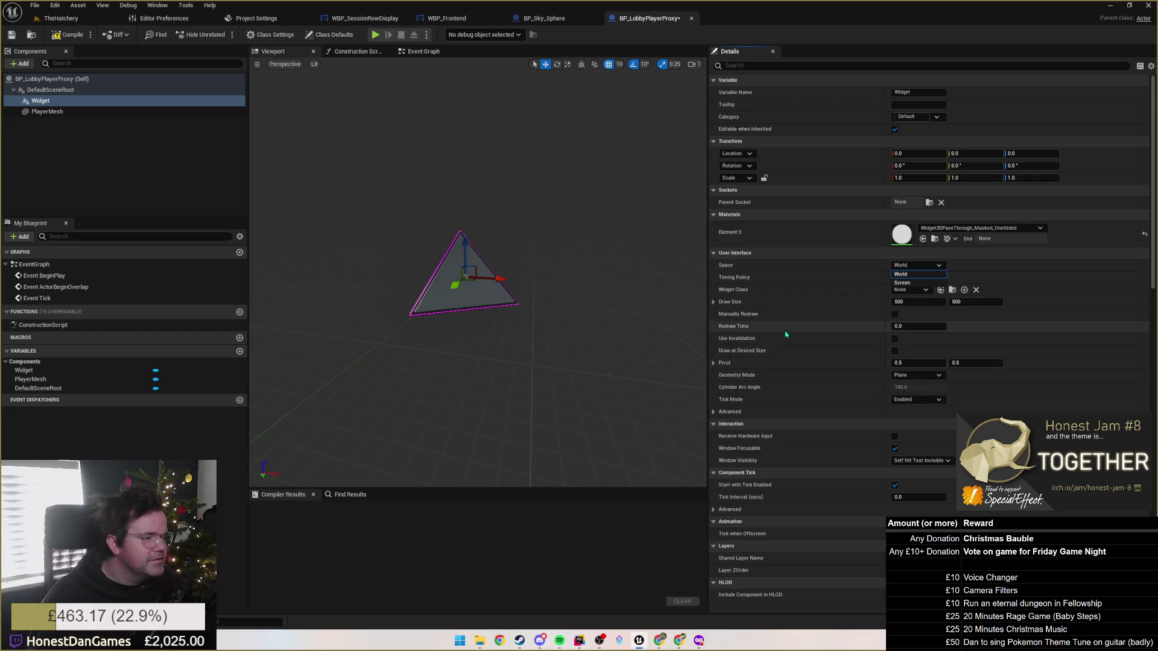
pyautogui.click(989, 272)
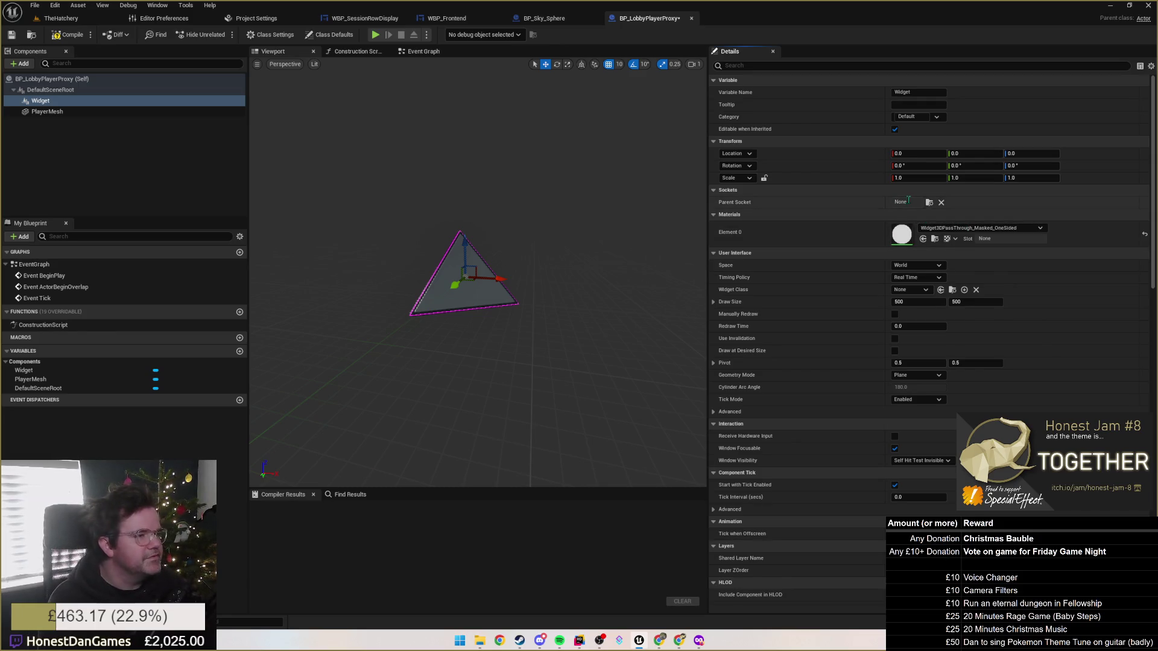
pyautogui.click(909, 289)
pyautogui.click(909, 290)
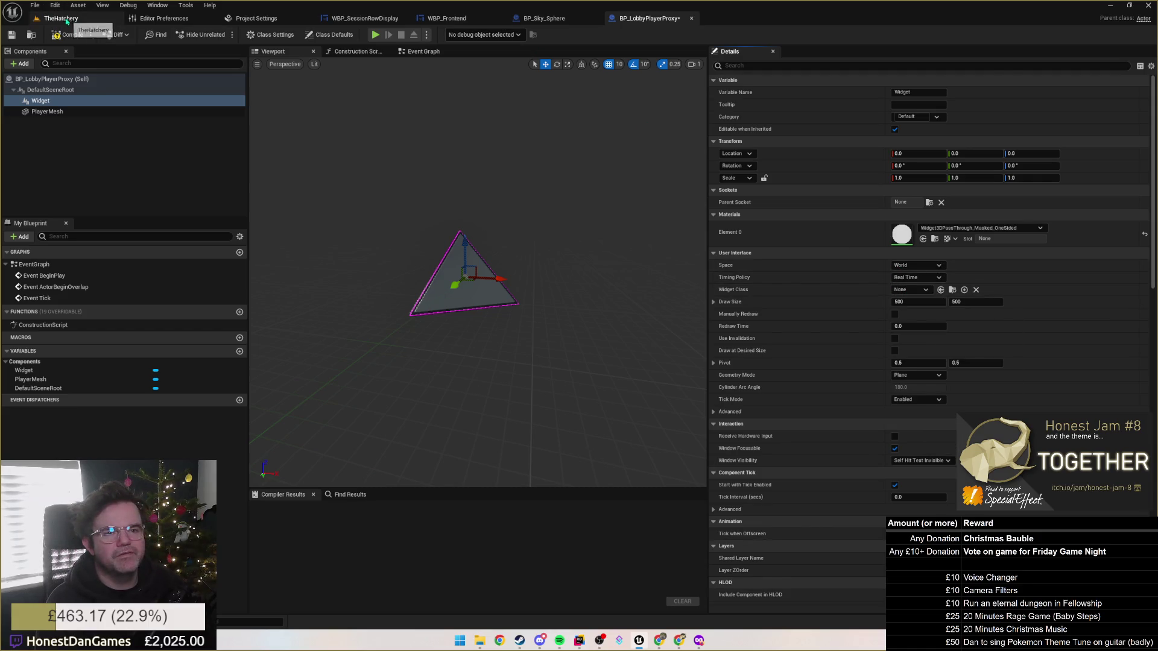
# In the UI folder, start a new Widget Blueprint based on User Widget.
pyautogui.click(60, 18)
pyautogui.doubleClick(387, 476)
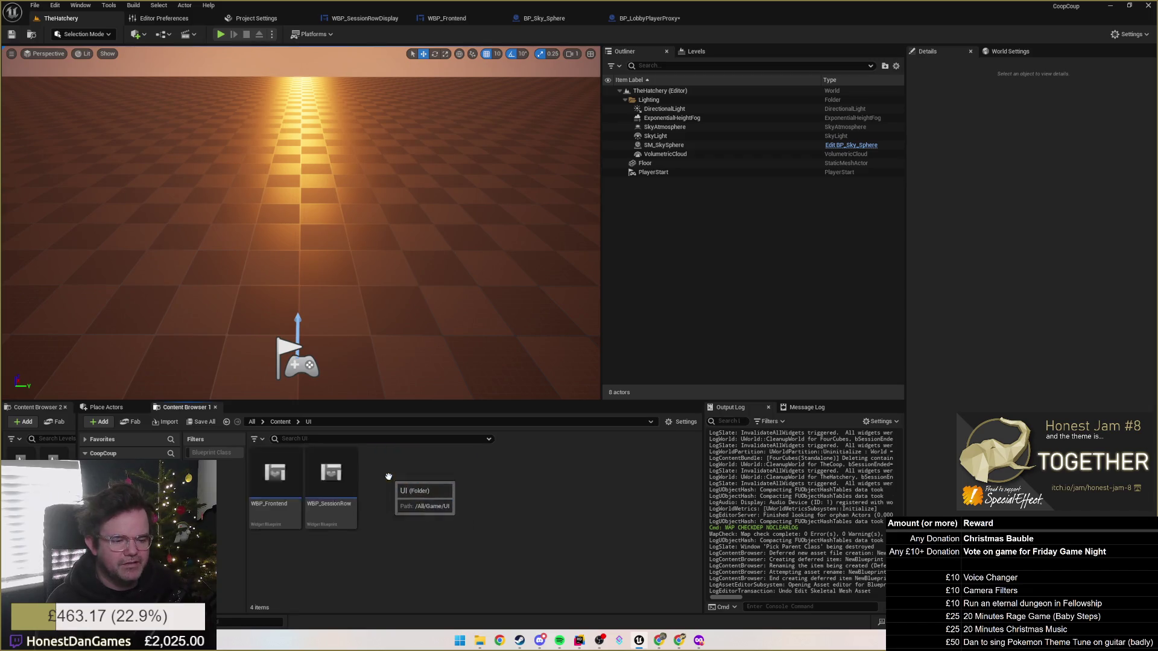
pyautogui.rightClick(388, 485)
pyautogui.moveTo(409, 476)
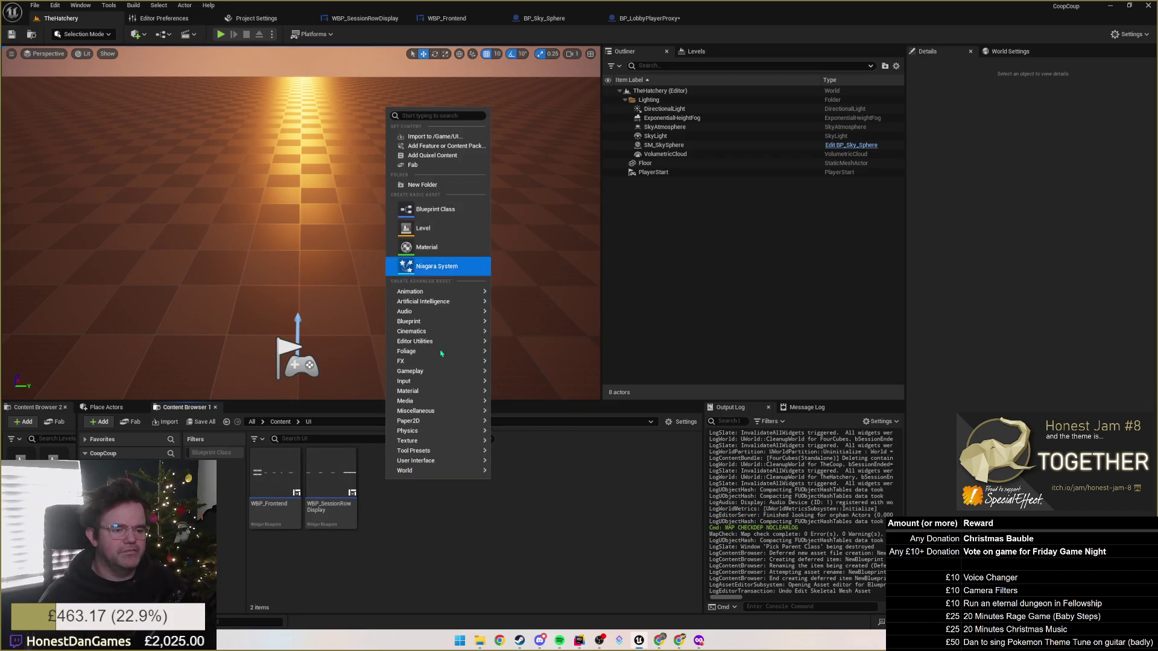
pyautogui.moveTo(436, 462)
pyautogui.click(539, 544)
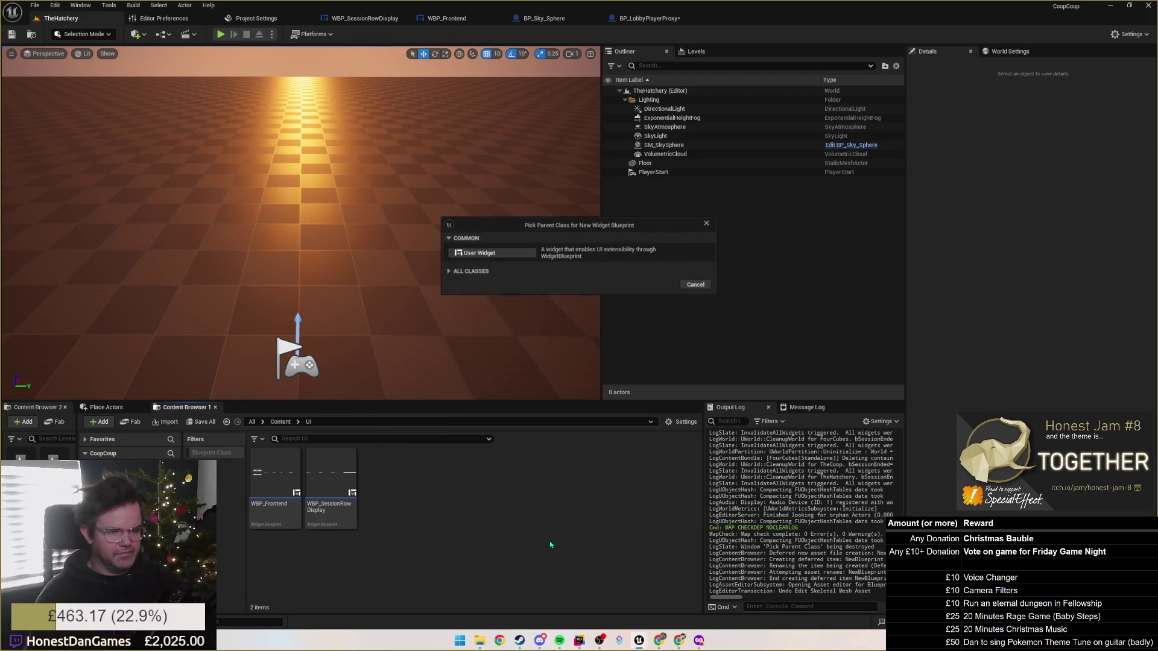
pyautogui.click(490, 255)
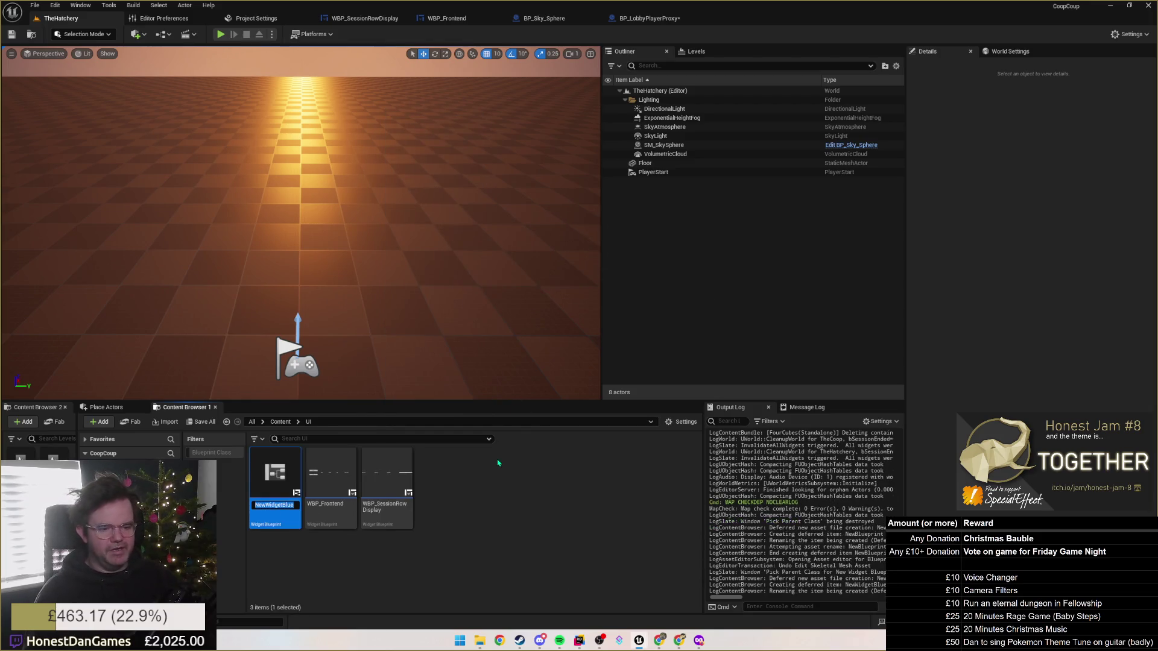
# Name the widget WBP_LobbyPlayerProxy and open it in the widget designer.
pyautogui.press('BackSpace')
pyautogui.write('Lob')
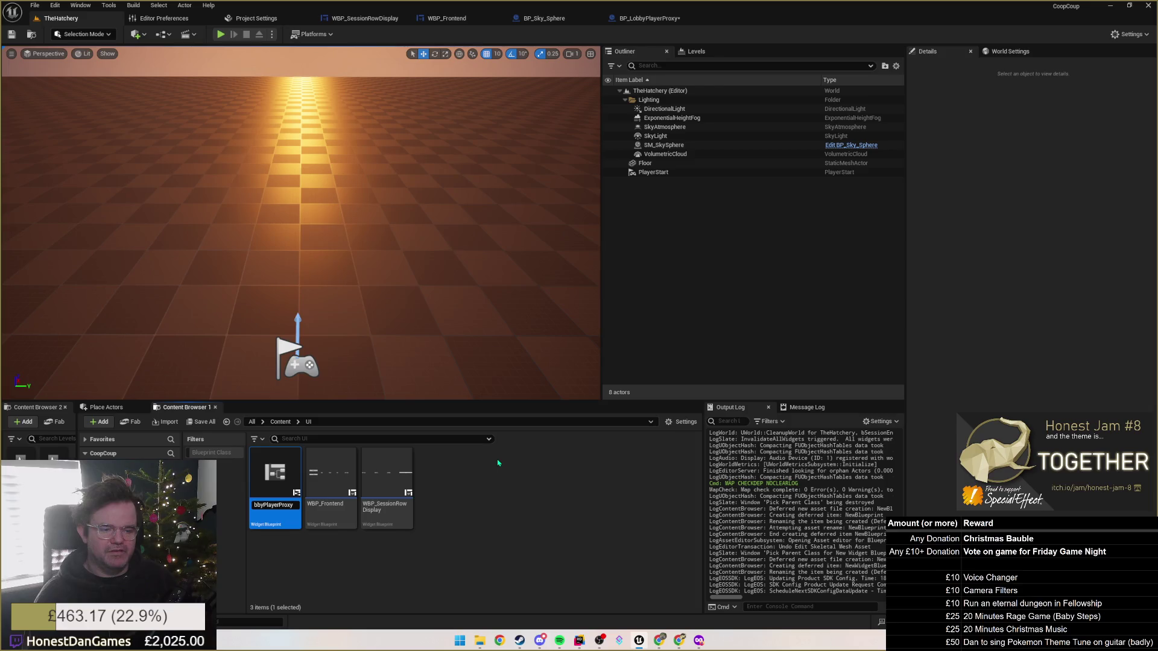
pyautogui.press('Return')
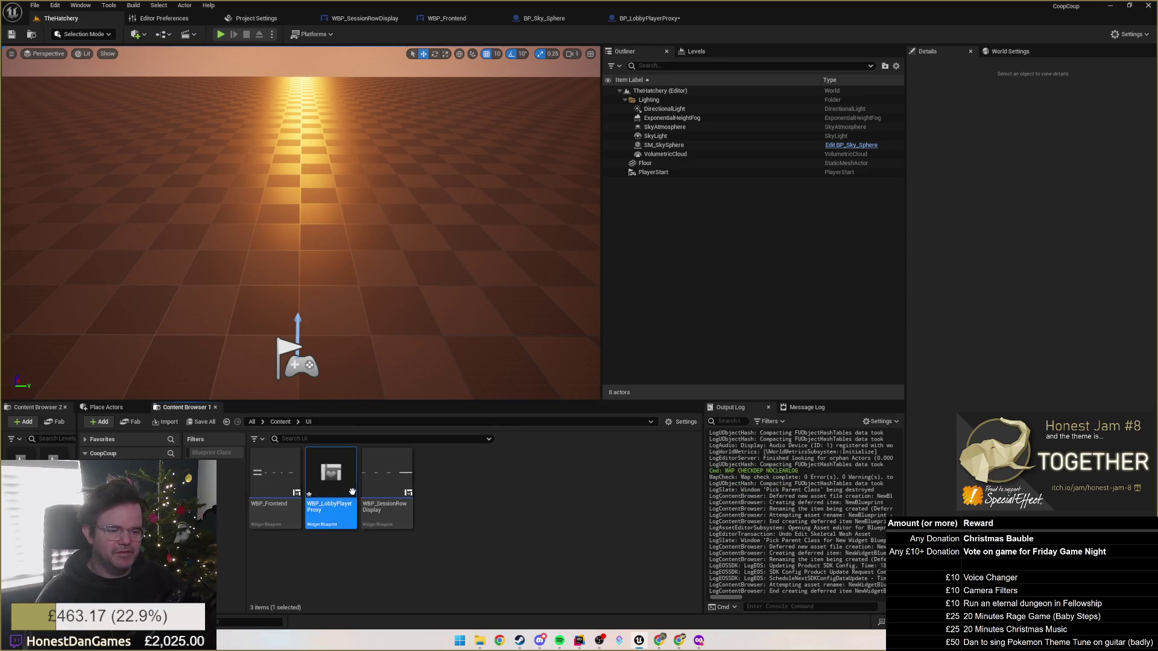
pyautogui.doubleClick(343, 476)
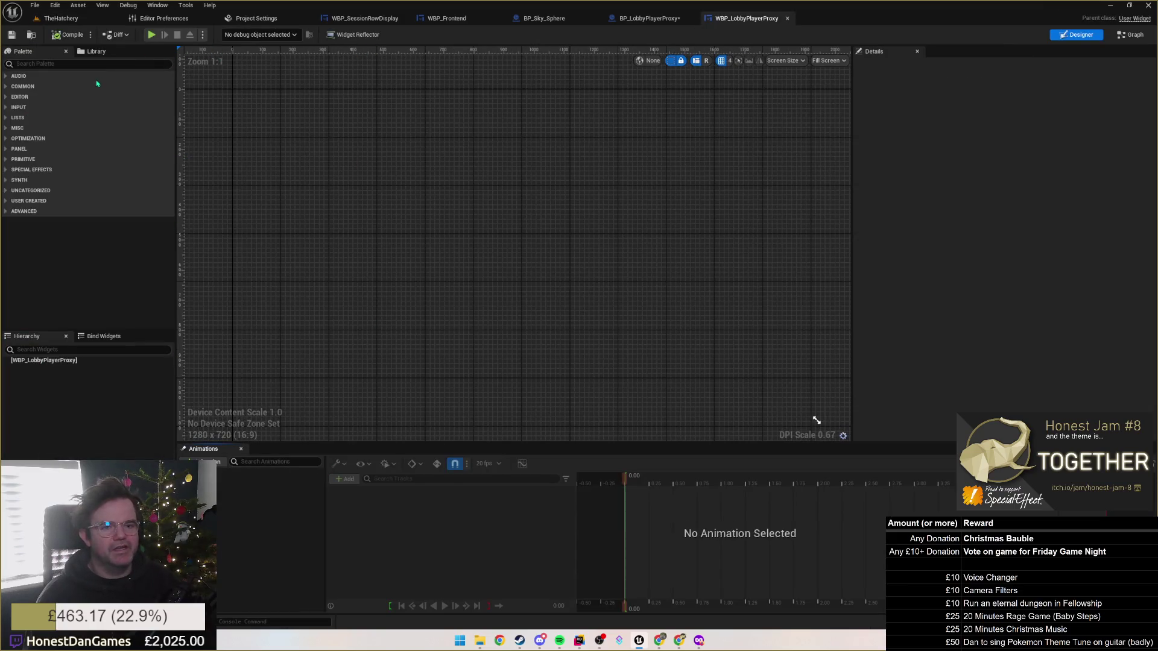
# Add an Image, wrap it in a Horizontal Box, and drop a Text widget into the box.
pyautogui.click(58, 62)
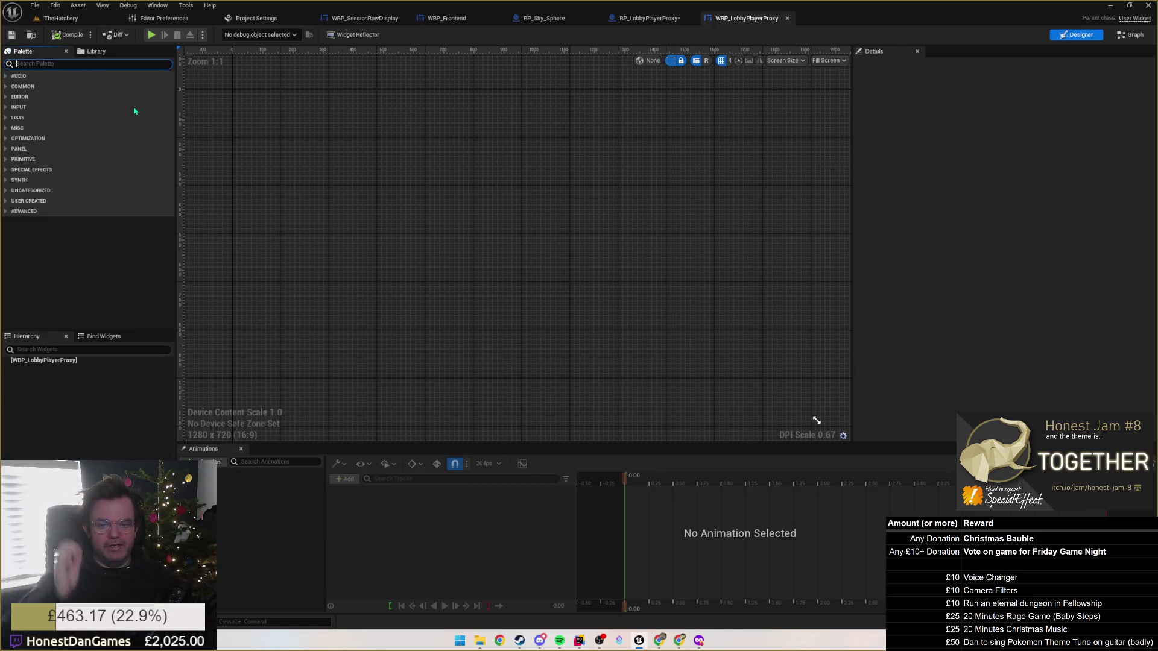
pyautogui.write('image')
pyautogui.moveTo(33, 86)
pyautogui.mouseDown()
pyautogui.moveTo(51, 368)
pyautogui.moveTo(32, 365)
pyautogui.mouseUp()
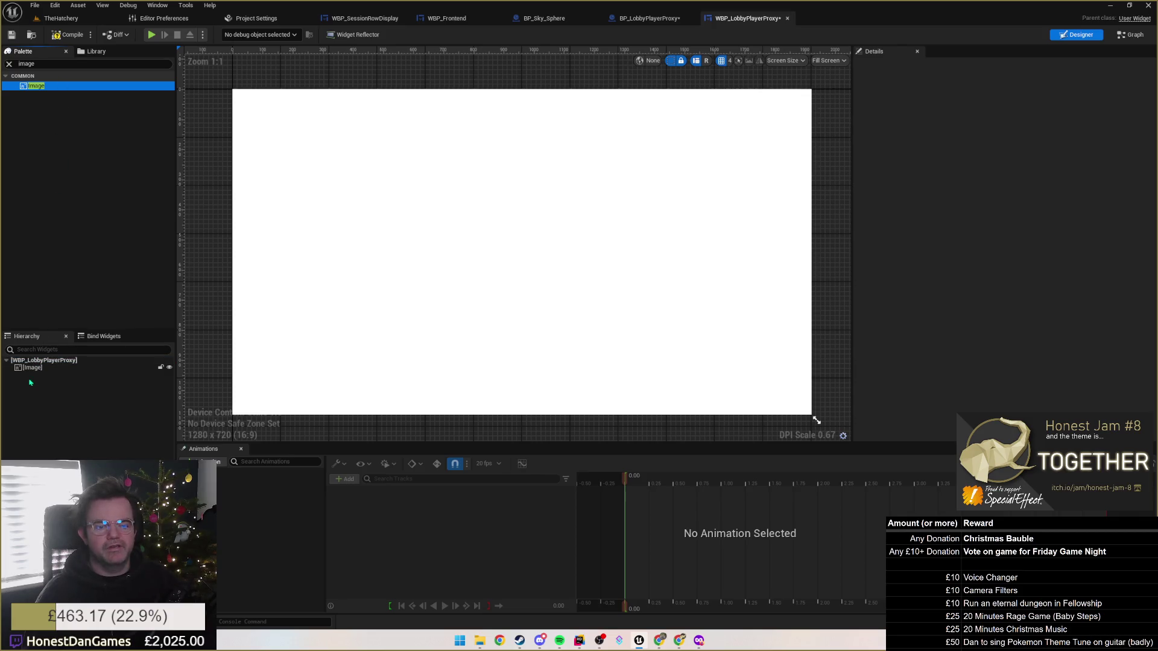
pyautogui.rightClick(30, 368)
pyautogui.moveTo(72, 460)
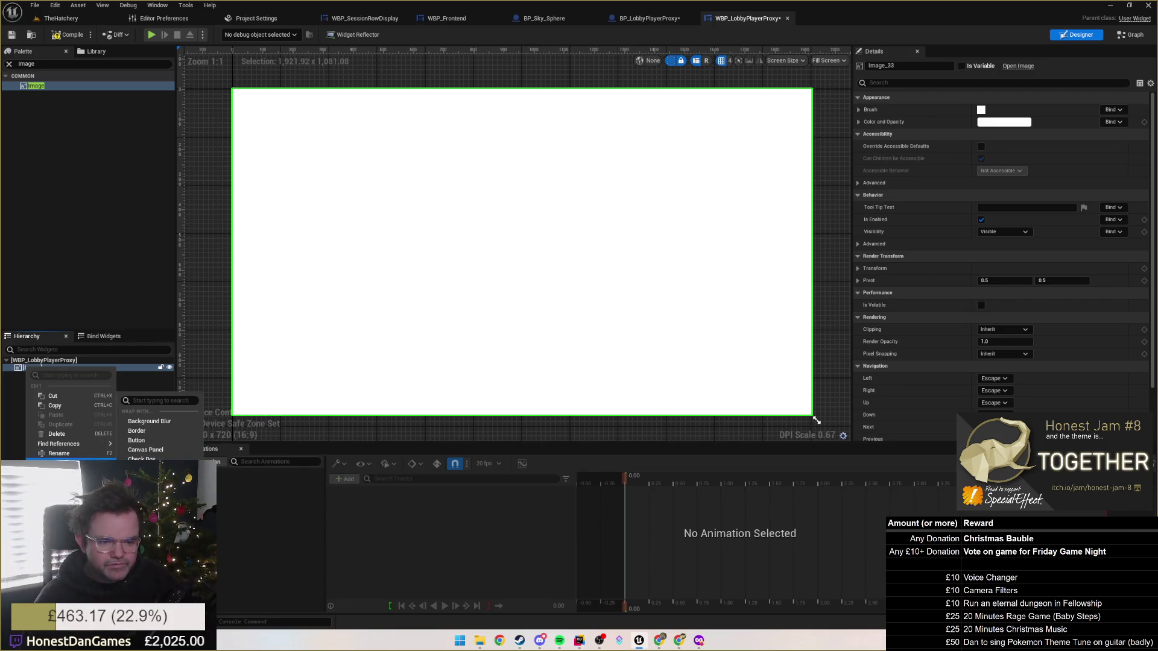
pyautogui.click(145, 479)
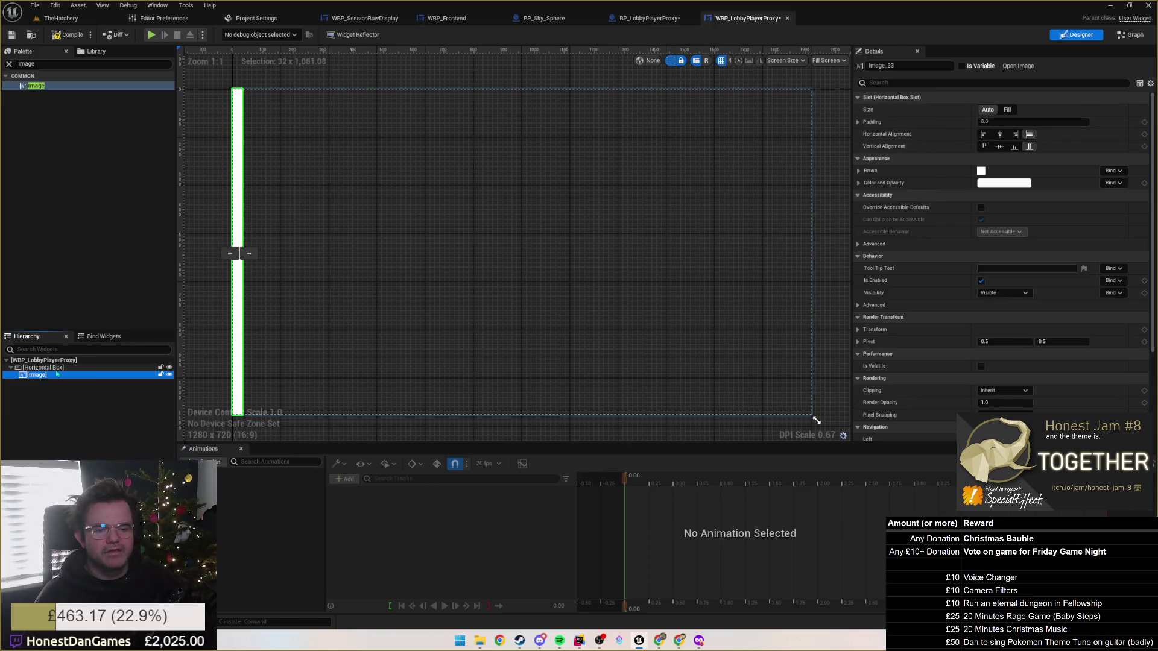
pyautogui.click(48, 64)
pyautogui.write('text')
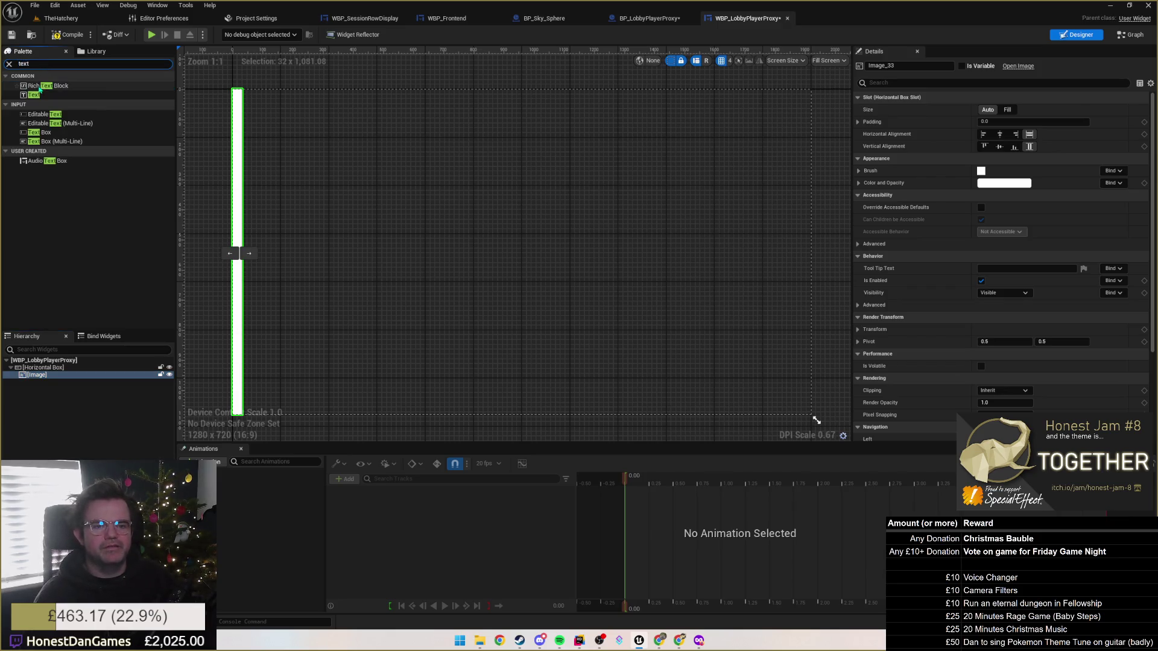
pyautogui.moveTo(34, 94)
pyautogui.mouseDown()
pyautogui.moveTo(48, 353)
pyautogui.moveTo(38, 371)
pyautogui.mouseUp()
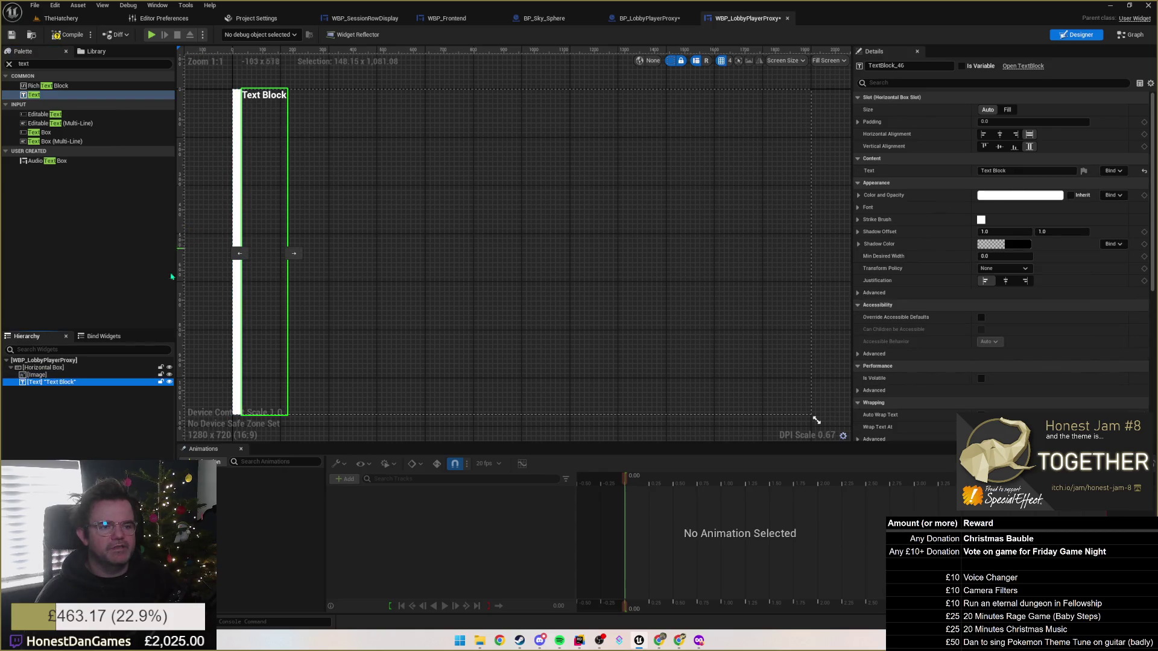
# Set Vertical Alignment to Center on both the Text Block and the Image.
pyautogui.click(1000, 146)
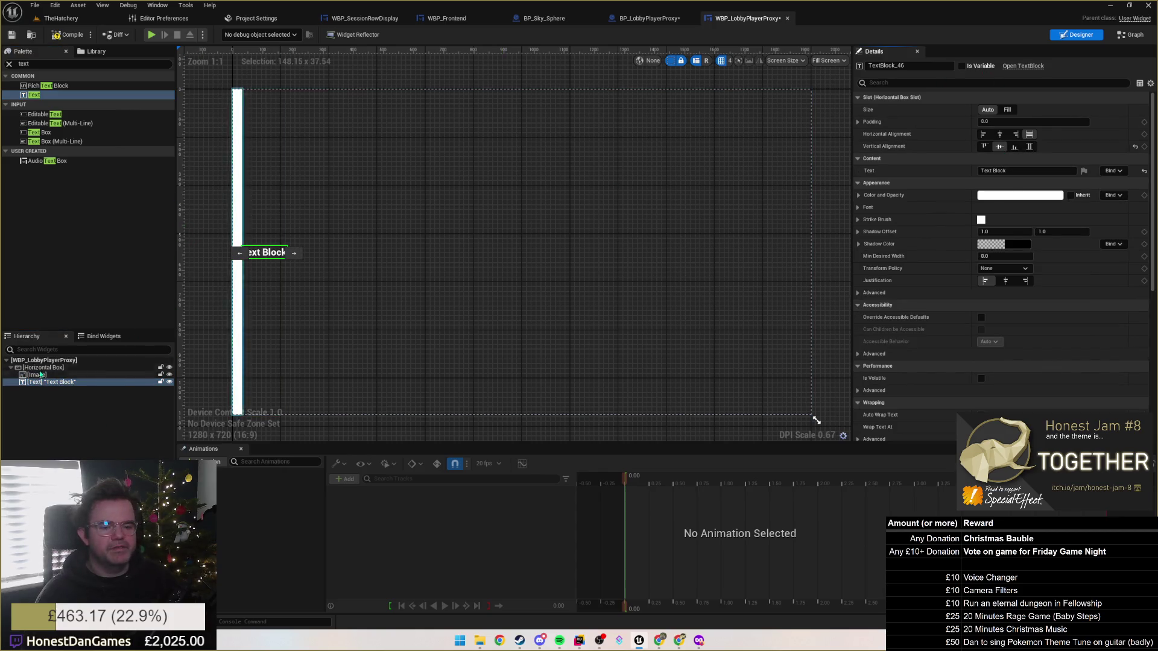
pyautogui.click(44, 375)
pyautogui.click(1000, 147)
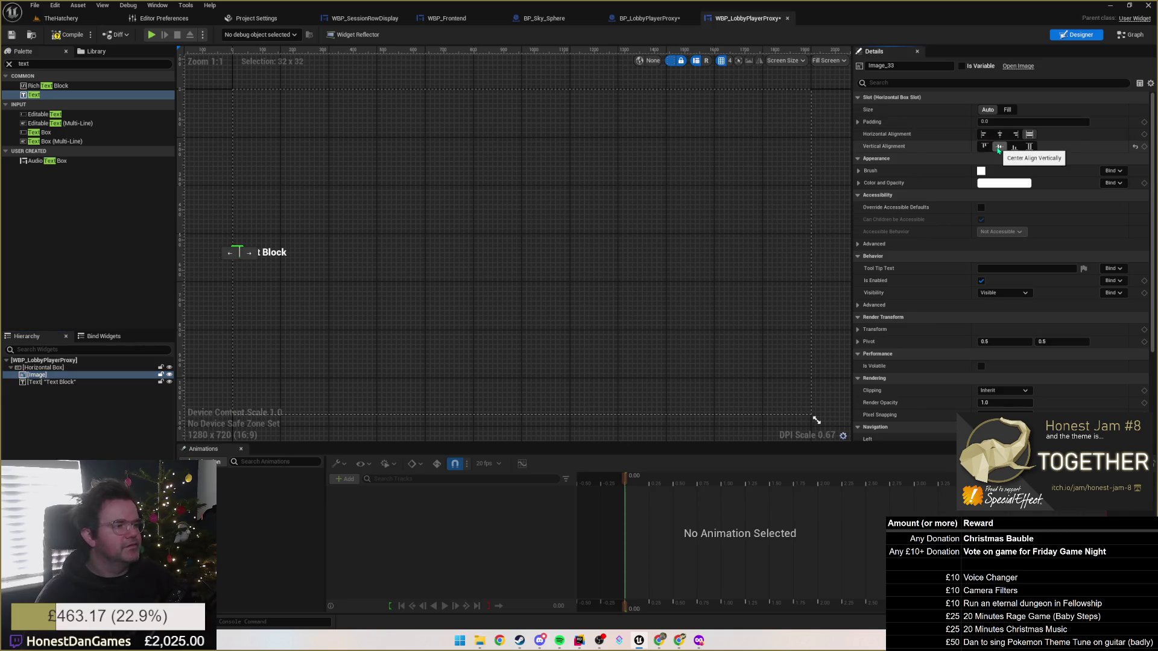
# Insert a Spacer of size 10 between the Image and the Text Block.
pyautogui.click(275, 284)
pyautogui.scroll(6, 274, 285)
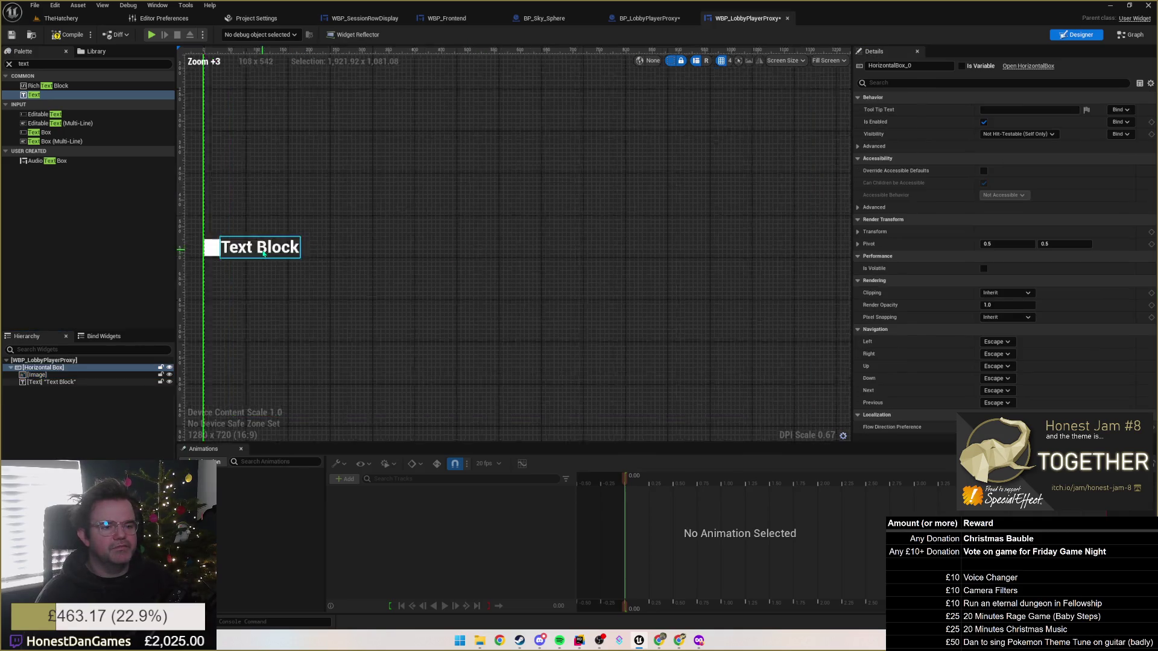
pyautogui.moveTo(275, 285); pyautogui.dragTo(414, 305)
pyautogui.click(36, 374)
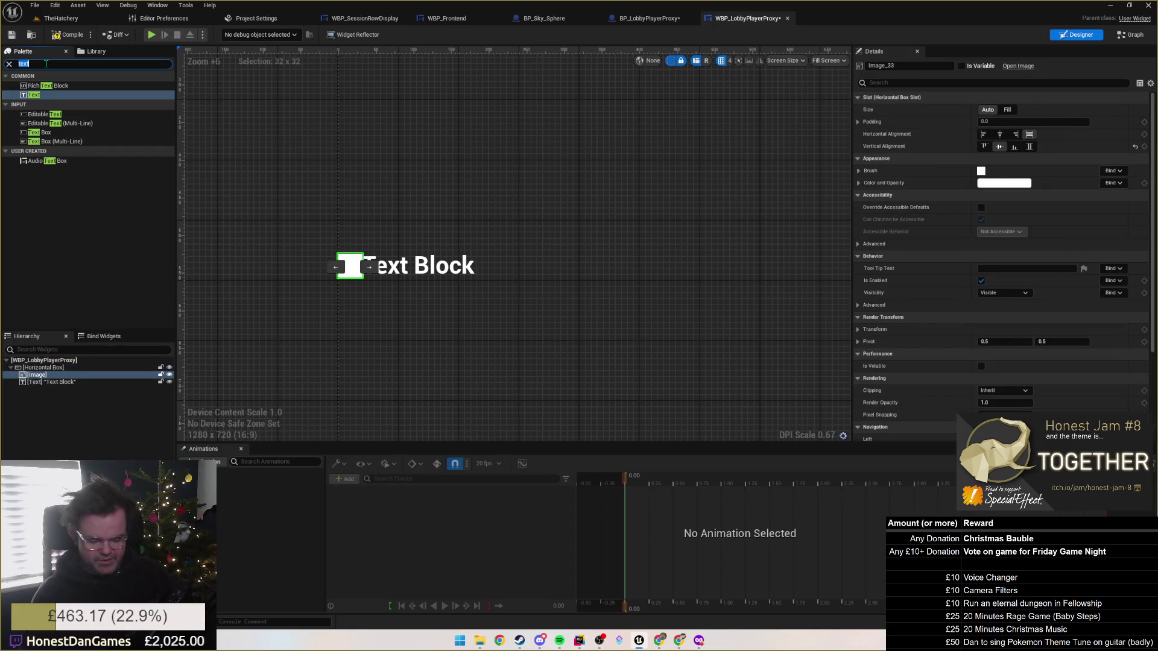
pyautogui.write('space')
pyautogui.moveTo(37, 86)
pyautogui.mouseDown()
pyautogui.moveTo(97, 324)
pyautogui.moveTo(38, 379)
pyautogui.moveTo(47, 382)
pyautogui.mouseUp()
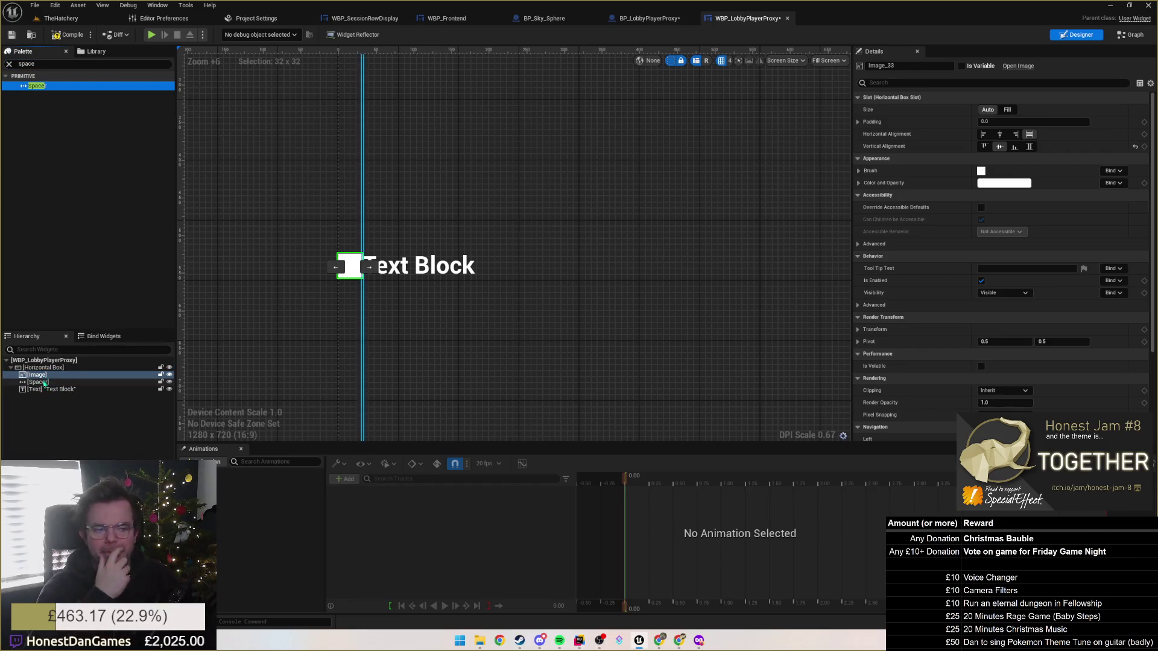
pyautogui.click(1005, 123)
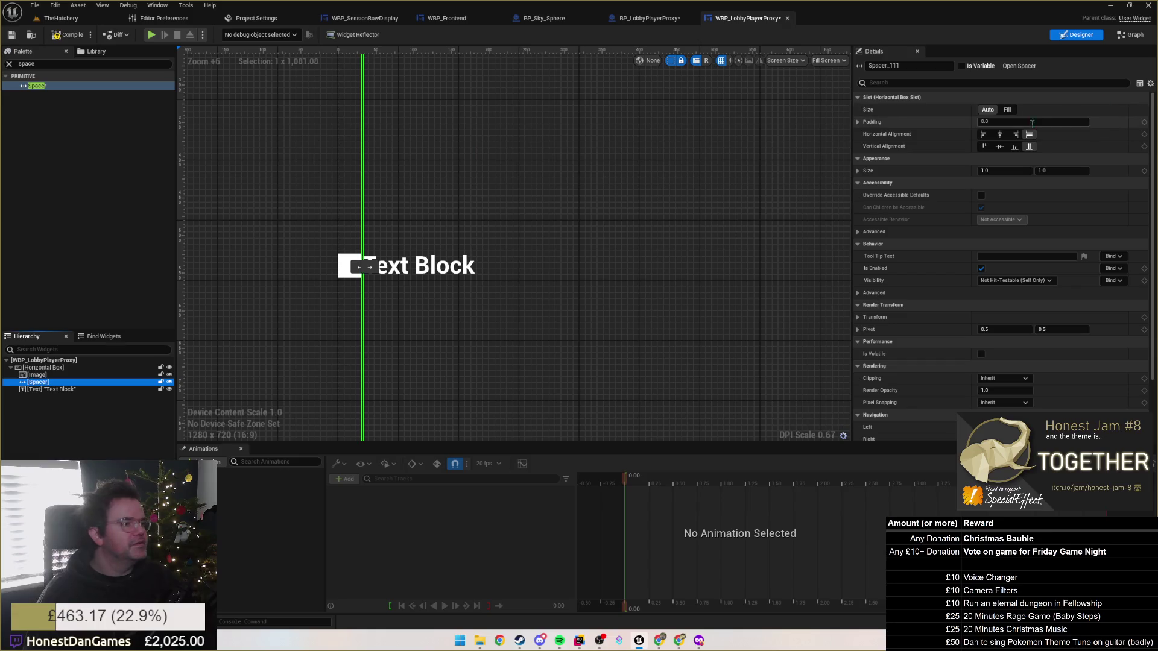
pyautogui.press('Return')
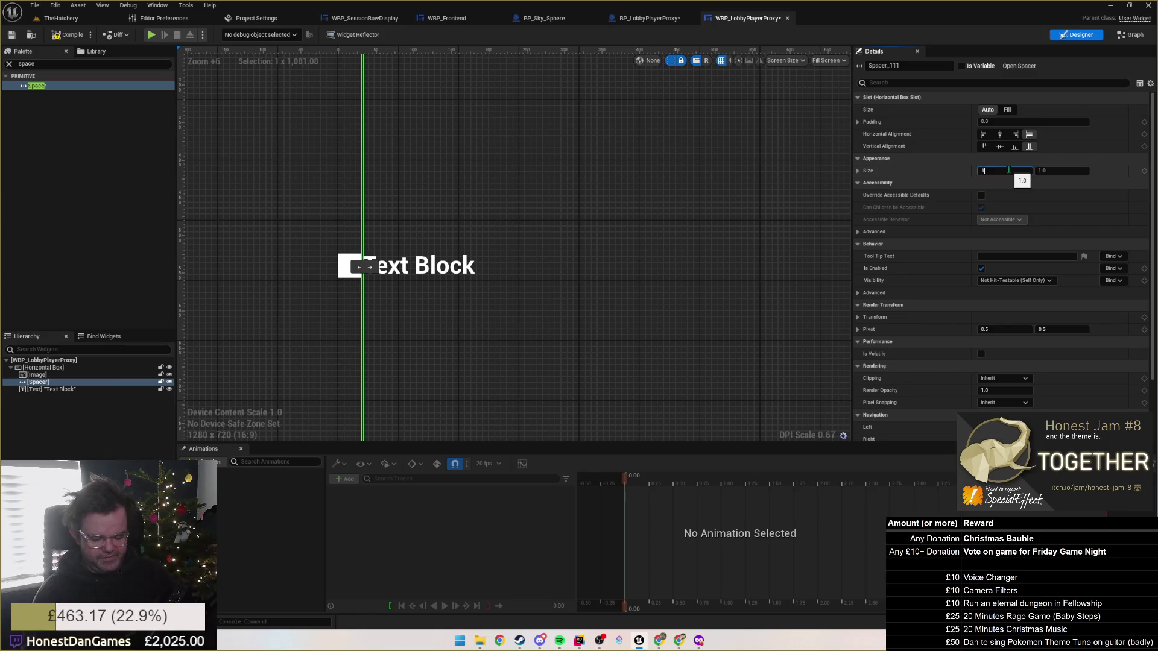
pyautogui.write('0')
pyautogui.press('Return')
# Change the Text Block's text to 'Player Name'.
pyautogui.click(434, 266)
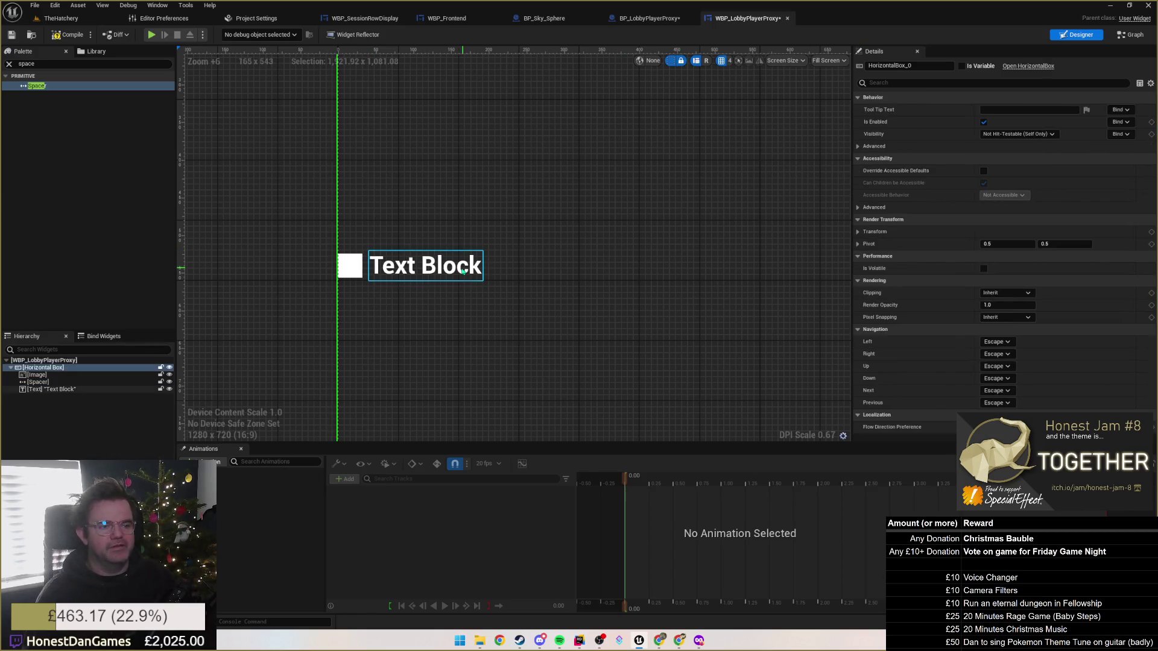
pyautogui.click(1009, 171)
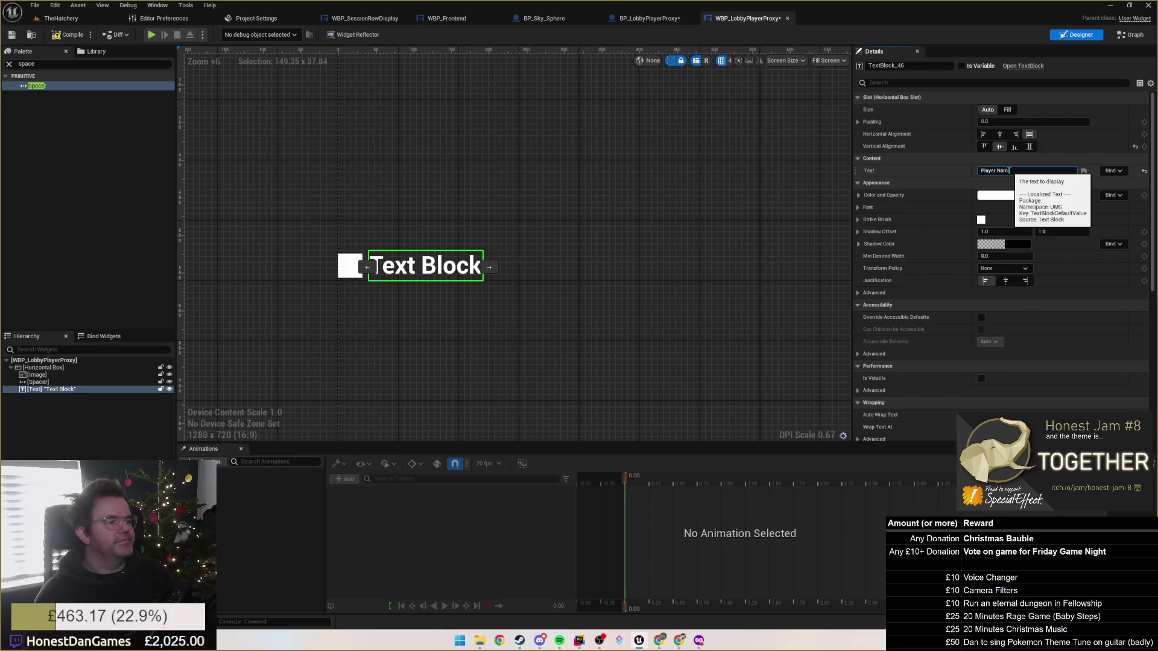
pyautogui.write('e')
pyautogui.press('Return')
pyautogui.click(353, 269)
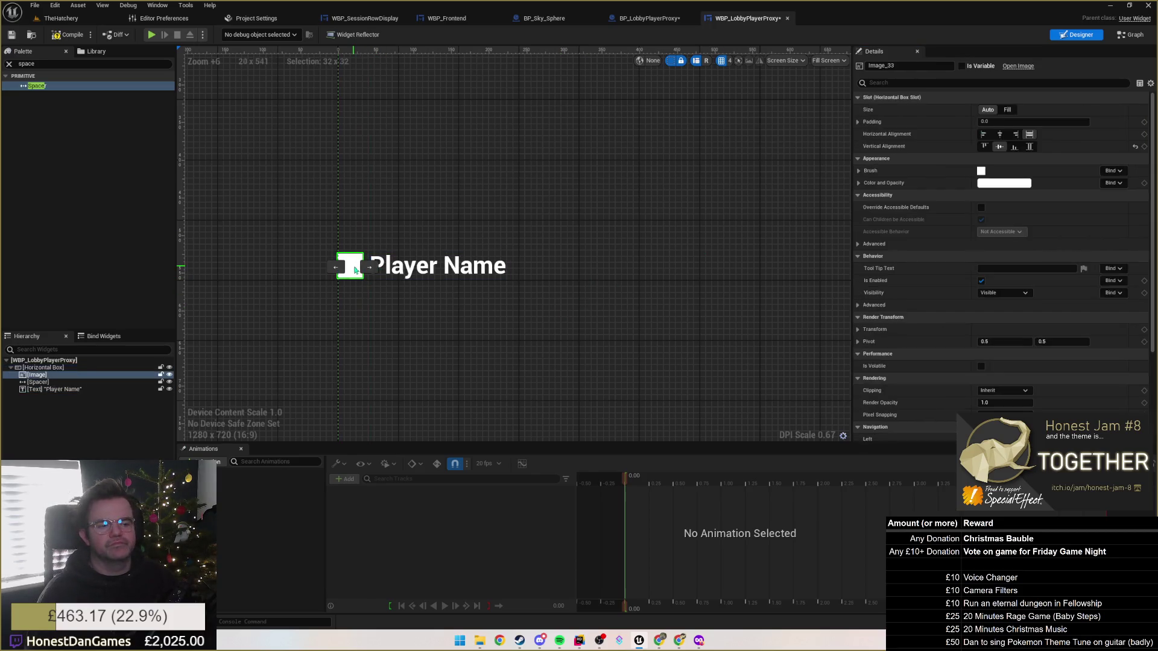
pyautogui.click(421, 227)
pyautogui.scroll(4, 451, 187)
# Inspect the Image and Horizontal Box layout by selecting each in turn.
pyautogui.scroll(-13, 451, 187)
pyautogui.scroll(2, 672, 276)
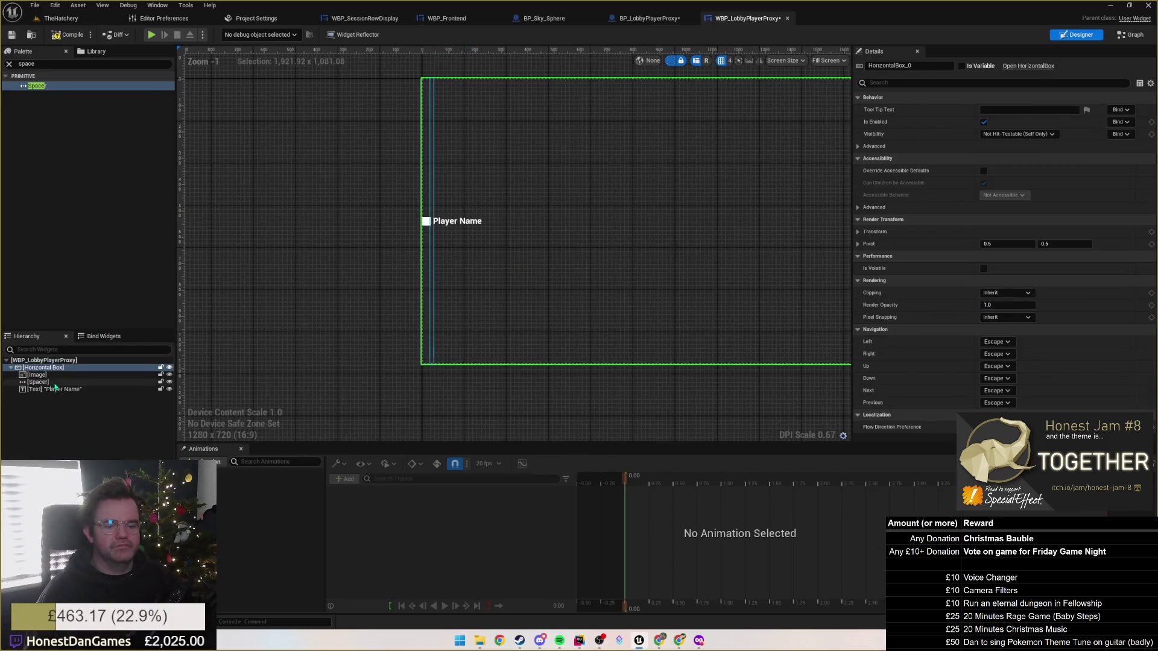
pyautogui.click(37, 375)
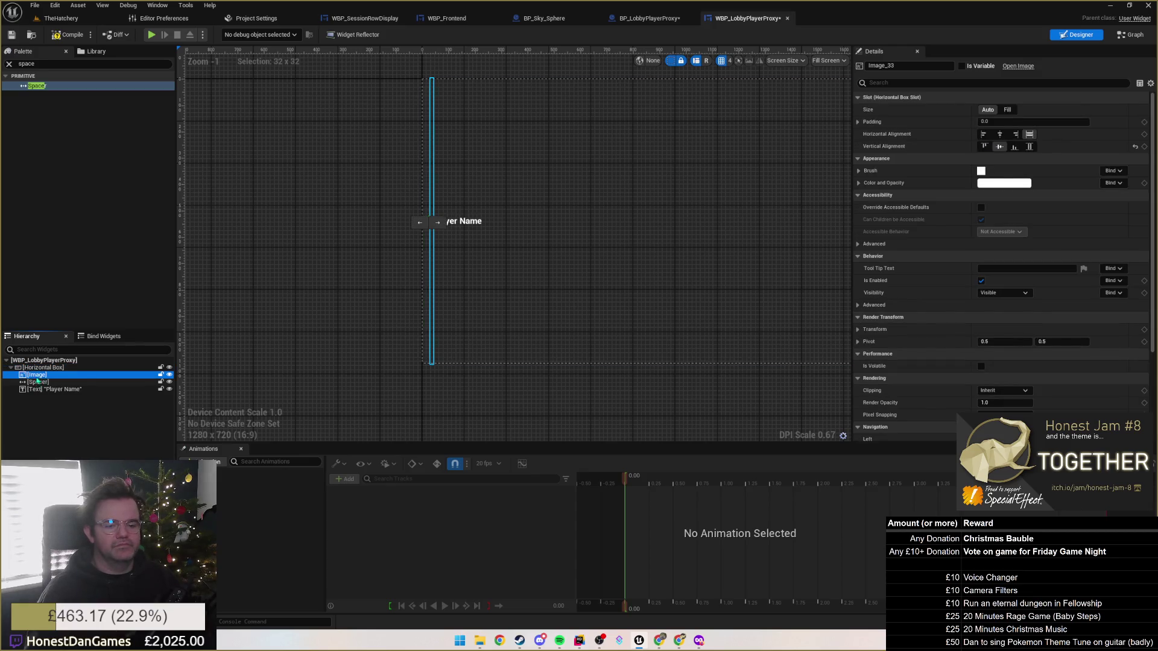
pyautogui.press('Up')
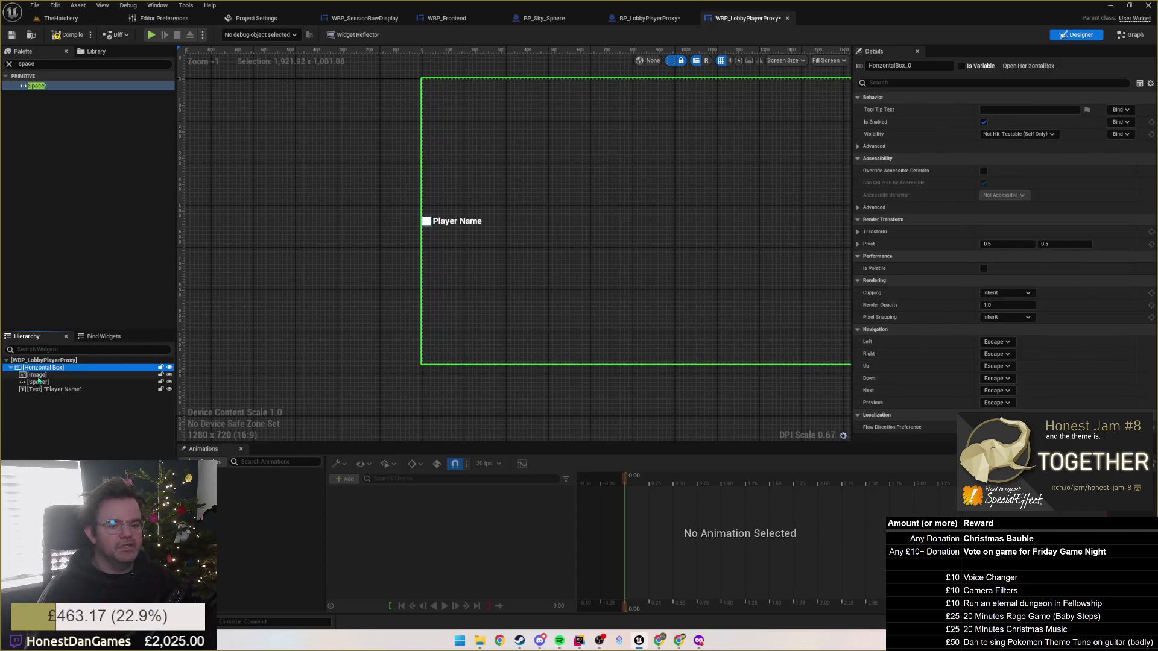
pyautogui.click(37, 375)
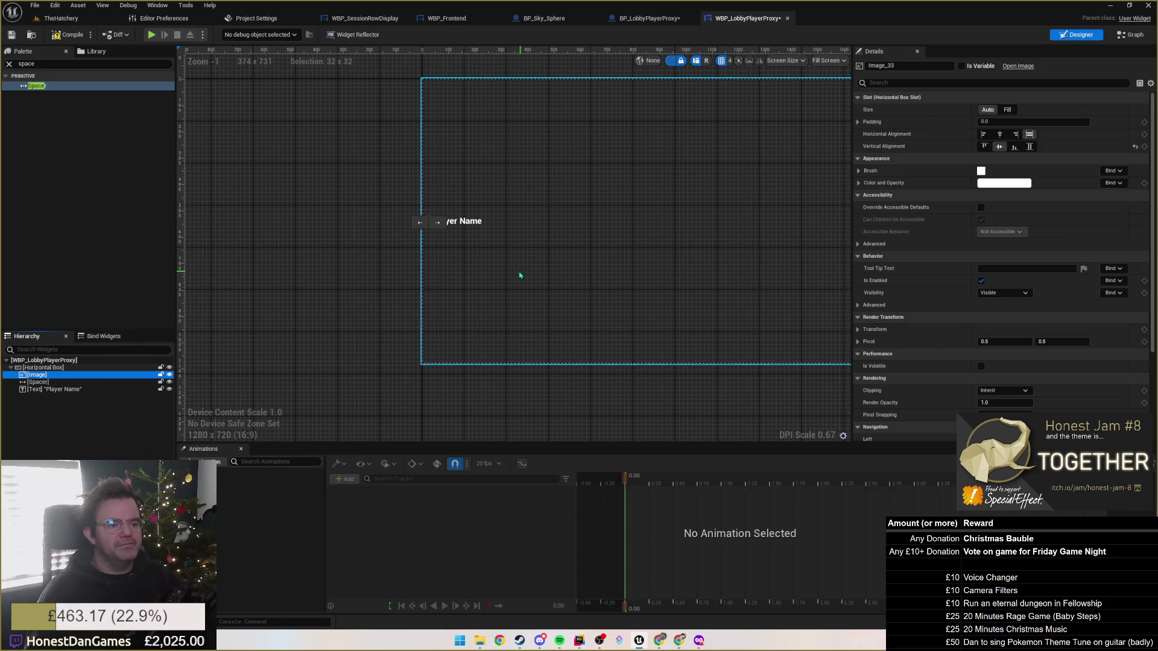
pyautogui.click(466, 305)
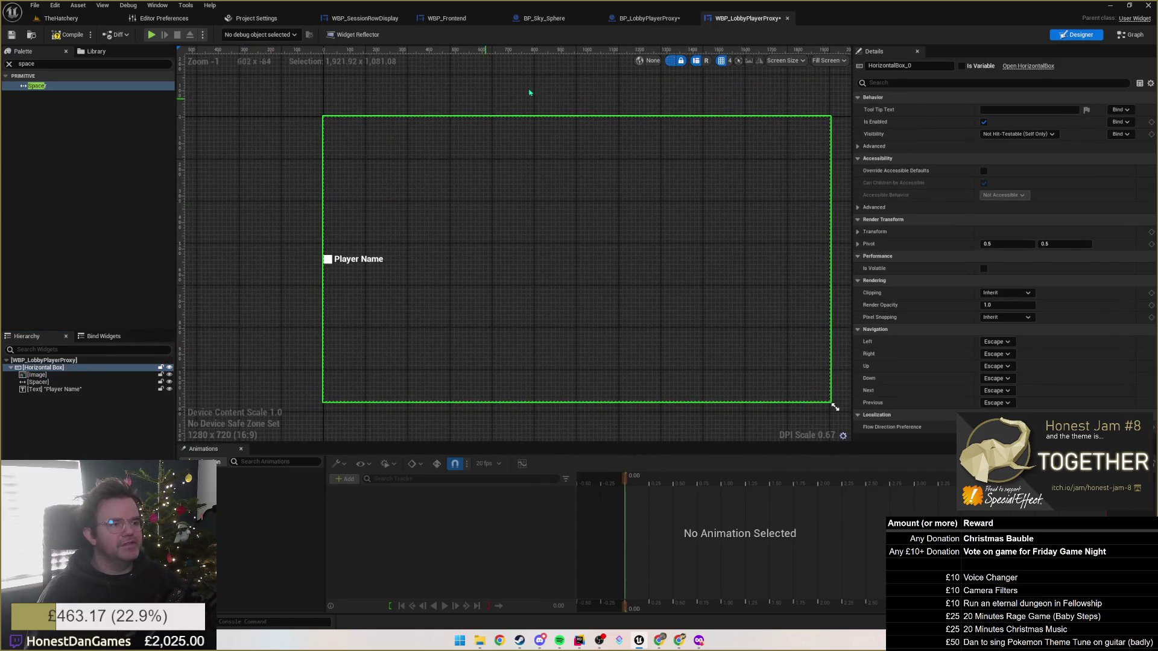
# Set the preview size to Custom and resize the canvas to 266 × 57 around the Player Name row.
pyautogui.click(828, 60)
pyautogui.click(850, 87)
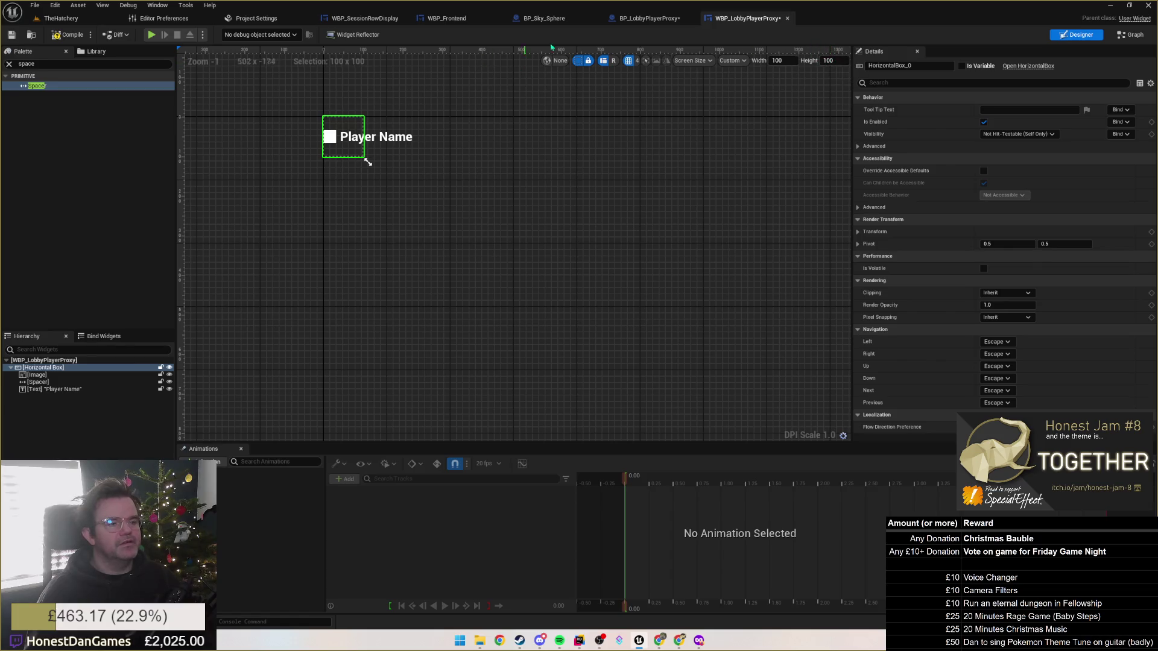
pyautogui.moveTo(368, 162)
pyautogui.mouseDown()
pyautogui.moveTo(442, 163)
pyautogui.moveTo(460, 148)
pyautogui.moveTo(430, 145)
pyautogui.mouseUp()
pyautogui.click(384, 134)
pyautogui.click(358, 151)
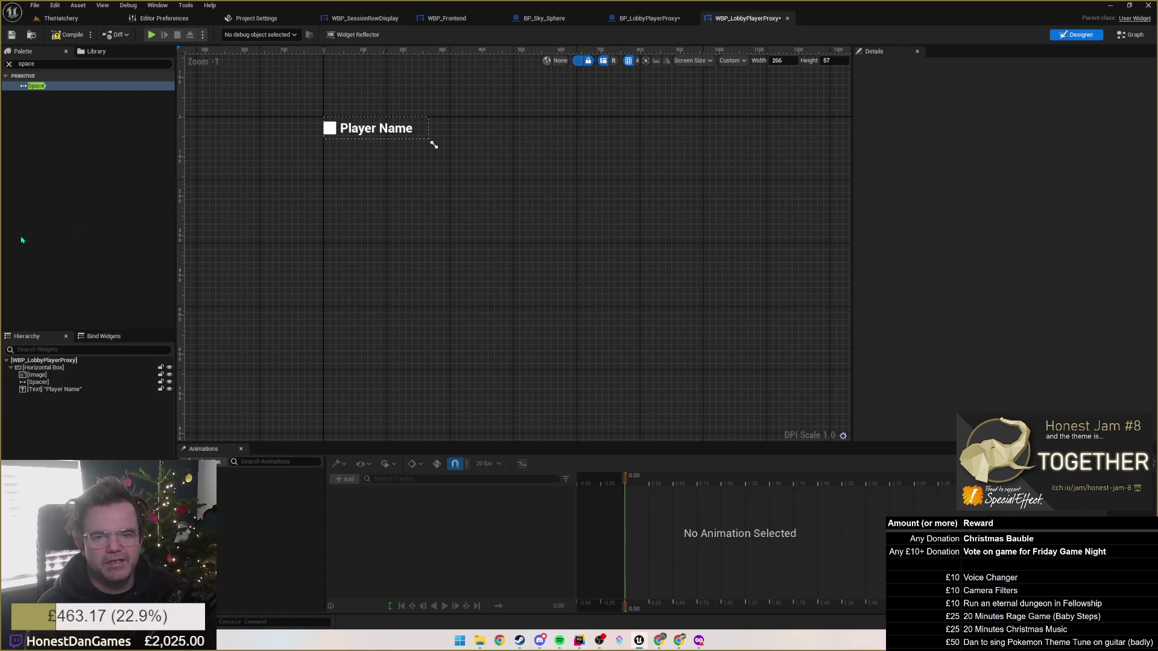
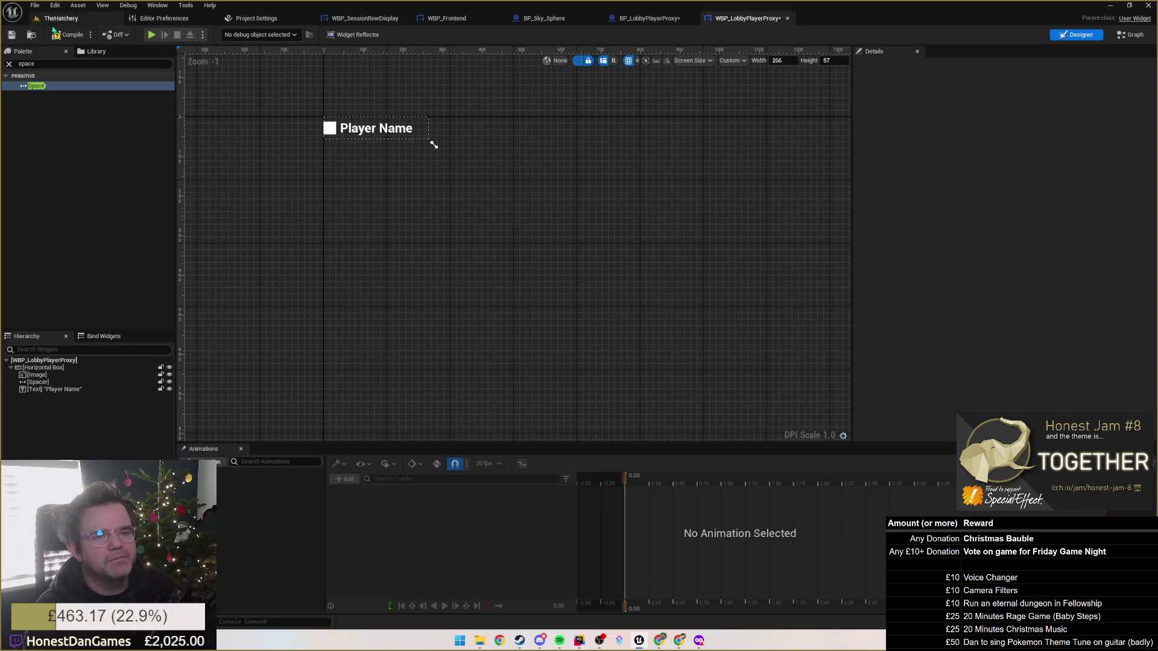
# Save WBP_LobbyPlayerProxy and set BP_LobbyPlayerProxy's Widget Class to WBP_LobbyPlayerProxy.
pyautogui.click(11, 35)
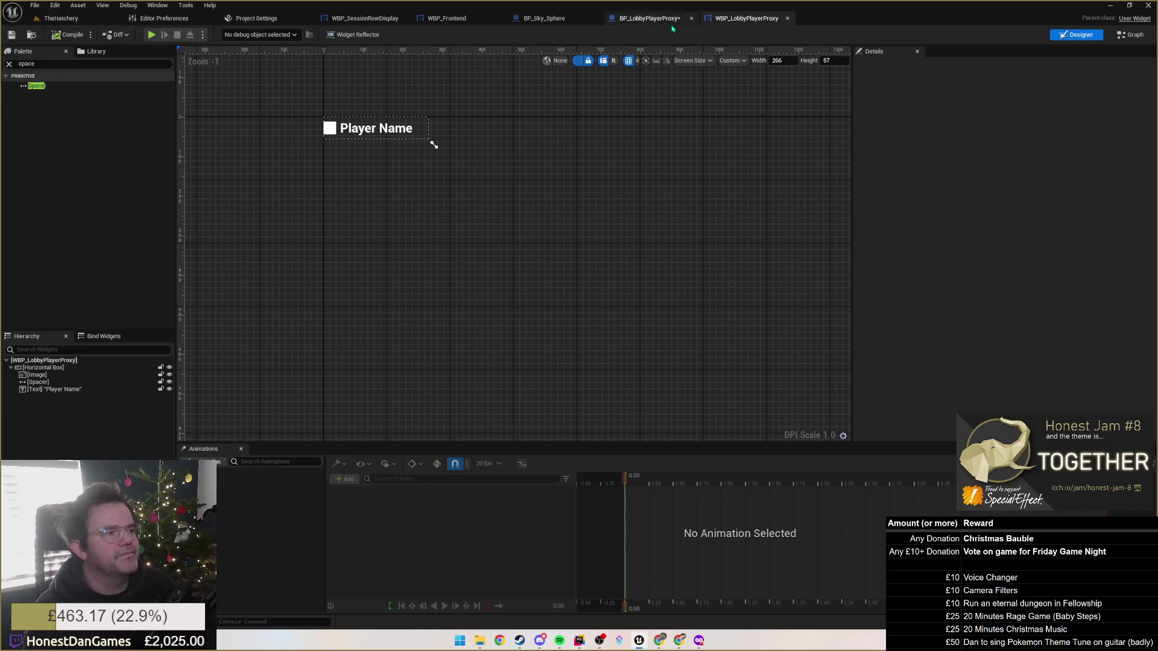
pyautogui.click(649, 18)
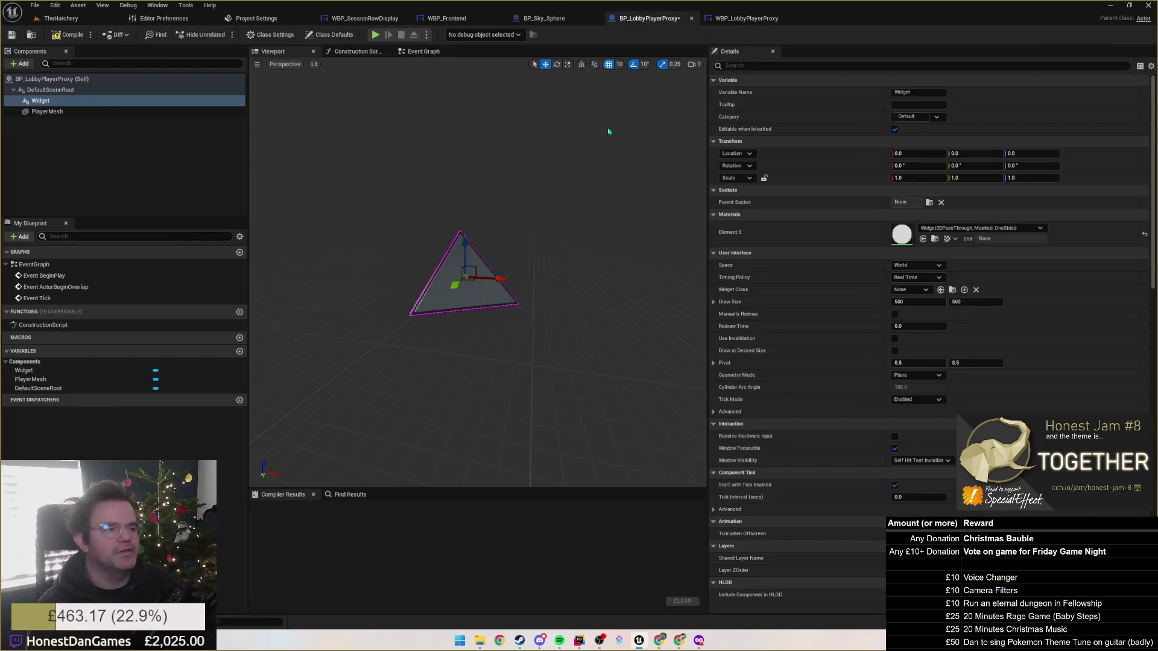
pyautogui.click(917, 290)
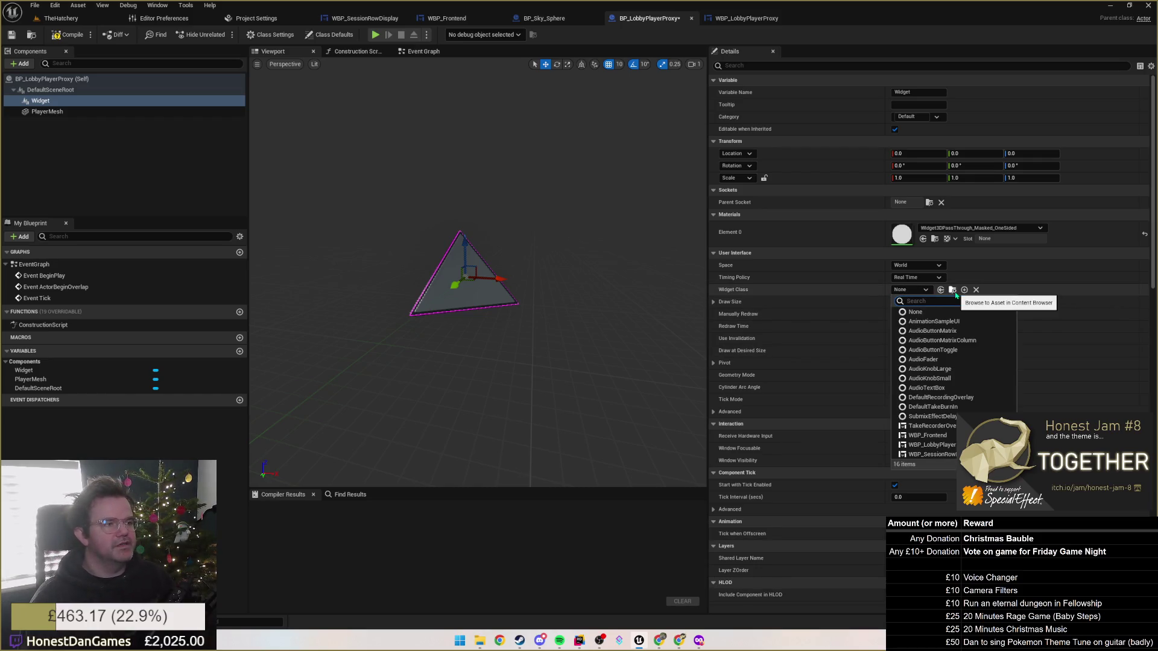
pyautogui.write('player')
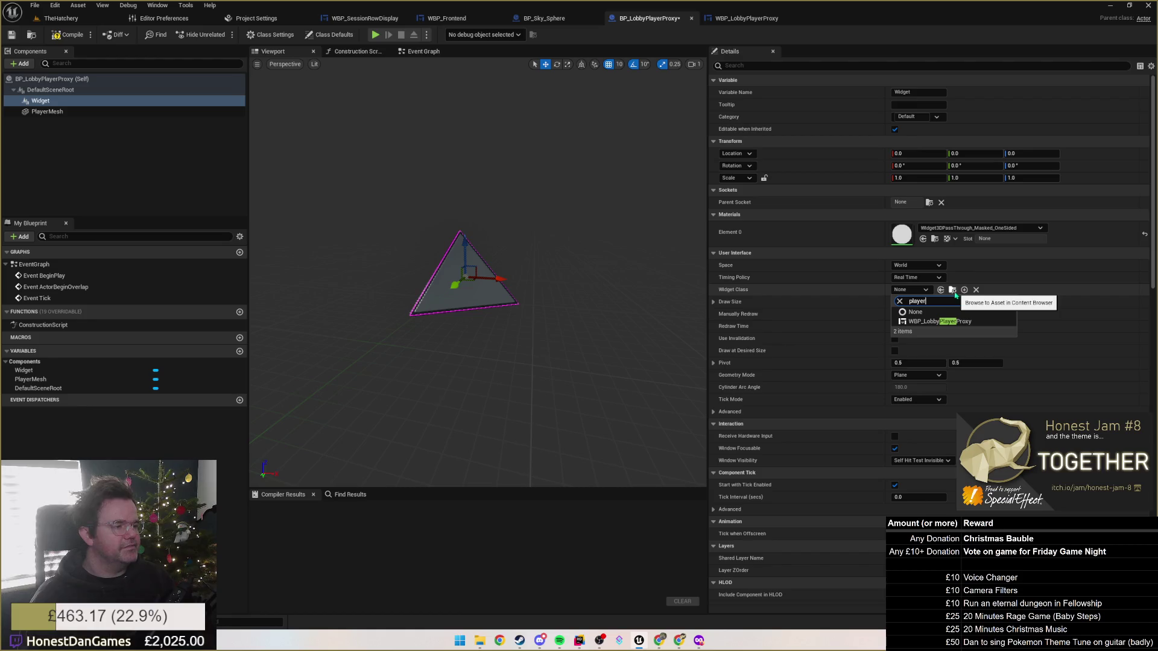
pyautogui.click(965, 321)
pyautogui.moveTo(523, 312)
pyautogui.mouseDown()
pyautogui.moveTo(476, 309)
pyautogui.moveTo(538, 302)
pyautogui.mouseUp()
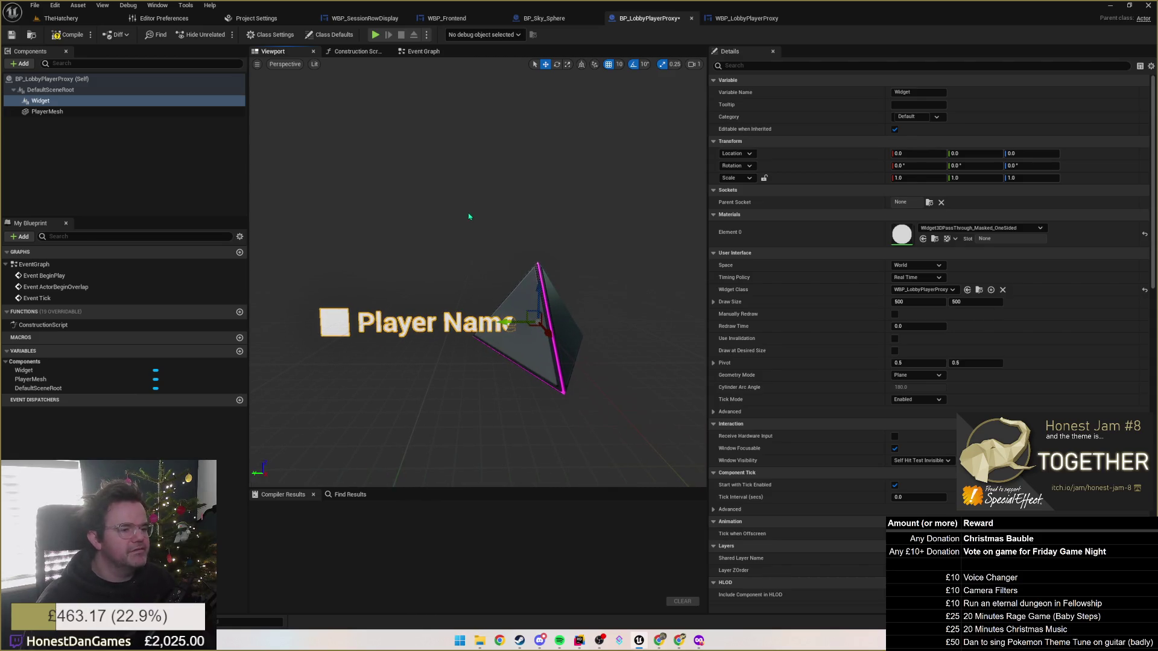
pyautogui.click(730, 20)
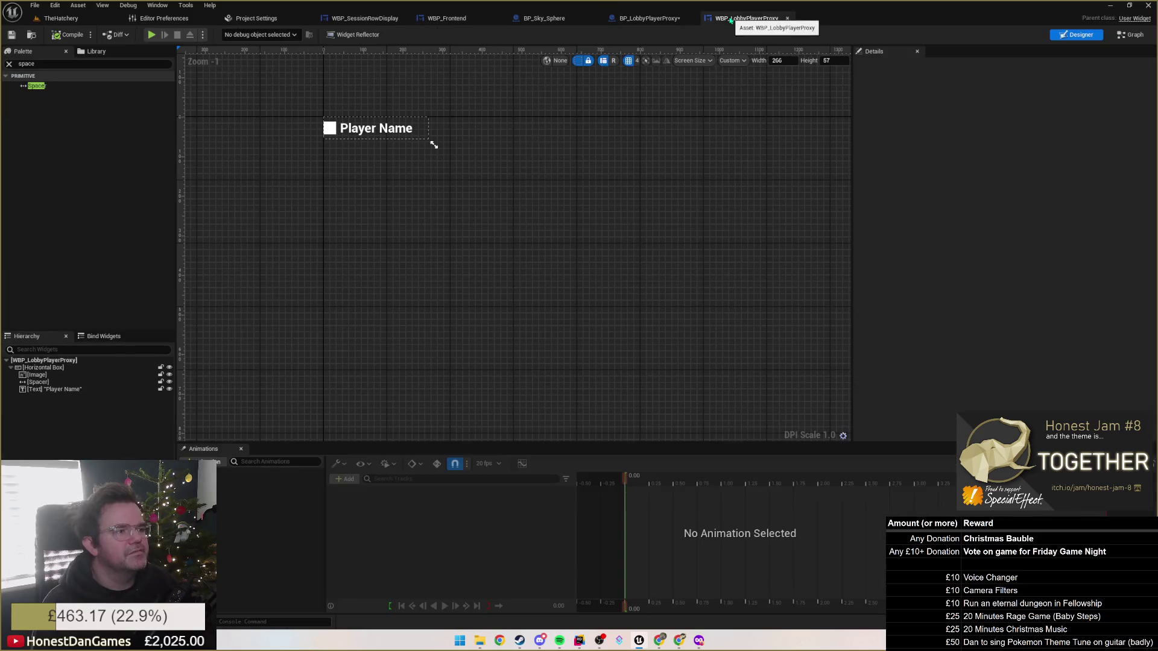
pyautogui.click(43, 367)
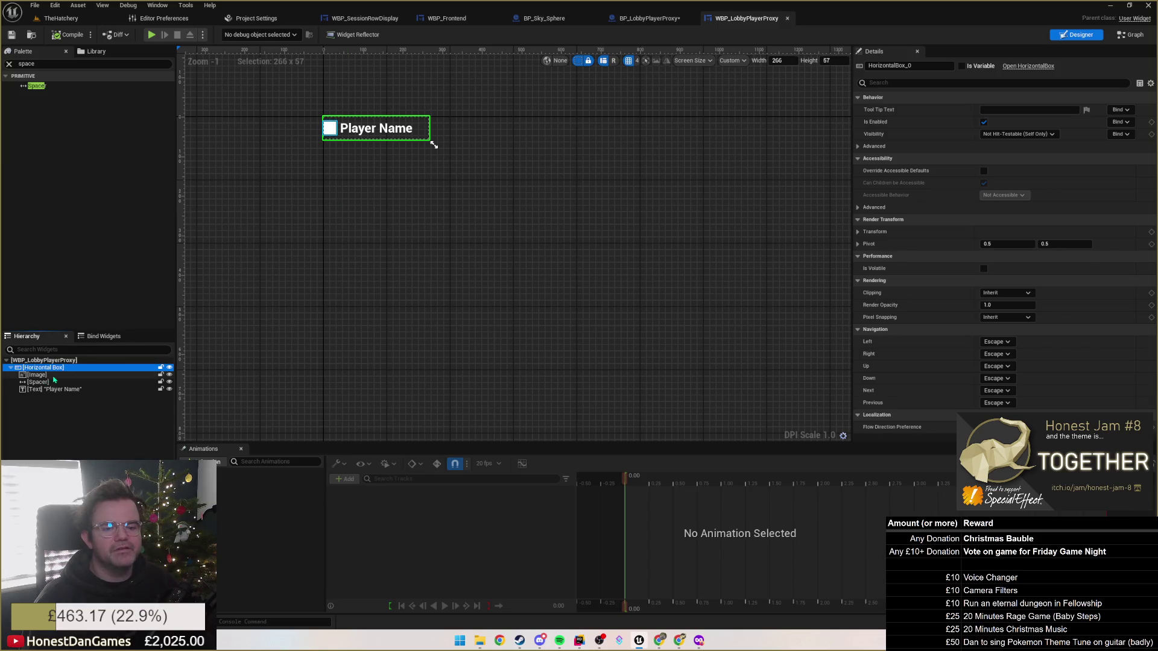
pyautogui.click(53, 379)
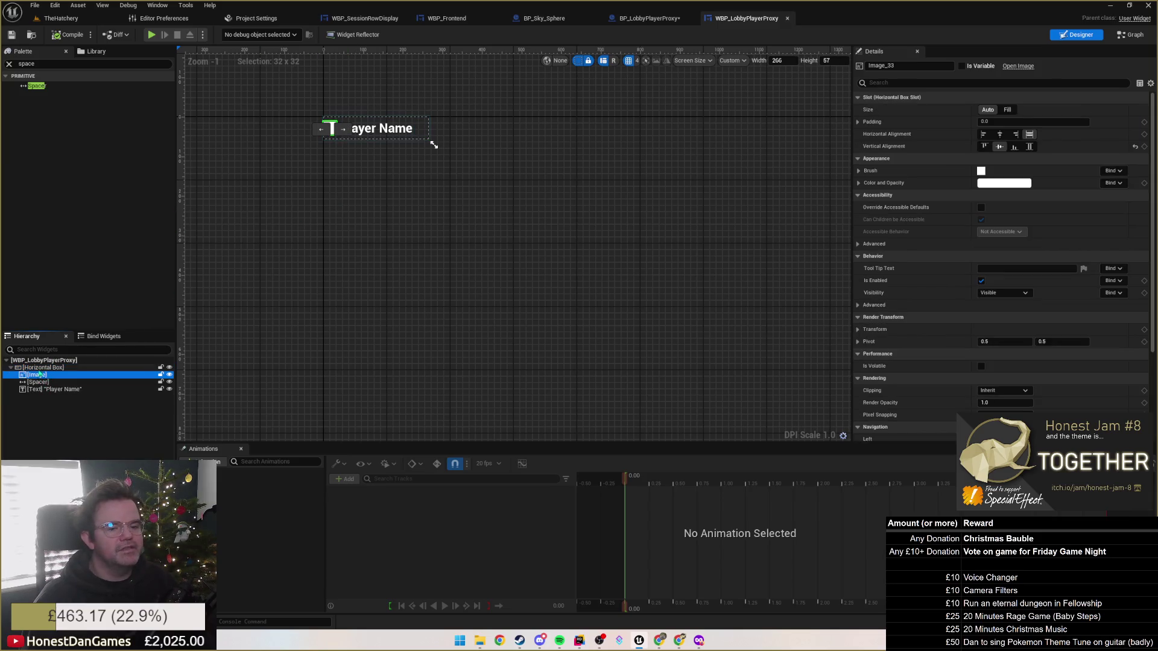
pyautogui.click(41, 369)
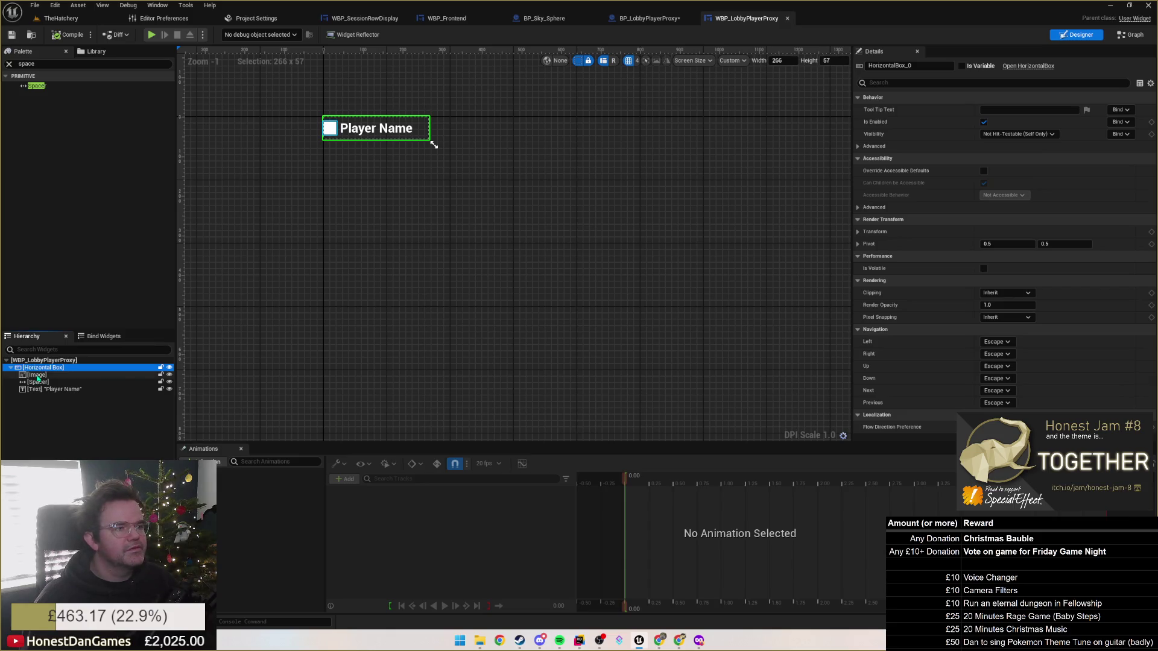
pyautogui.click(37, 376)
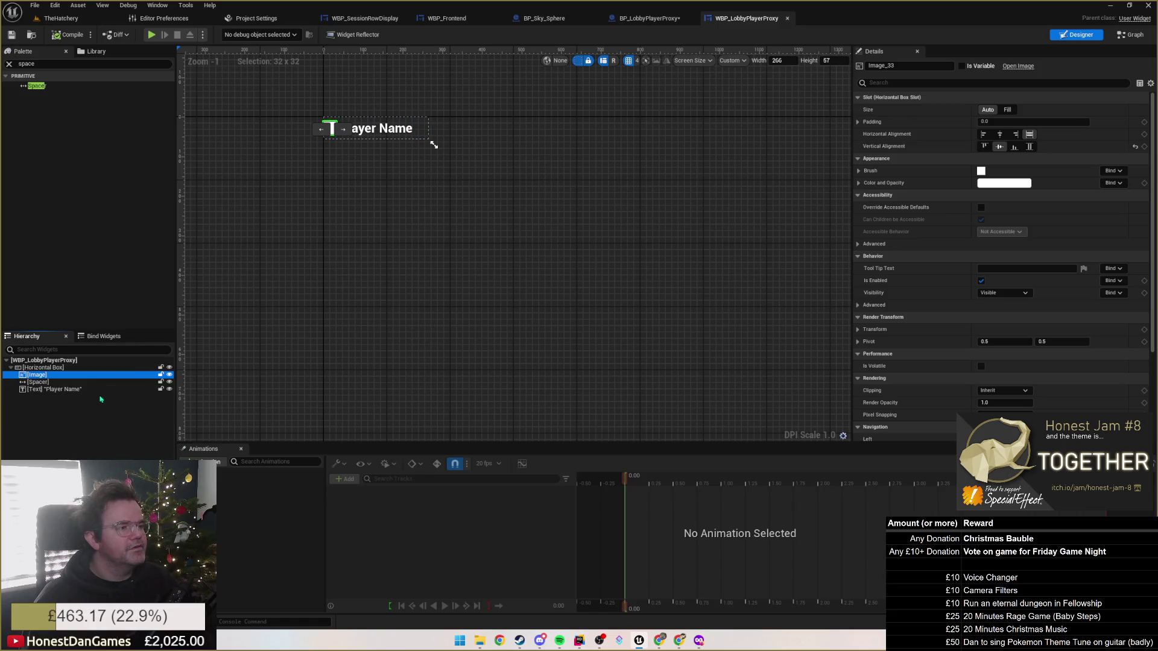
pyautogui.click(55, 391)
pyautogui.click(70, 375)
pyautogui.click(651, 19)
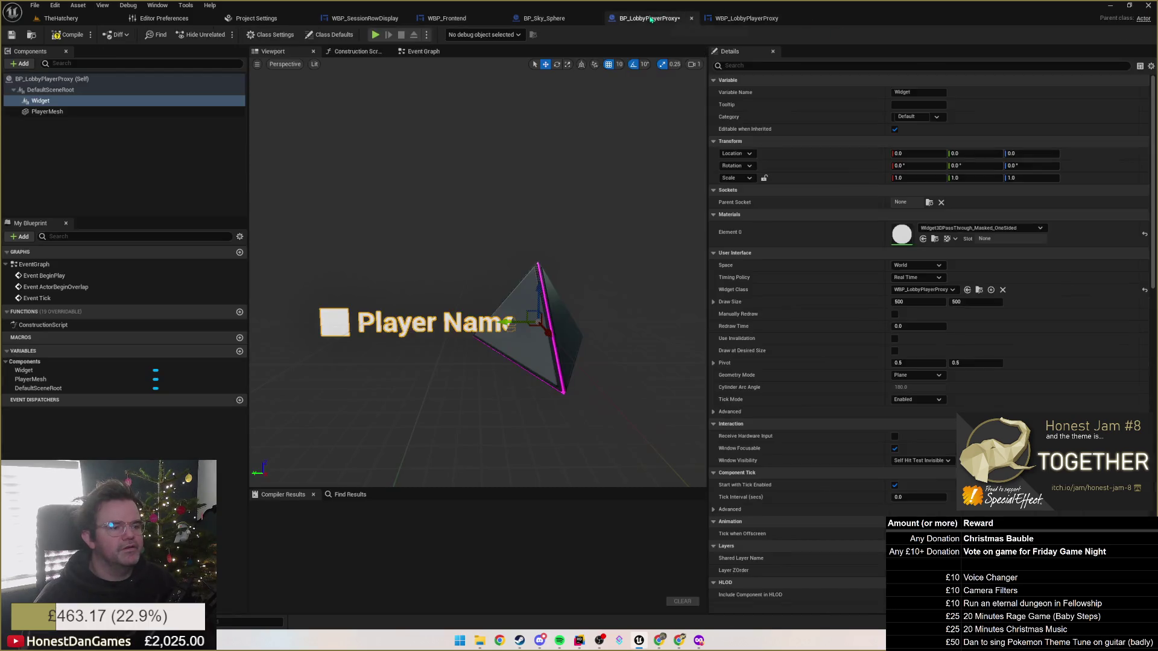
# Raise the name widget to Location Z 130 and settle its Pivot X at 0.5 after trying 1.0 and 0.
pyautogui.moveTo(540, 289); pyautogui.dragTo(541, 205)
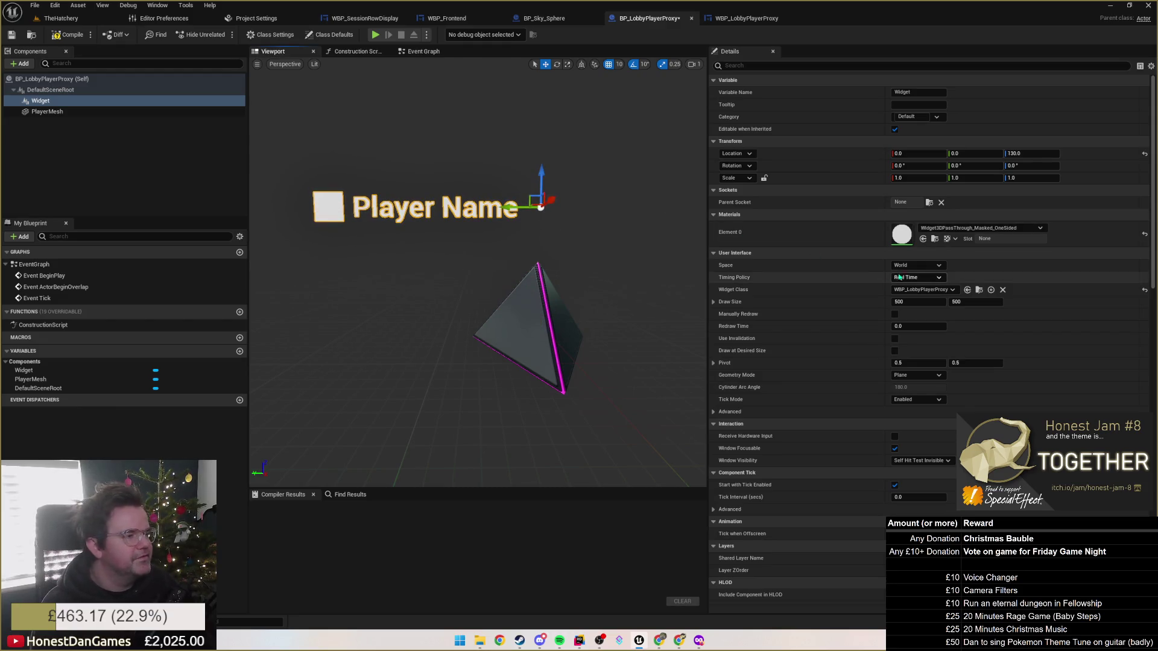
pyautogui.click(924, 364)
pyautogui.press('Tab')
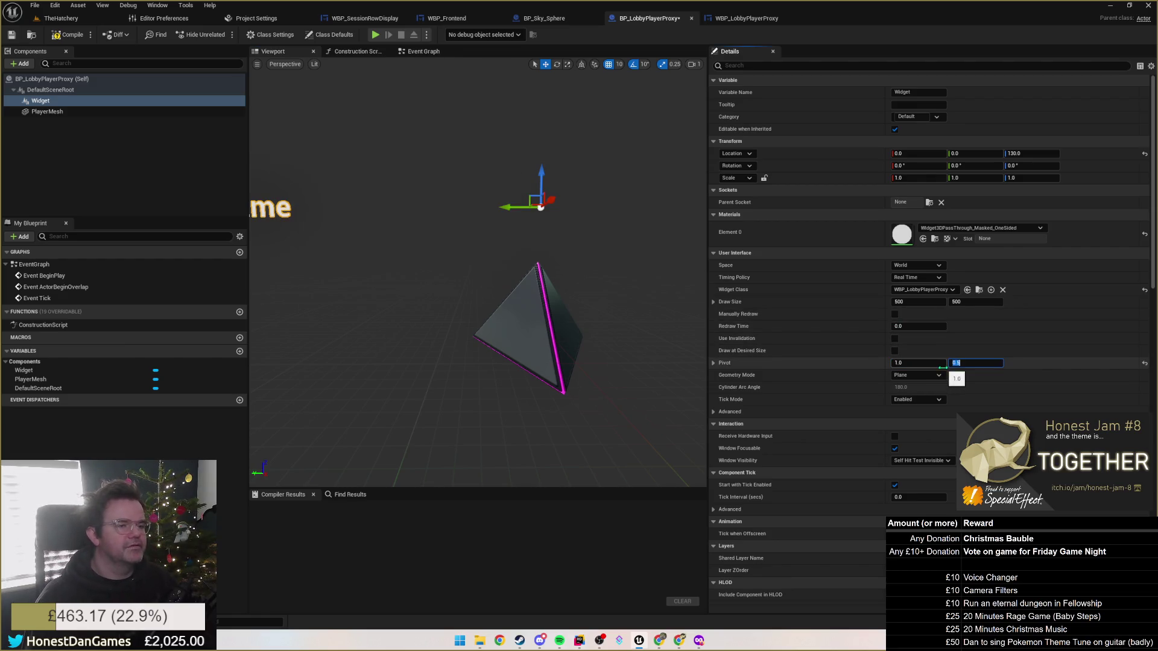
pyautogui.click(919, 361)
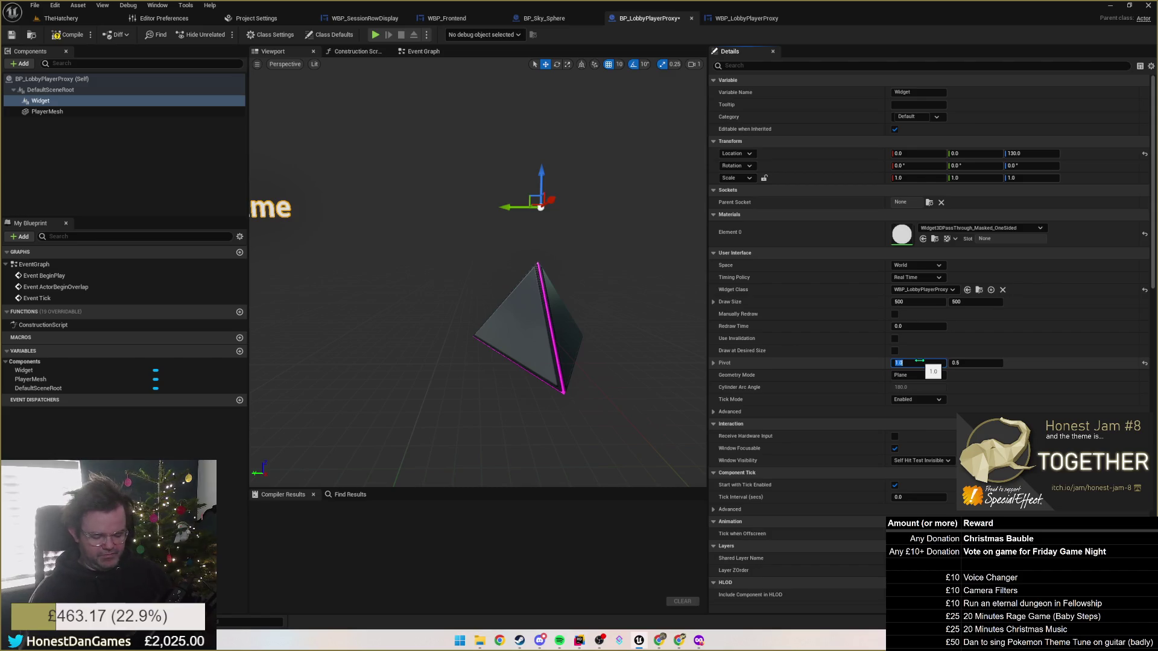
pyautogui.write('0')
pyautogui.write('.5')
pyautogui.press('Return')
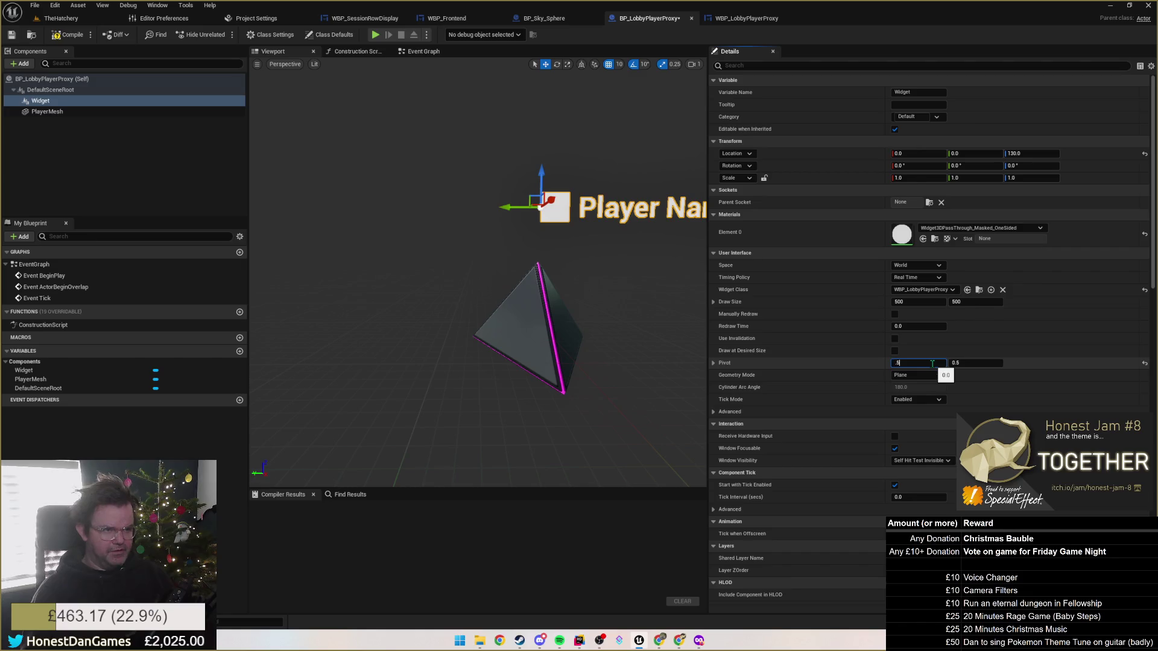
pyautogui.press('Return')
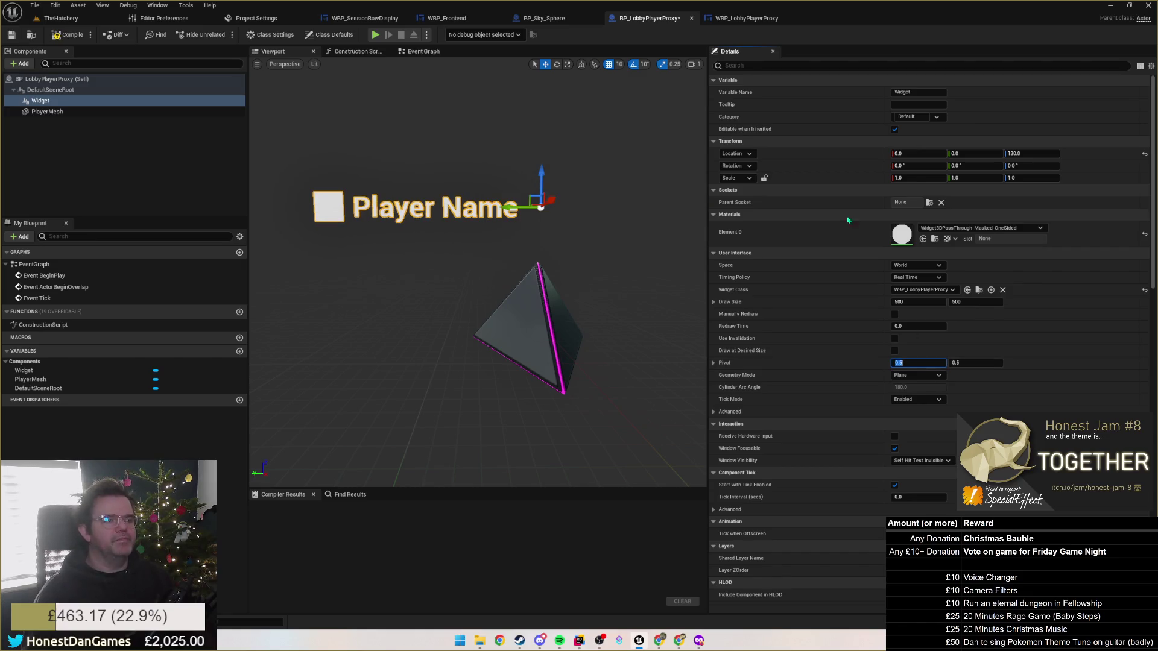
pyautogui.click(917, 304)
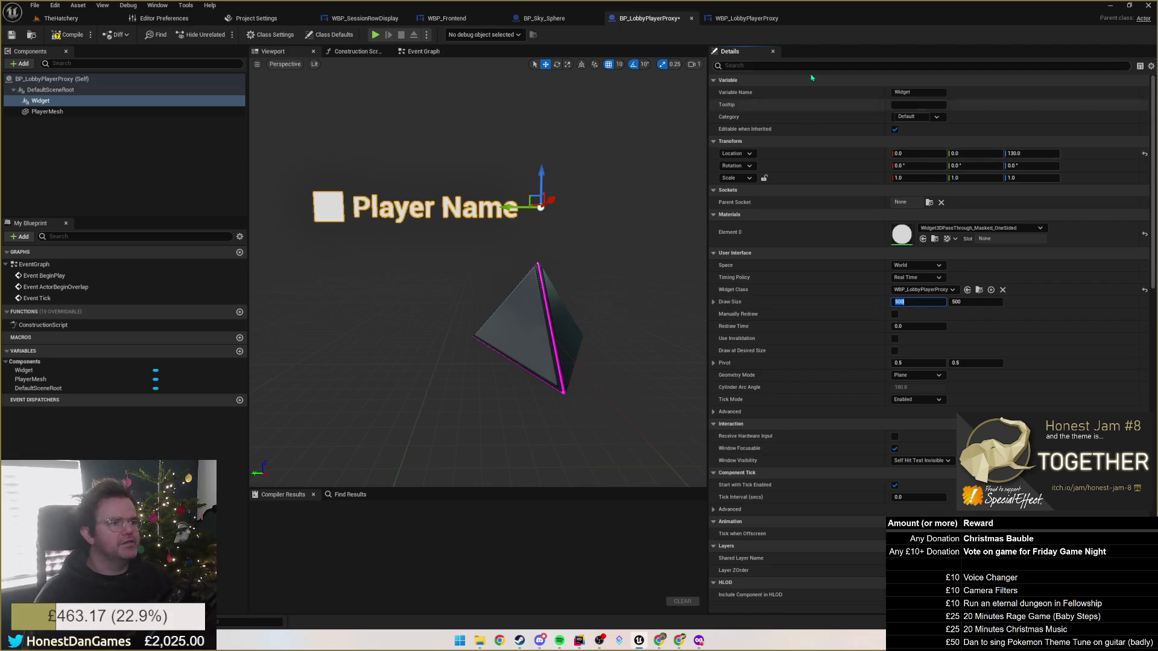
pyautogui.click(747, 18)
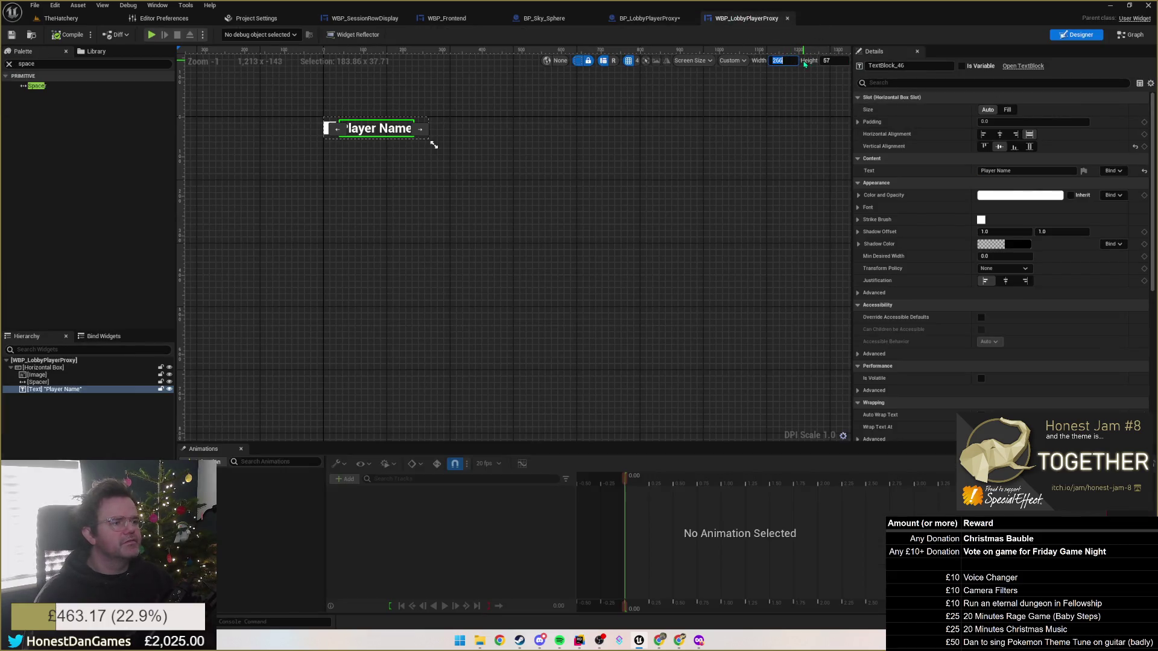
# Set the designer's custom preview size to 500 by 500.
pyautogui.press('Tab')
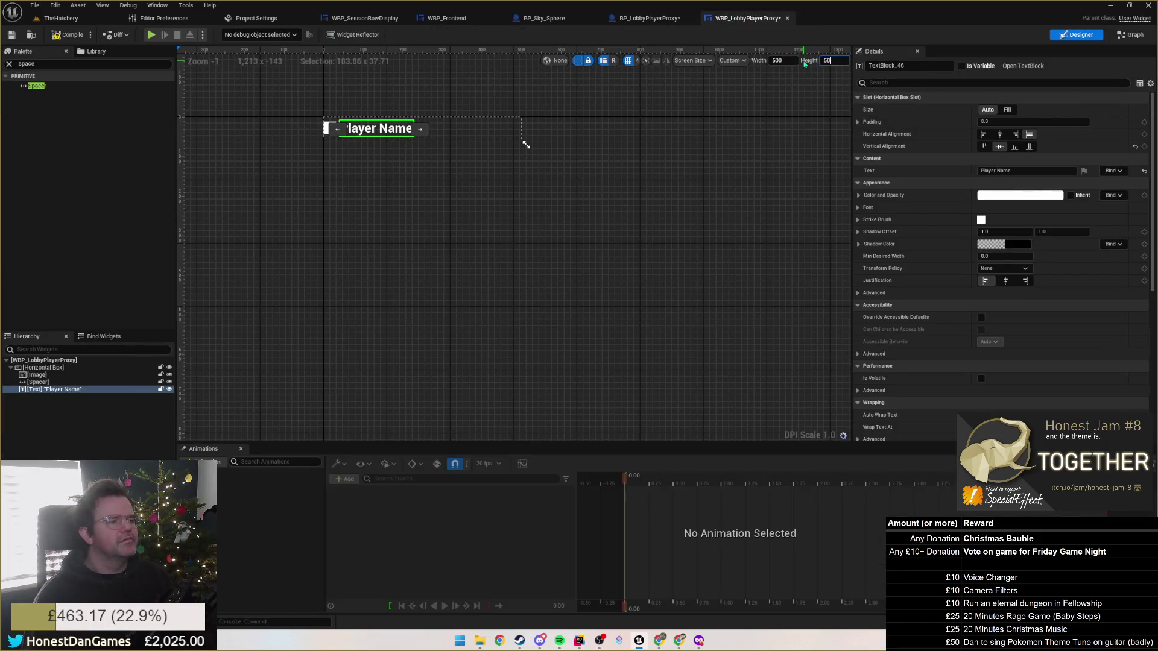
pyautogui.write('0')
pyautogui.press('Return')
# Set the Player Name text block's slot size to Fill.
pyautogui.click(385, 222)
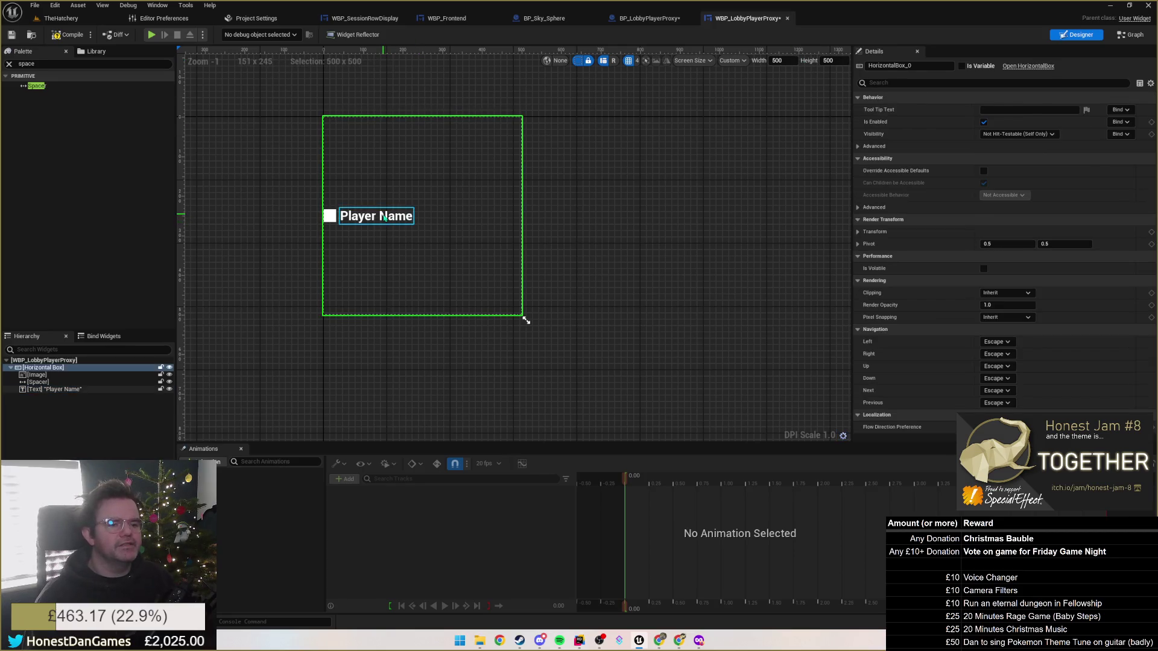
pyautogui.click(384, 218)
pyautogui.click(1007, 110)
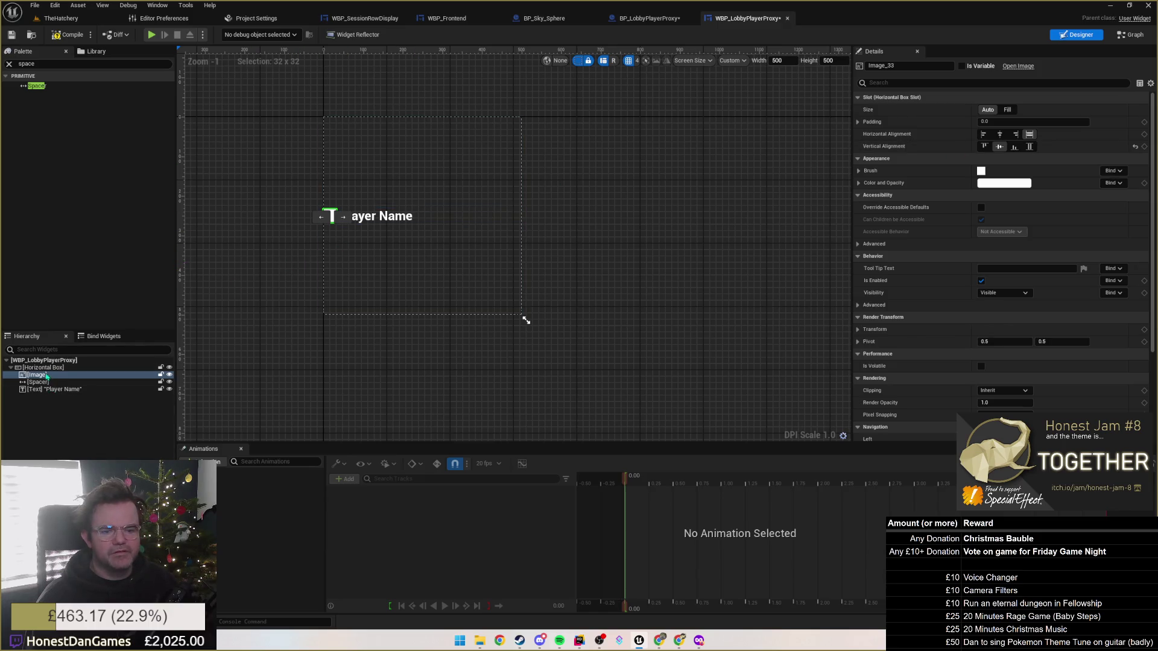
# Wrap the icon Image in a Scale Box, then wrap that in a Size Box.
pyautogui.rightClick(49, 375)
pyautogui.moveTo(91, 461)
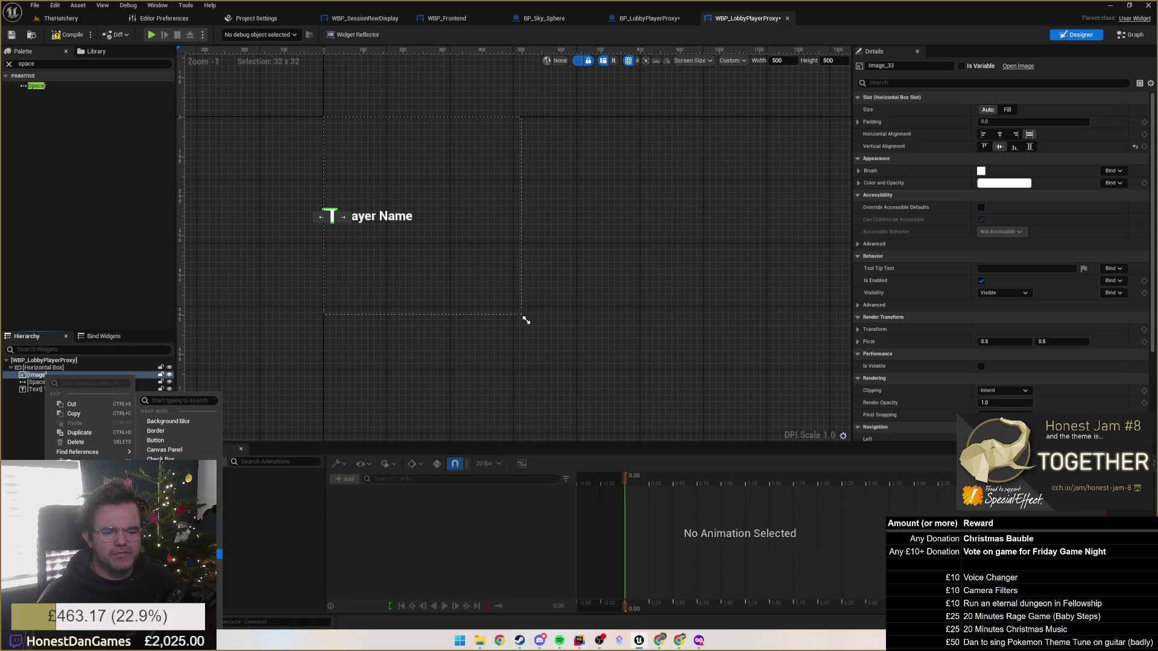
pyautogui.click(181, 545)
pyautogui.rightClick(51, 376)
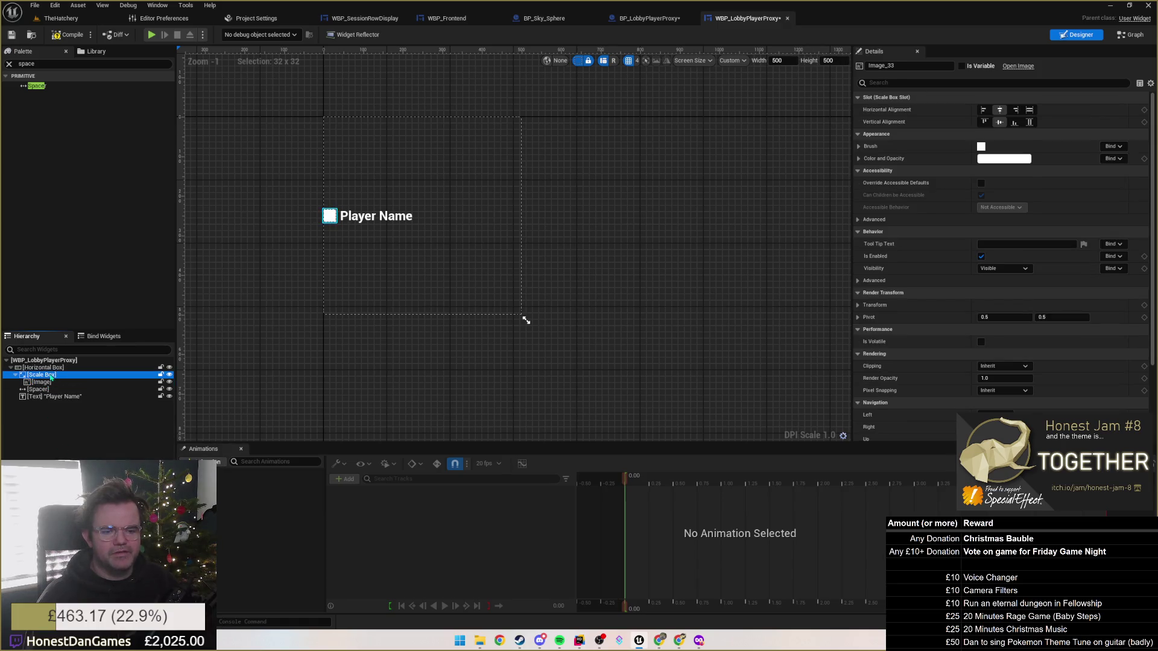
pyautogui.moveTo(85, 473)
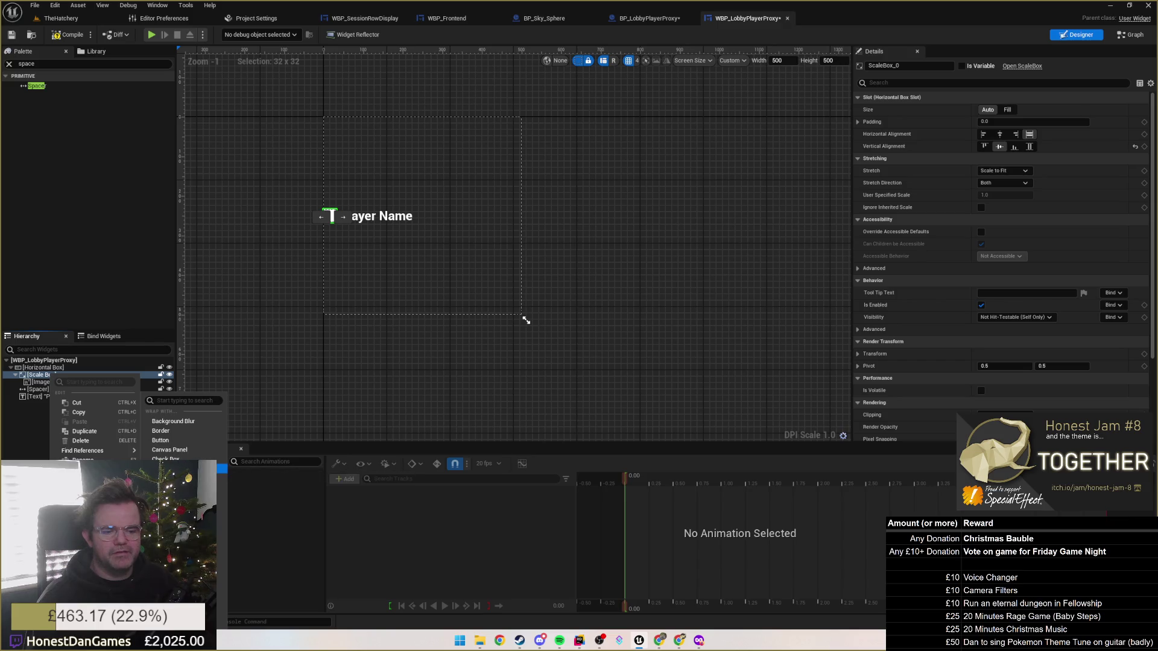
pyautogui.click(222, 564)
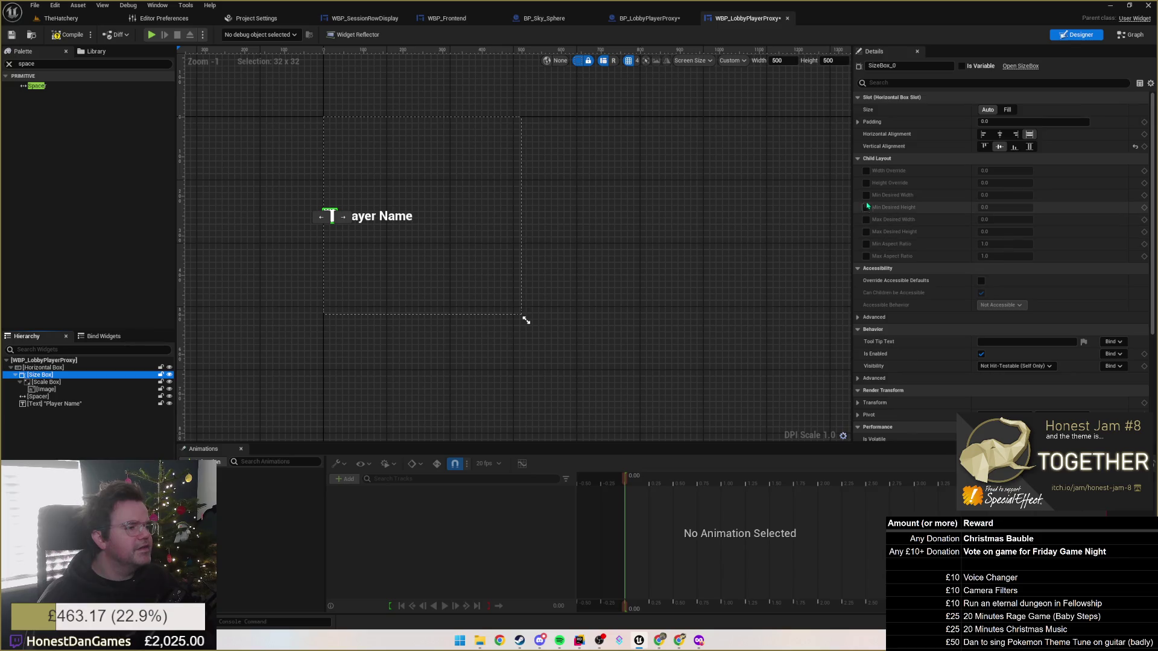
# Give the Size Box a minimum desired width and height of 50.
pyautogui.click(867, 194)
pyautogui.click(867, 207)
pyautogui.click(1011, 195)
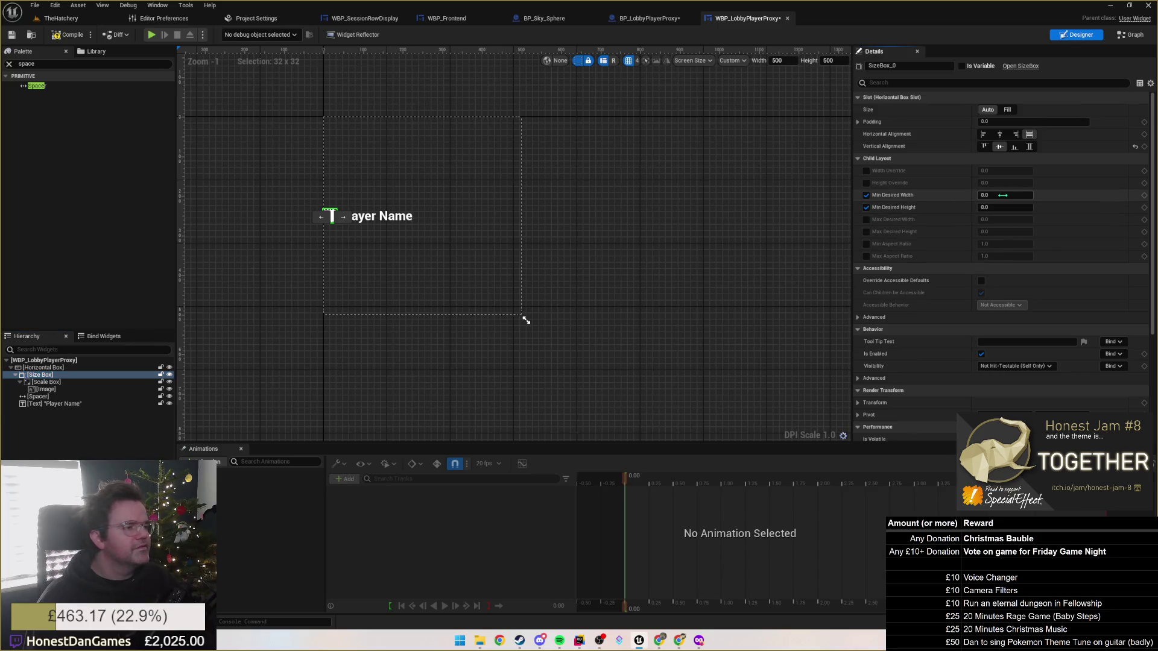
pyautogui.write('50')
pyautogui.press('Return')
pyautogui.write('5')
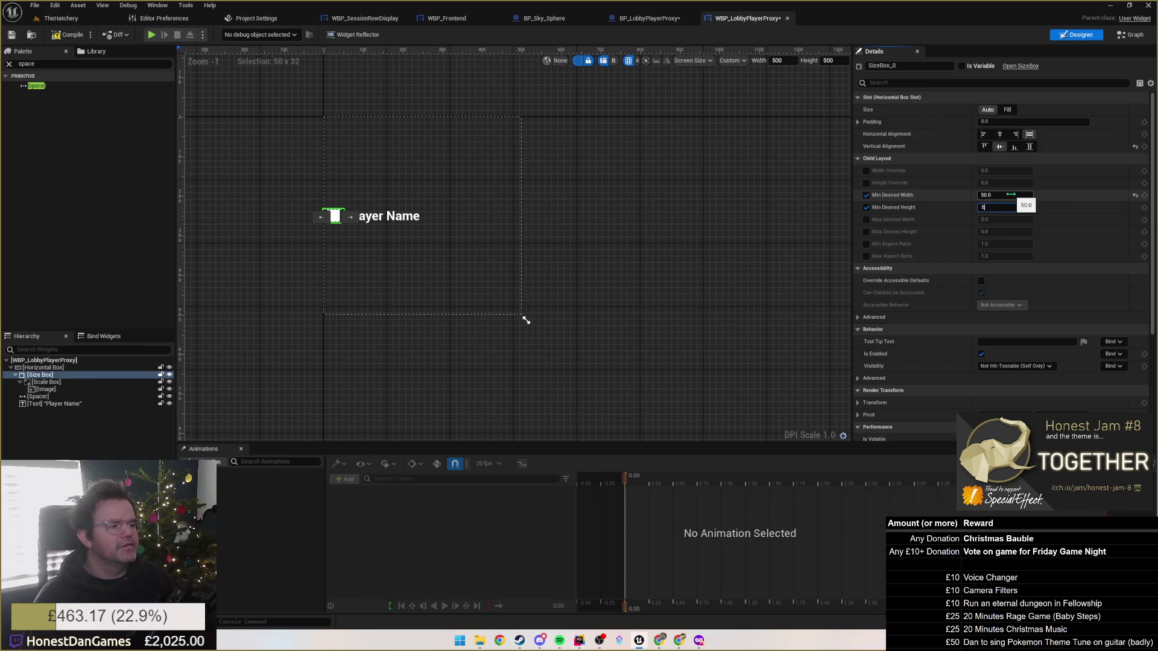
pyautogui.write('0')
pyautogui.press('Return')
pyautogui.click(535, 220)
pyautogui.click(391, 227)
pyautogui.click(625, 197)
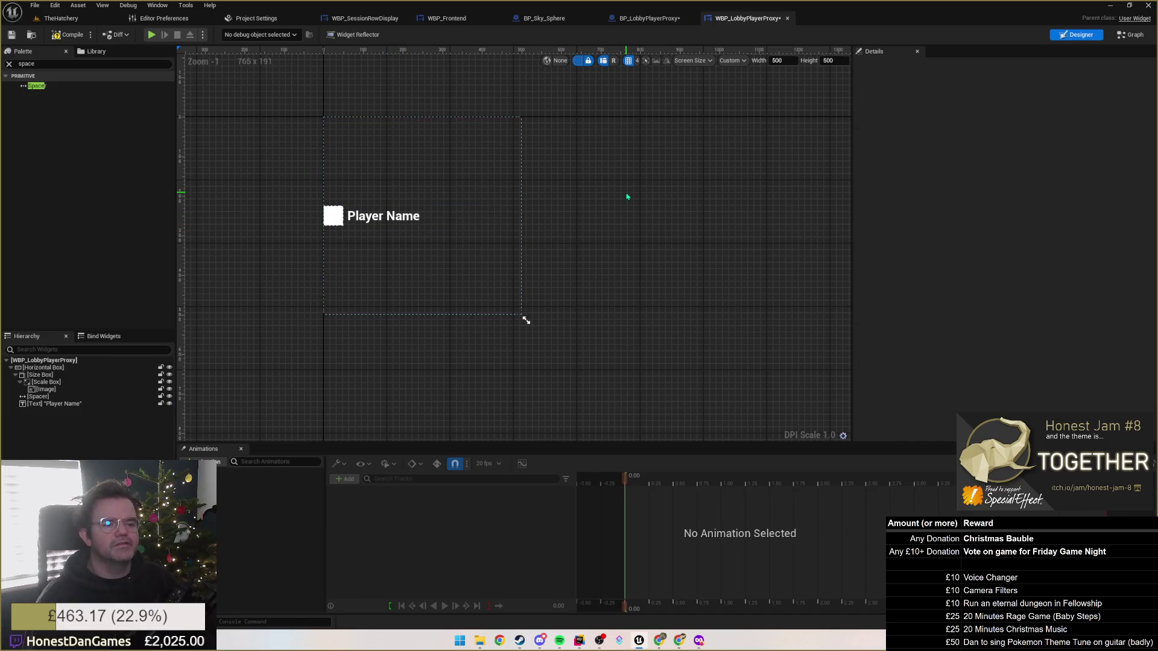
# Select the Size Box, Spacer and Player Name text together in the hierarchy.
pyautogui.click(378, 221)
pyautogui.click(675, 178)
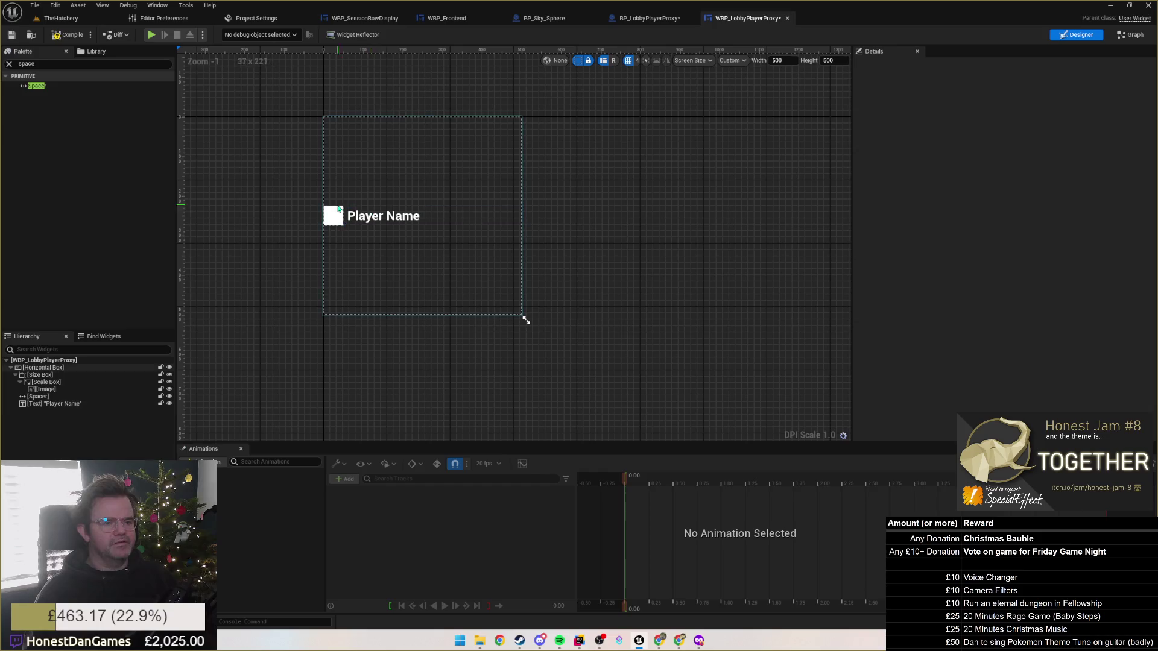
pyautogui.click(46, 389)
pyautogui.click(46, 382)
pyautogui.click(41, 375)
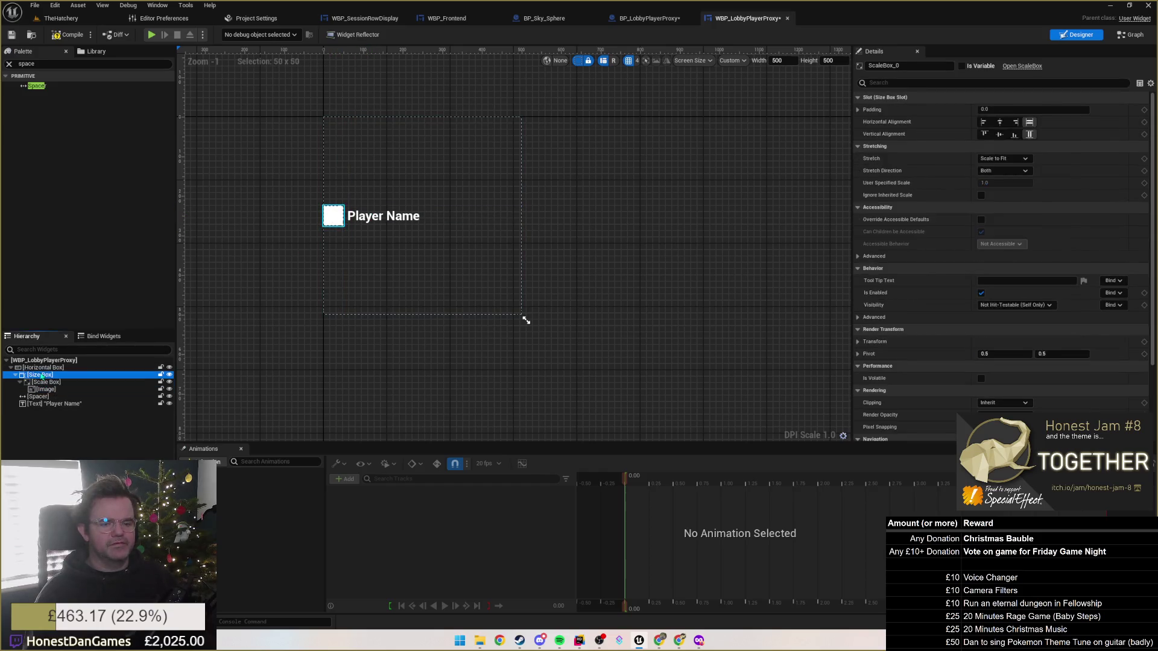
pyautogui.click(43, 368)
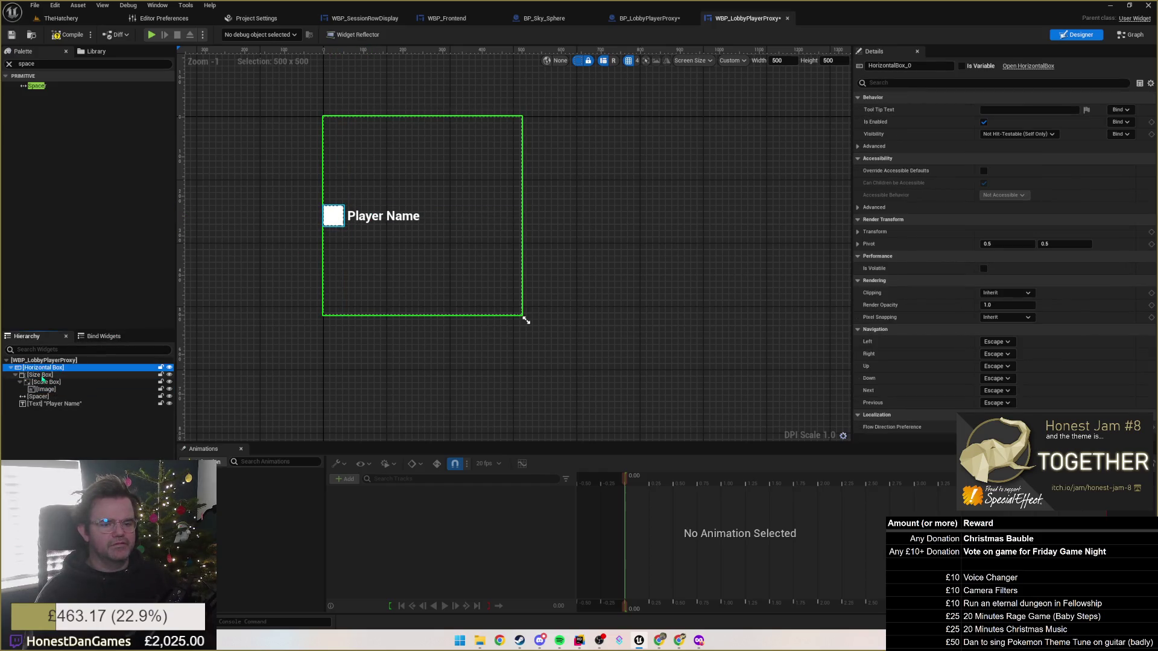
pyautogui.click(16, 375)
pyautogui.click(38, 390)
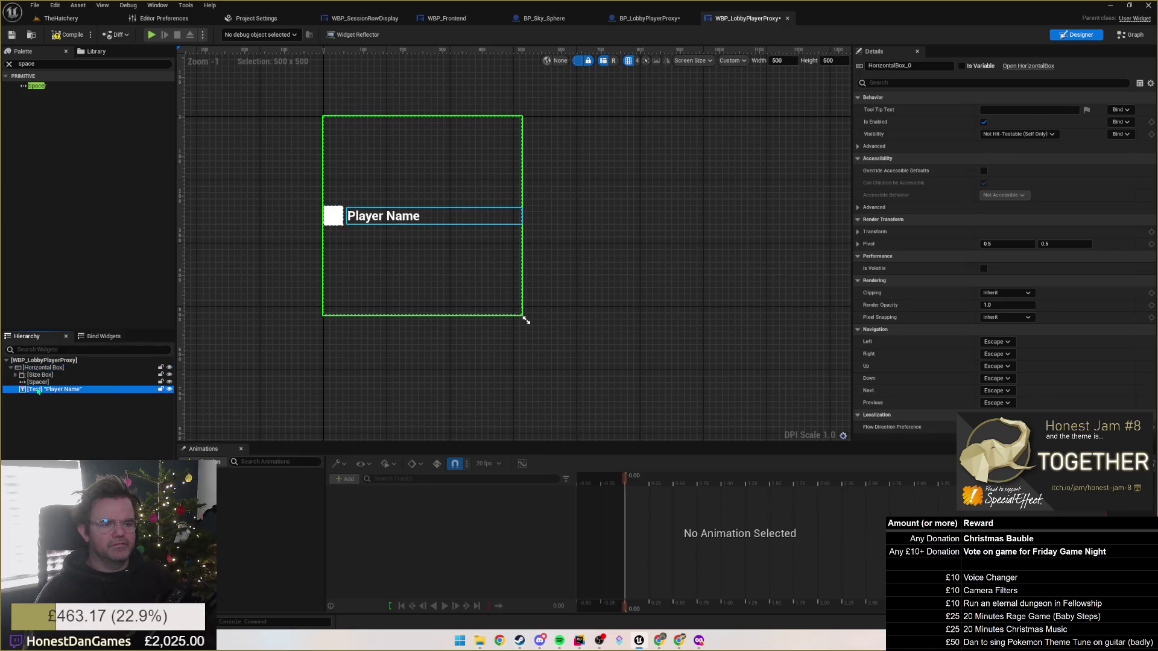
pyautogui.keyDown('shift'); pyautogui.click(39, 375); pyautogui.keyUp('shift')
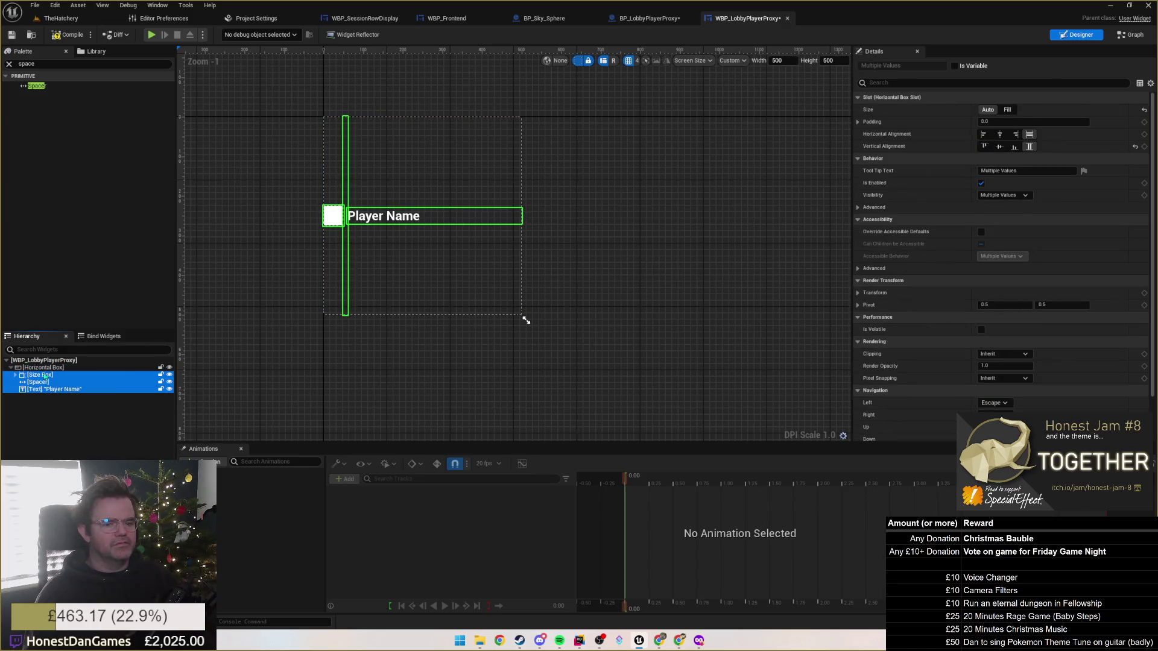
# Try Fill sizing and centre alignment on them, then revert all to Auto.
pyautogui.click(1007, 110)
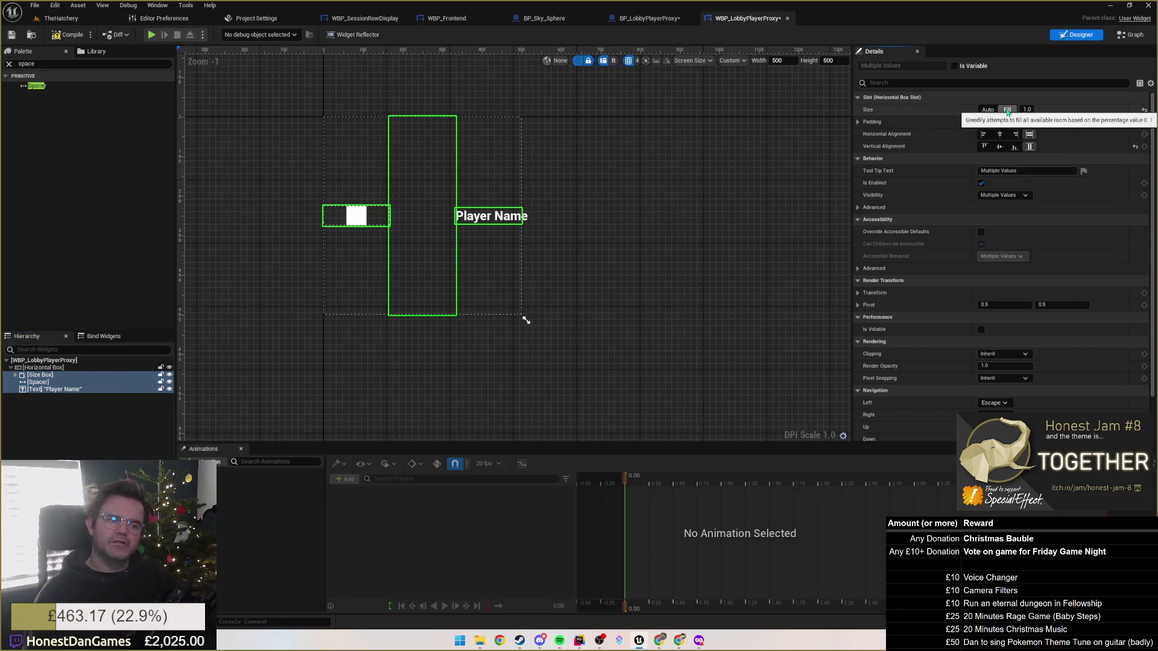
pyautogui.click(988, 110)
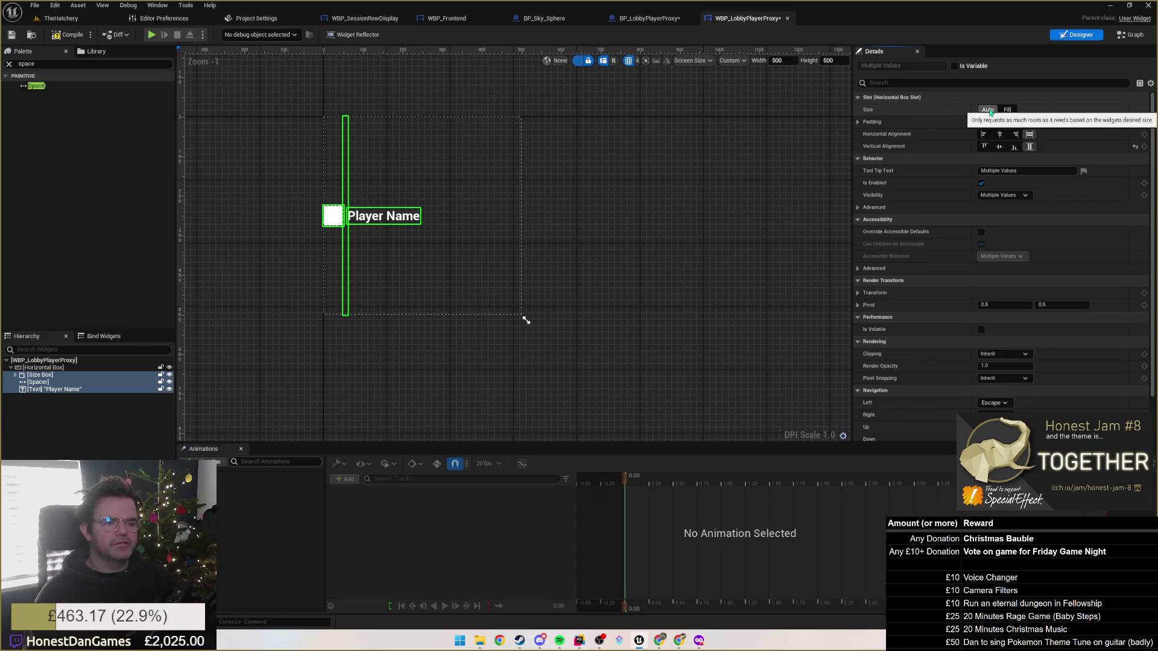
pyautogui.click(1012, 110)
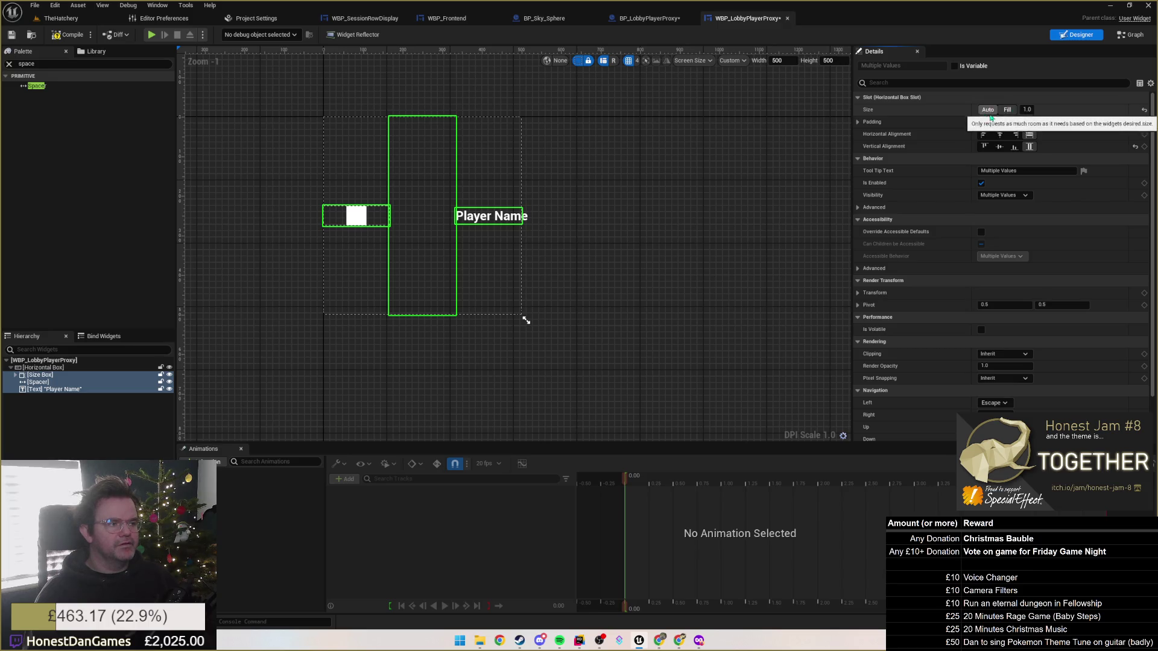
pyautogui.click(1000, 135)
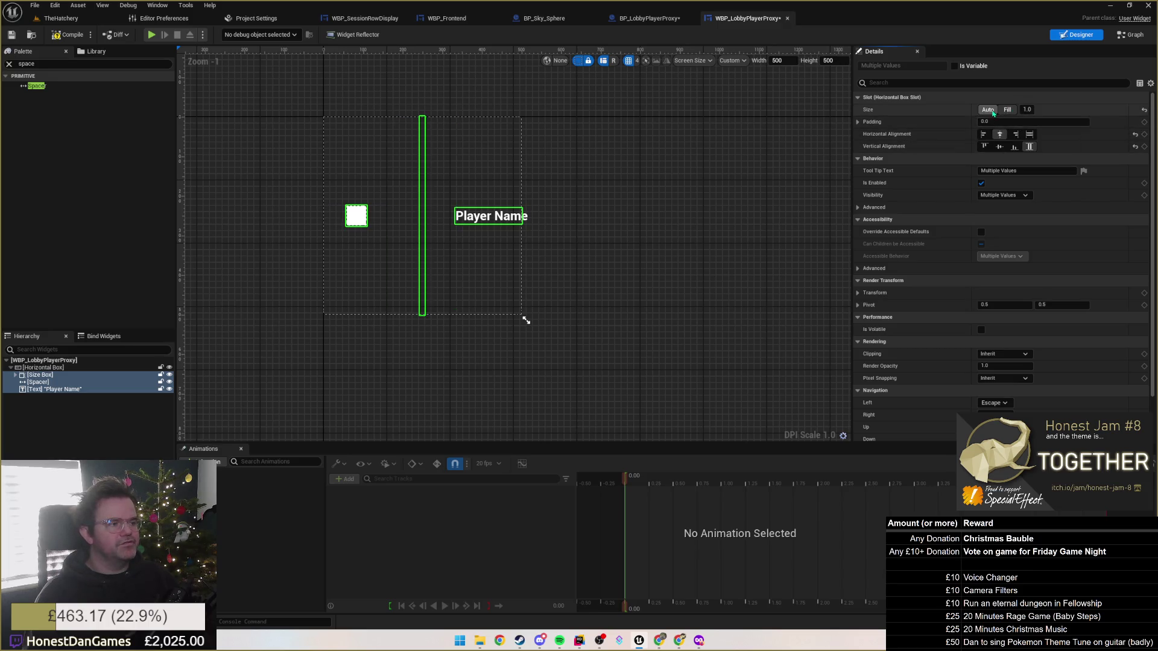
pyautogui.click(989, 111)
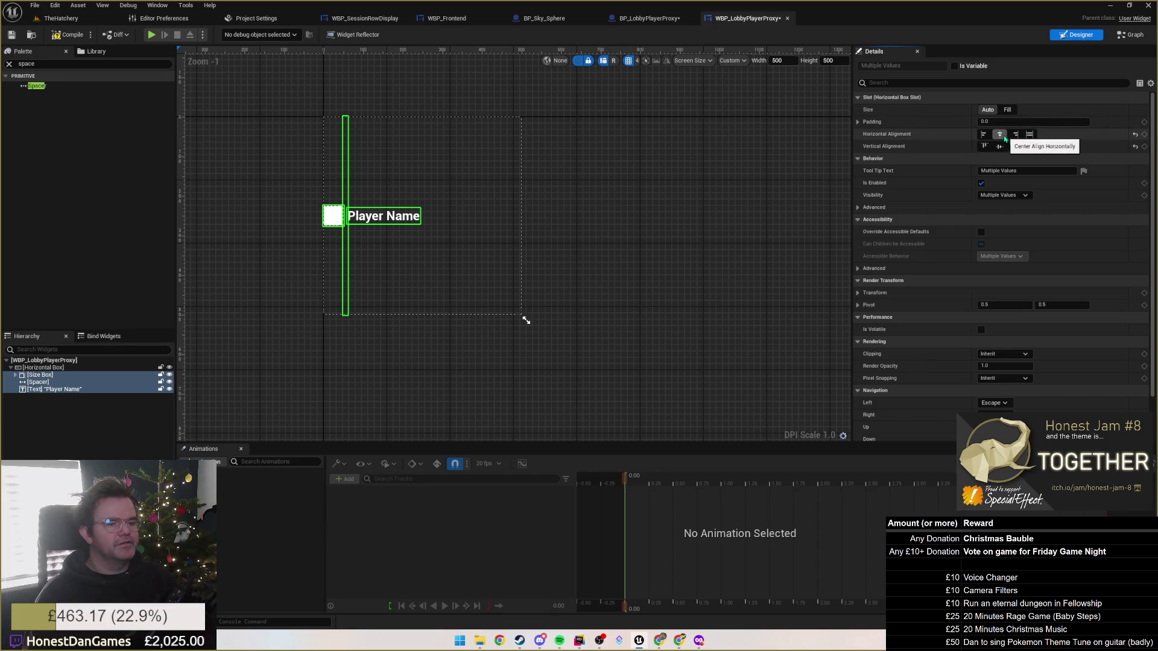
# Save WBP_LobbyPlayerProxy and preview the result in BP_LobbyPlayerProxy.
pyautogui.click(622, 203)
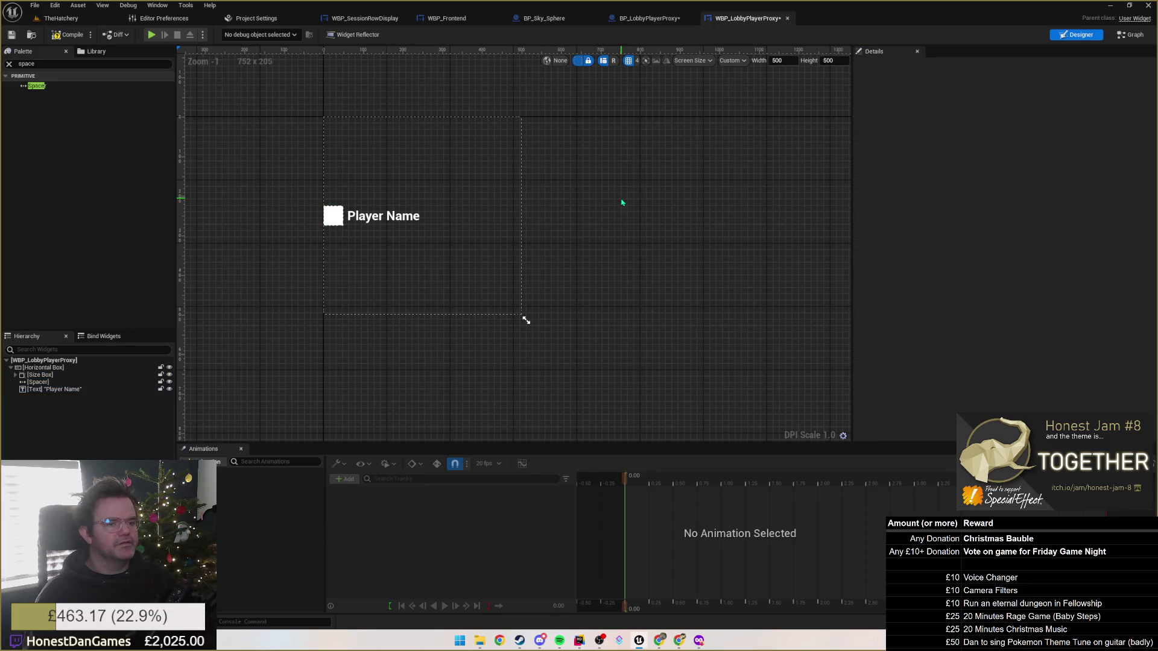
pyautogui.hotkey('ctrl', 's')
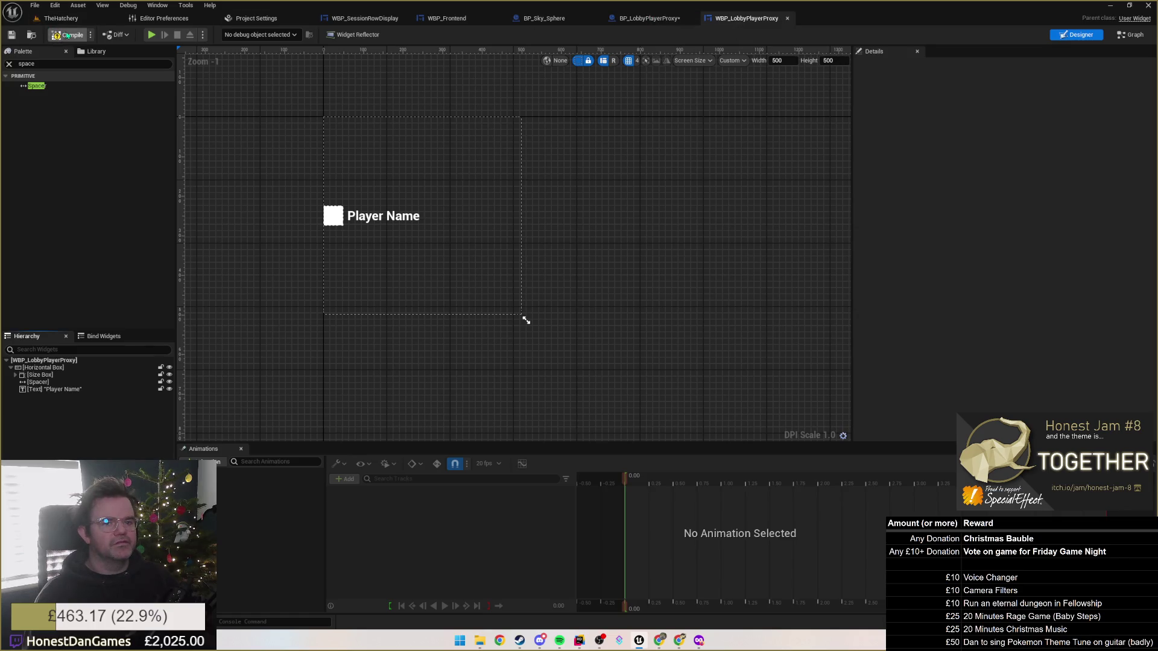
pyautogui.click(648, 18)
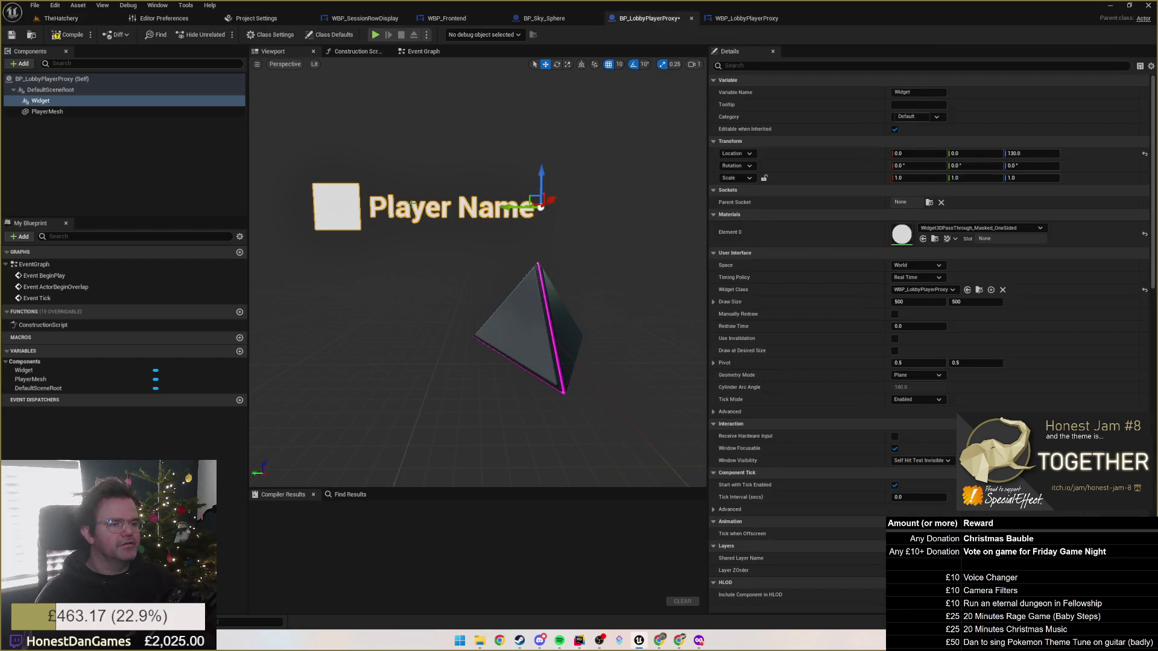
pyautogui.click(746, 18)
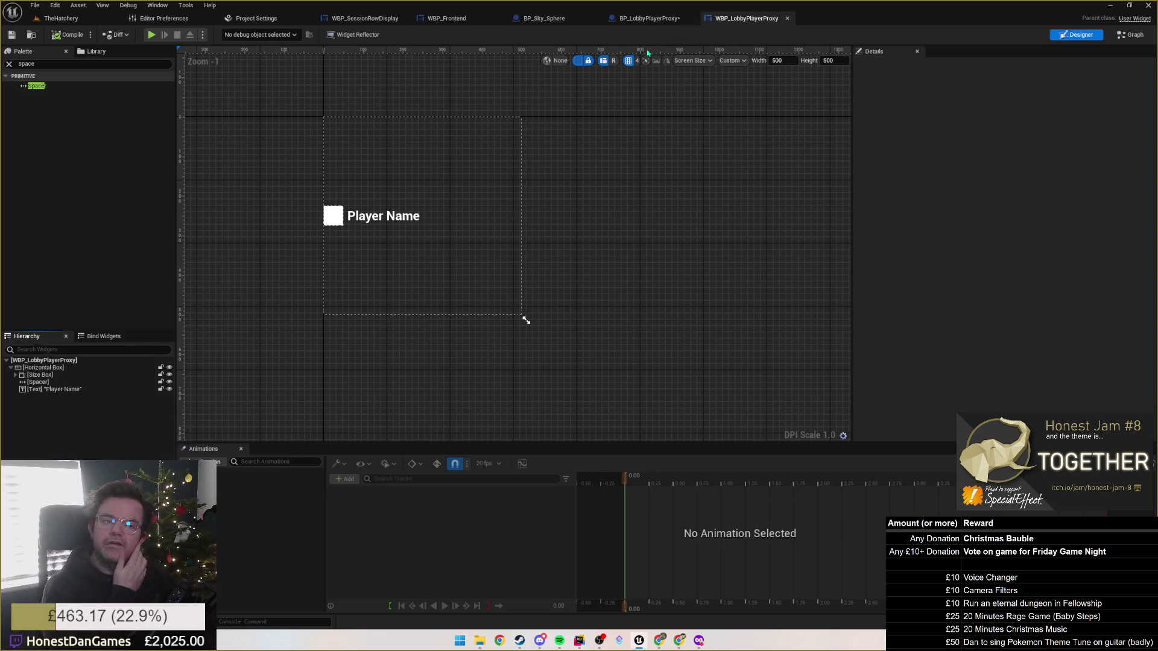
# Move Player Name beside the icon and set the Size Box, Spacer and Text to Fill.
pyautogui.click(47, 368)
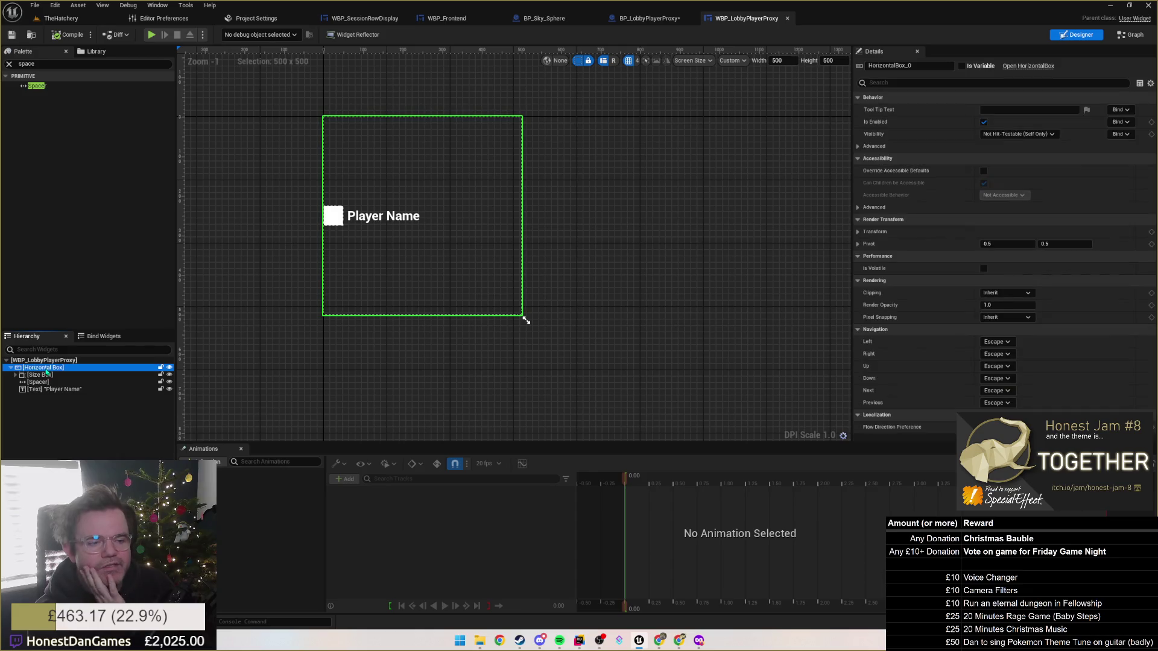
pyautogui.rightClick(45, 370)
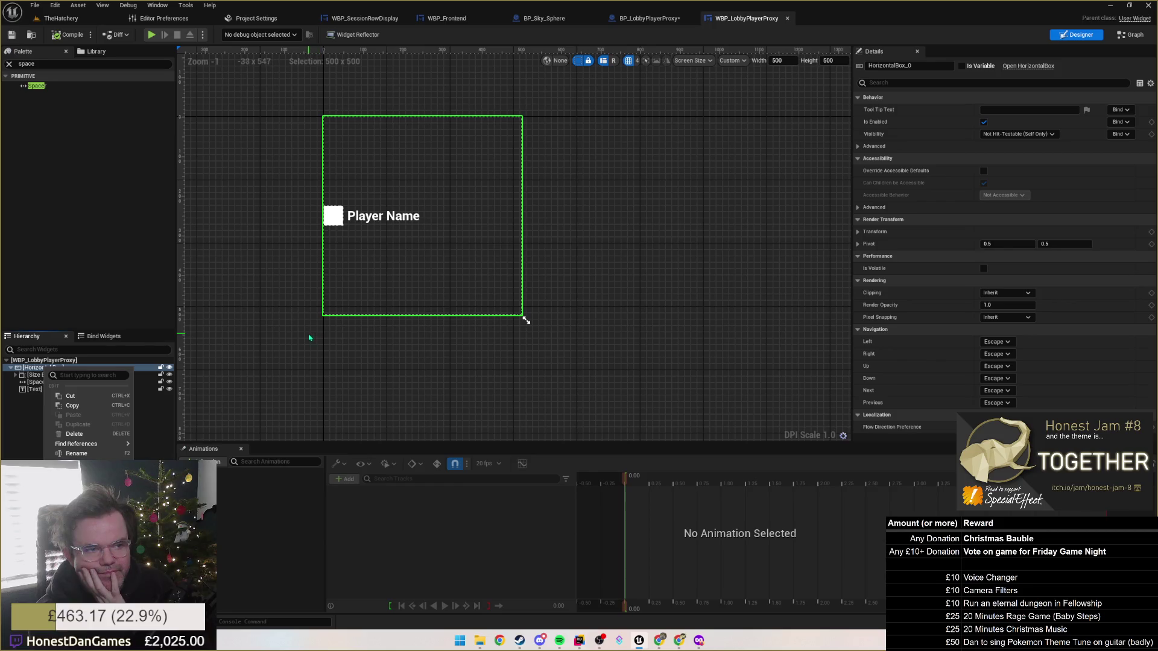
pyautogui.click(393, 217)
pyautogui.click(392, 217)
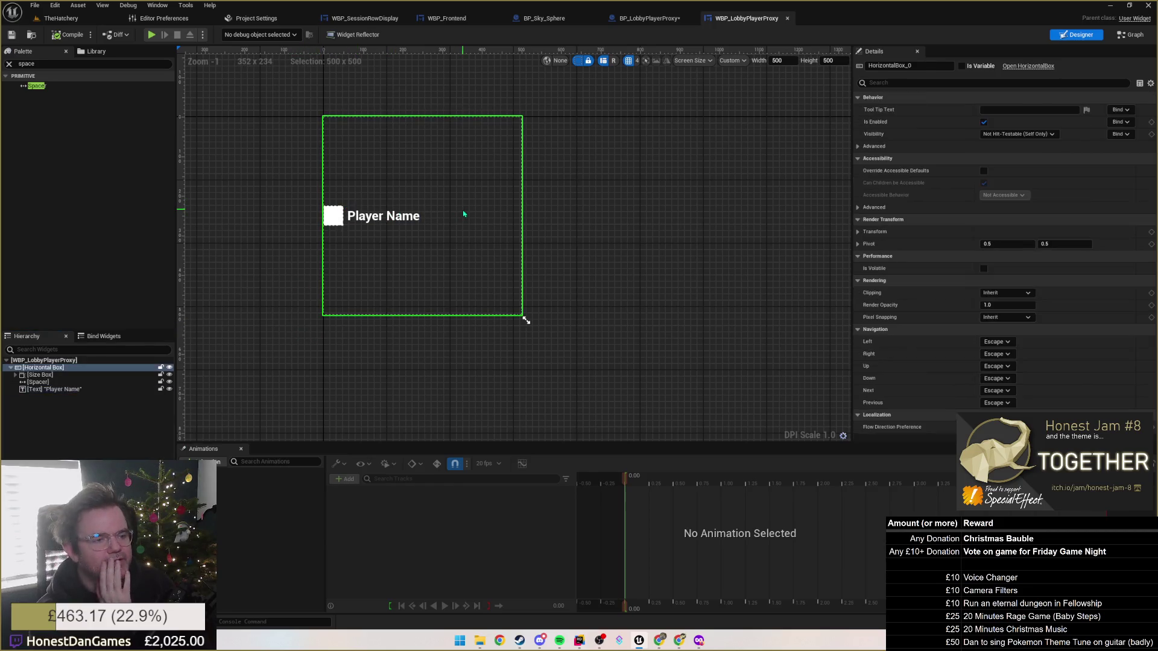
pyautogui.moveTo(392, 218); pyautogui.dragTo(341, 216)
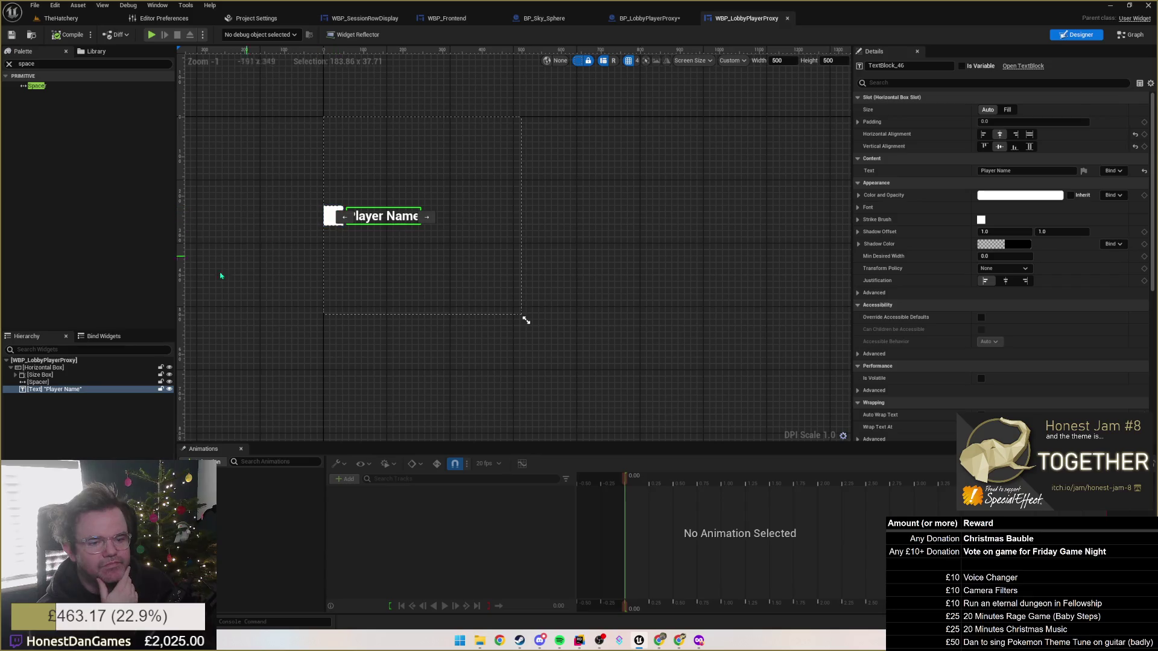
pyautogui.click(43, 368)
pyautogui.click(39, 375)
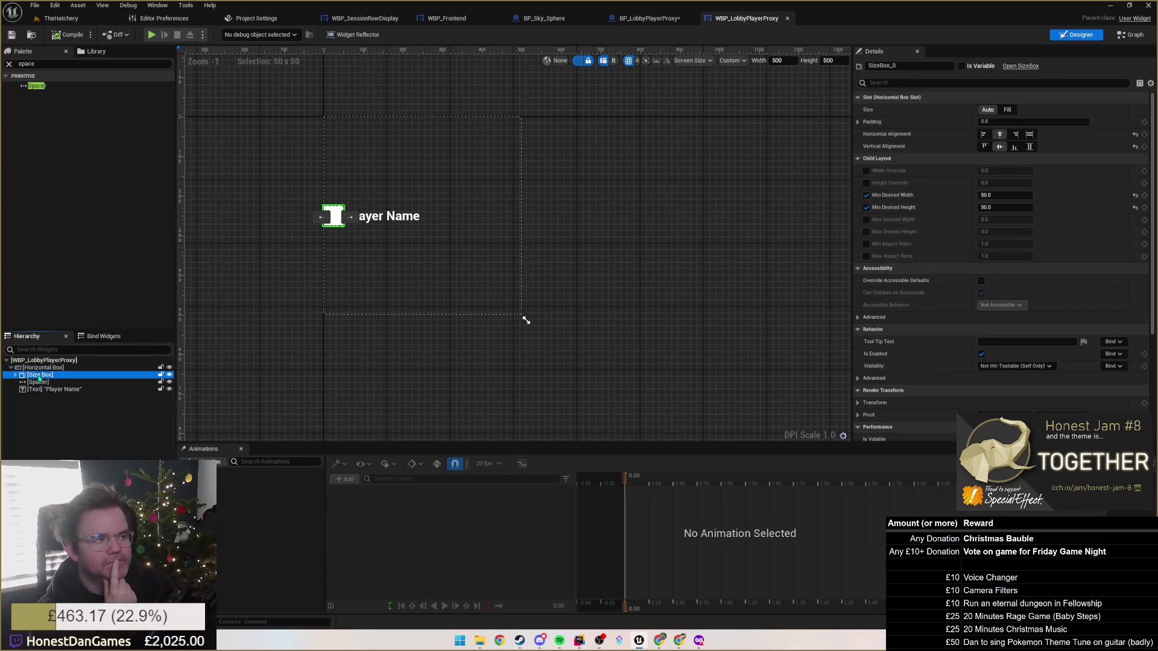
pyautogui.keyDown('shift'); pyautogui.click(54, 389); pyautogui.keyUp('shift')
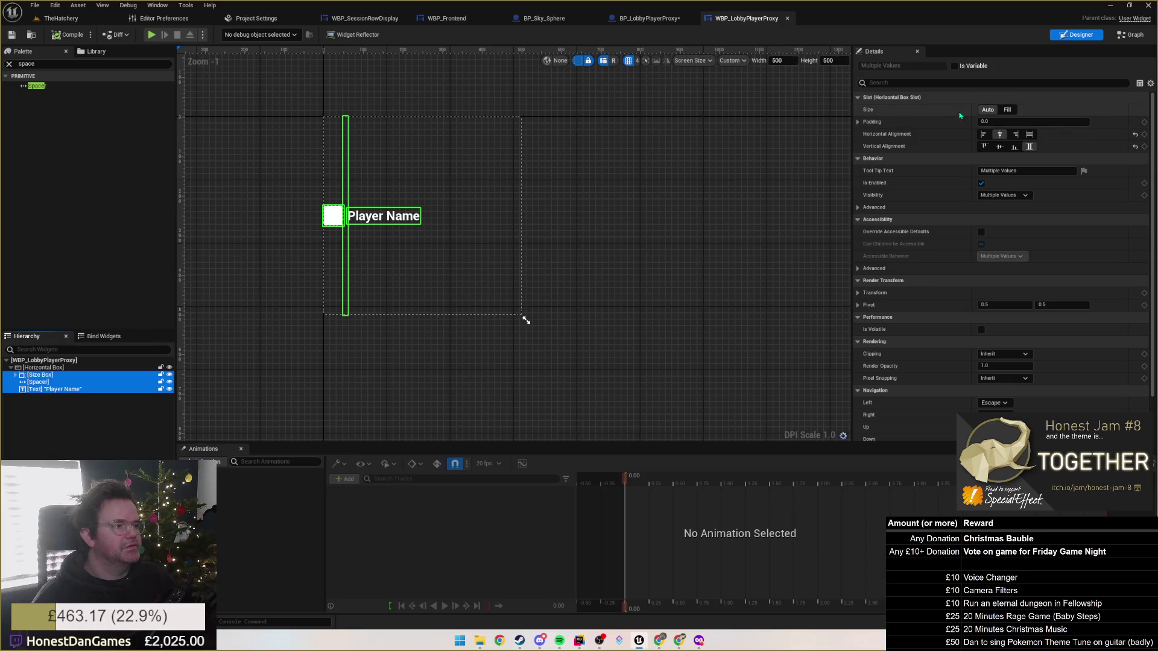
pyautogui.click(1008, 110)
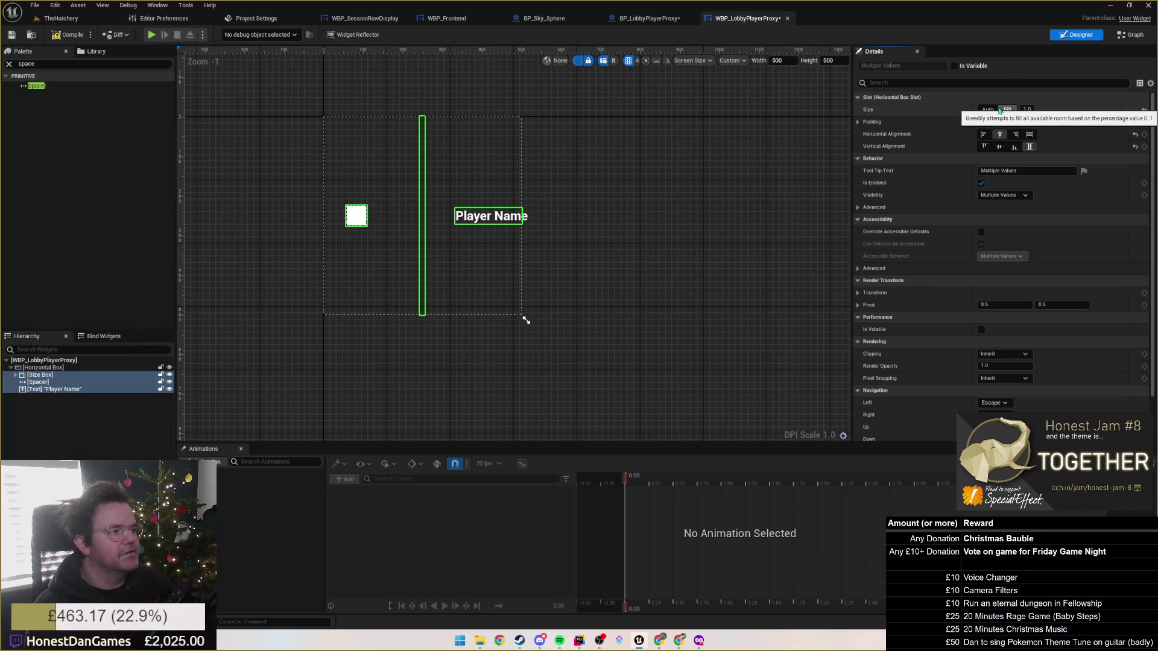
# Give the Spacer a fill weight of 2 and the Player Name text 4.0.
pyautogui.click(356, 216)
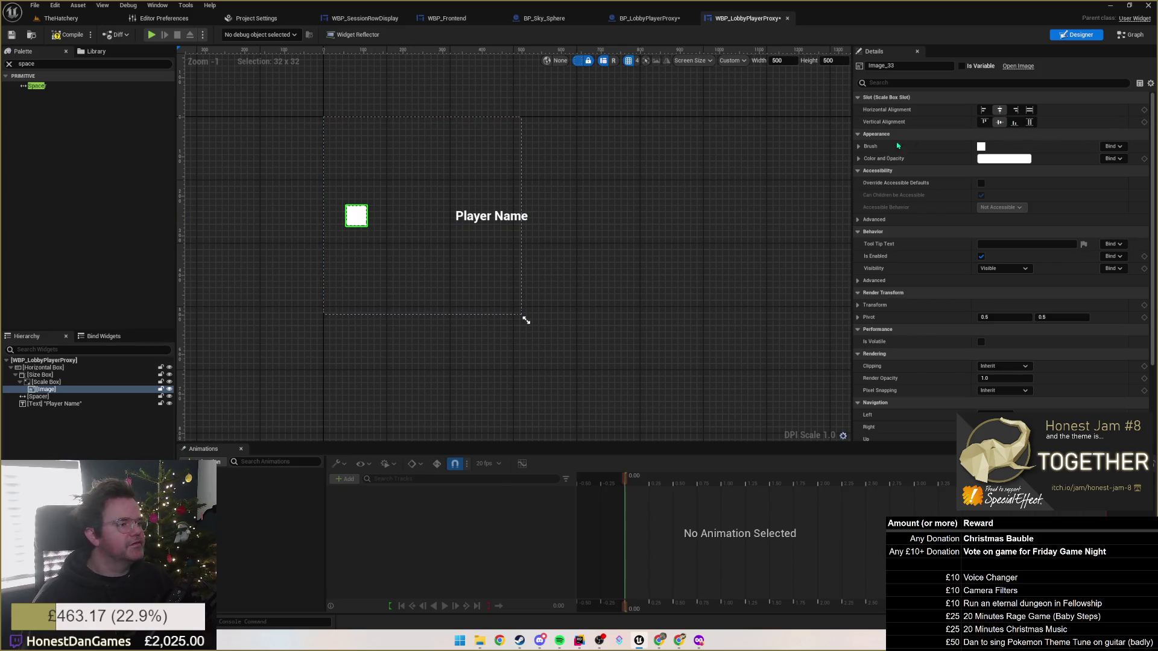
pyautogui.click(40, 375)
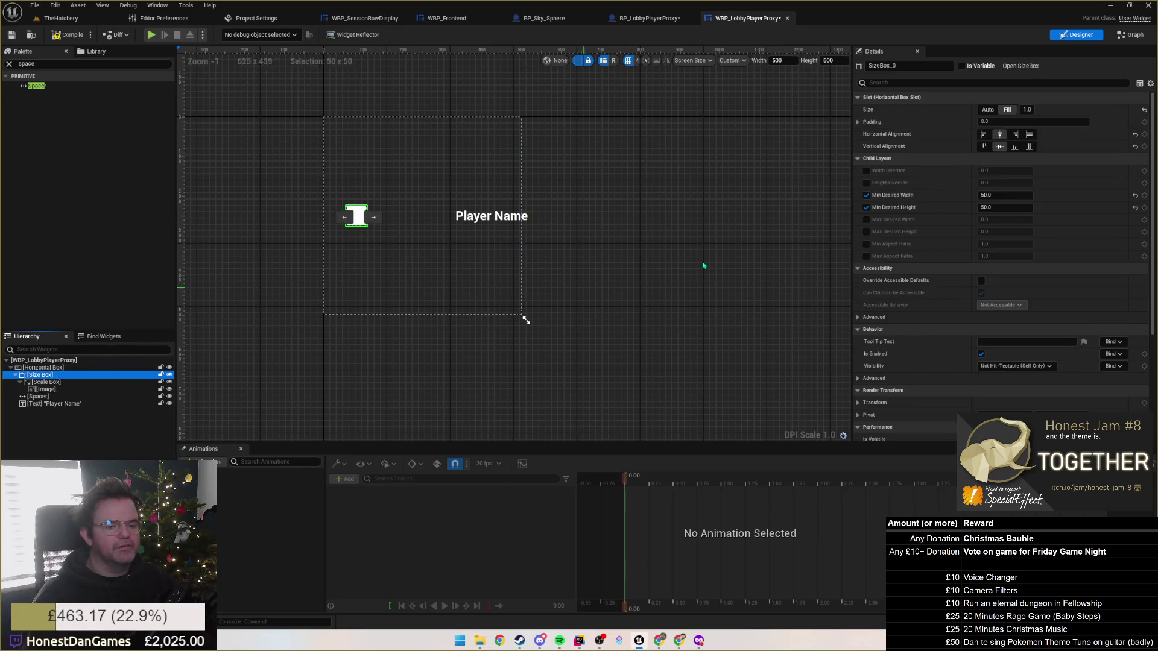
pyautogui.click(1028, 109)
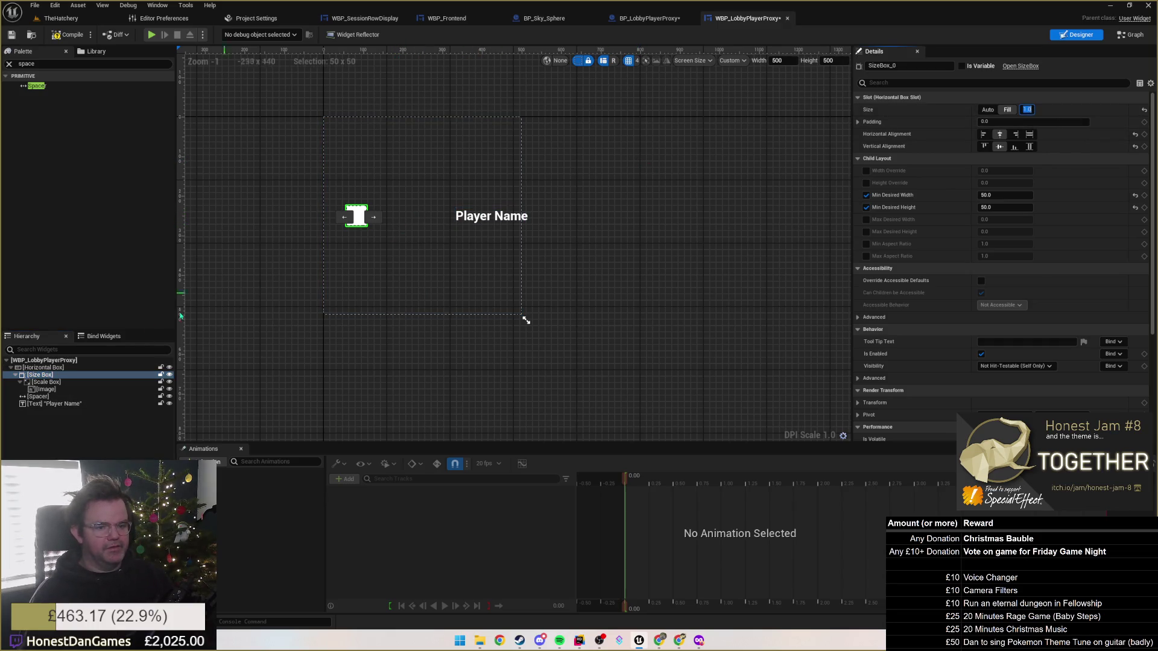
pyautogui.click(46, 382)
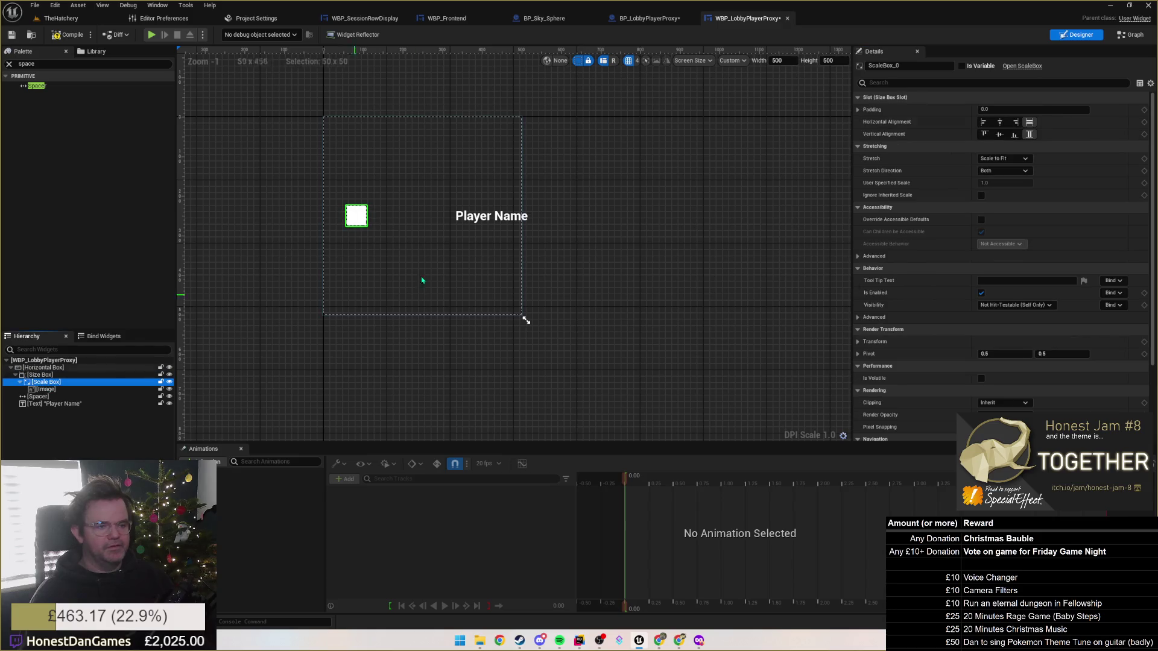
pyautogui.click(38, 396)
pyautogui.click(1027, 109)
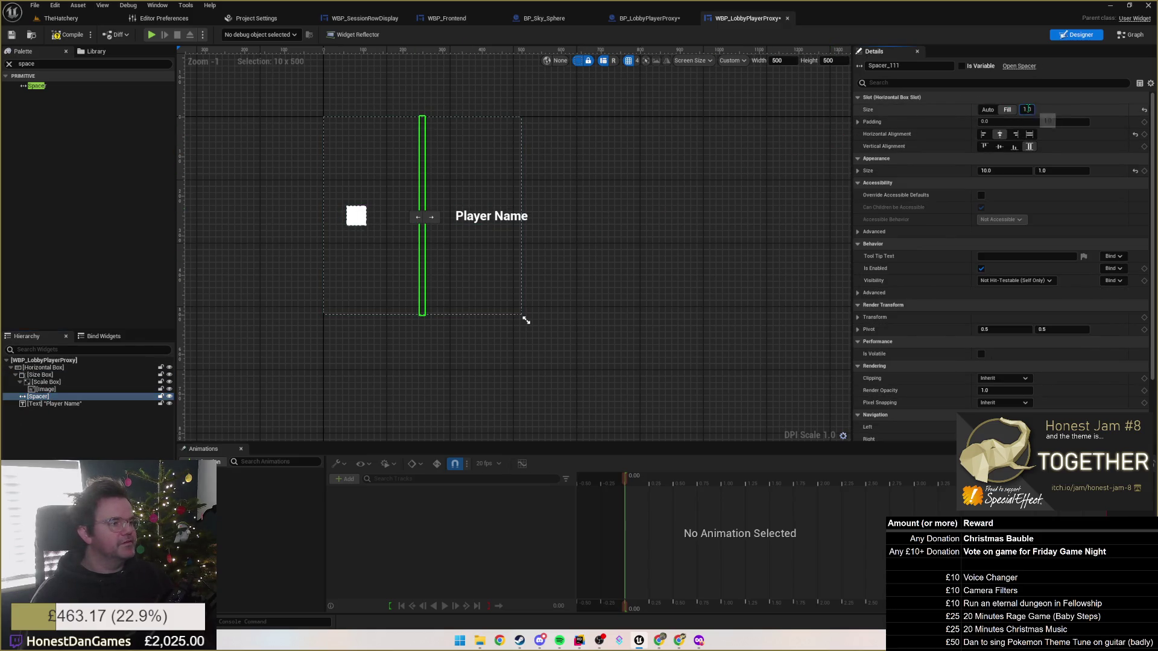
pyautogui.write('2')
pyautogui.press('Return')
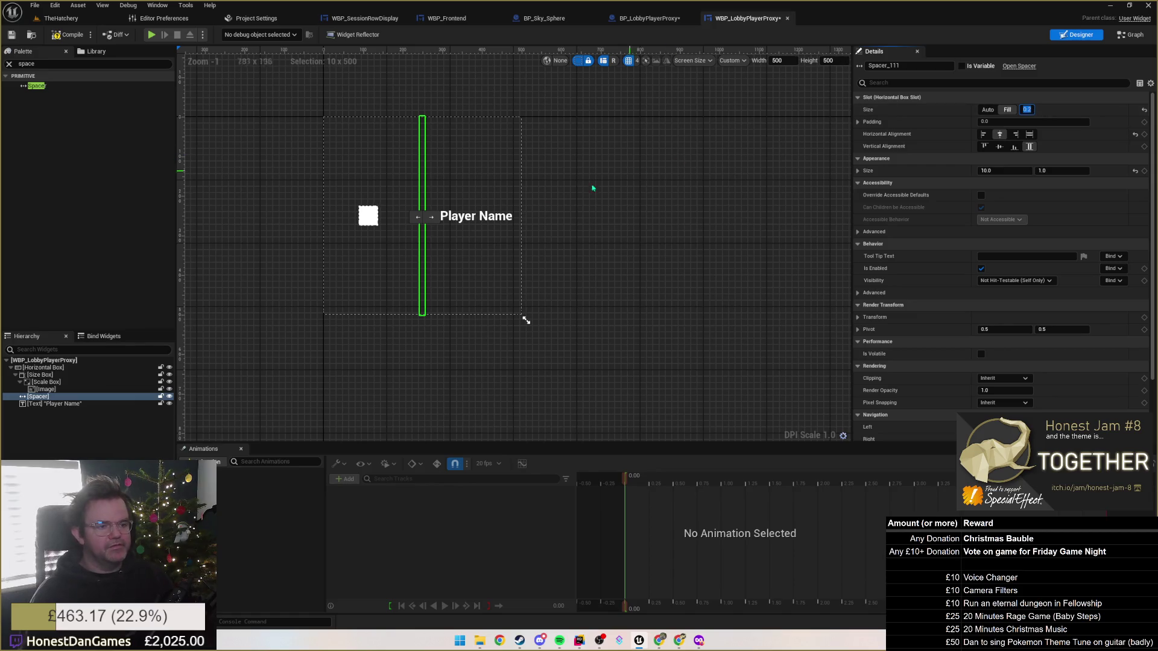
pyautogui.click(477, 216)
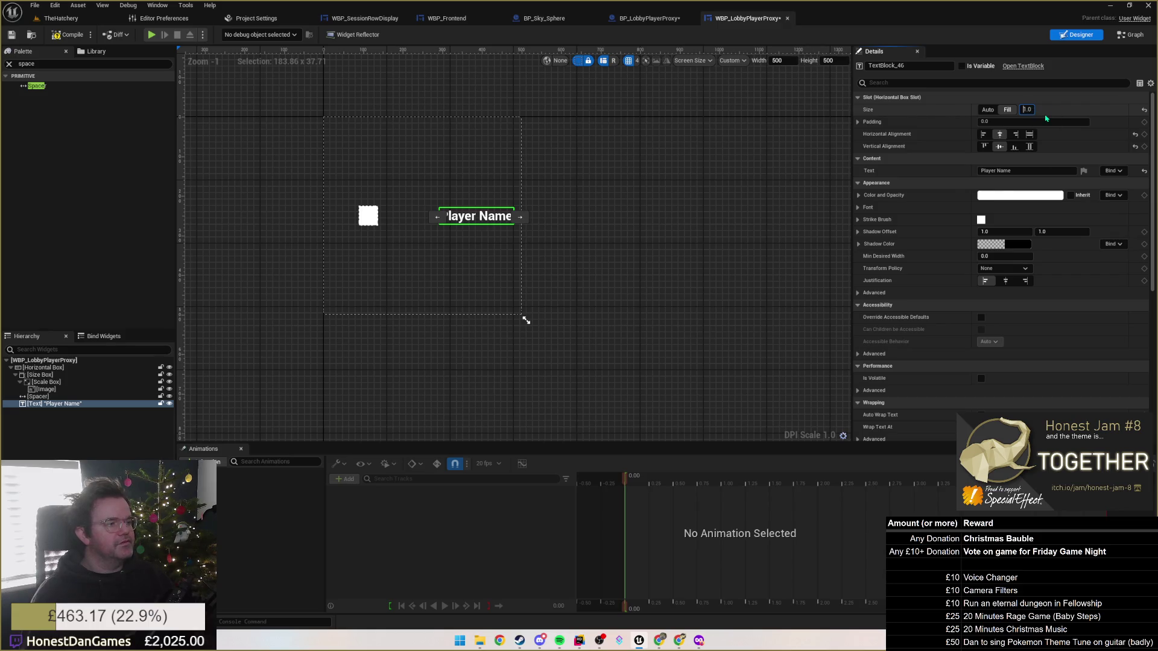
pyautogui.press('Return')
pyautogui.click(613, 212)
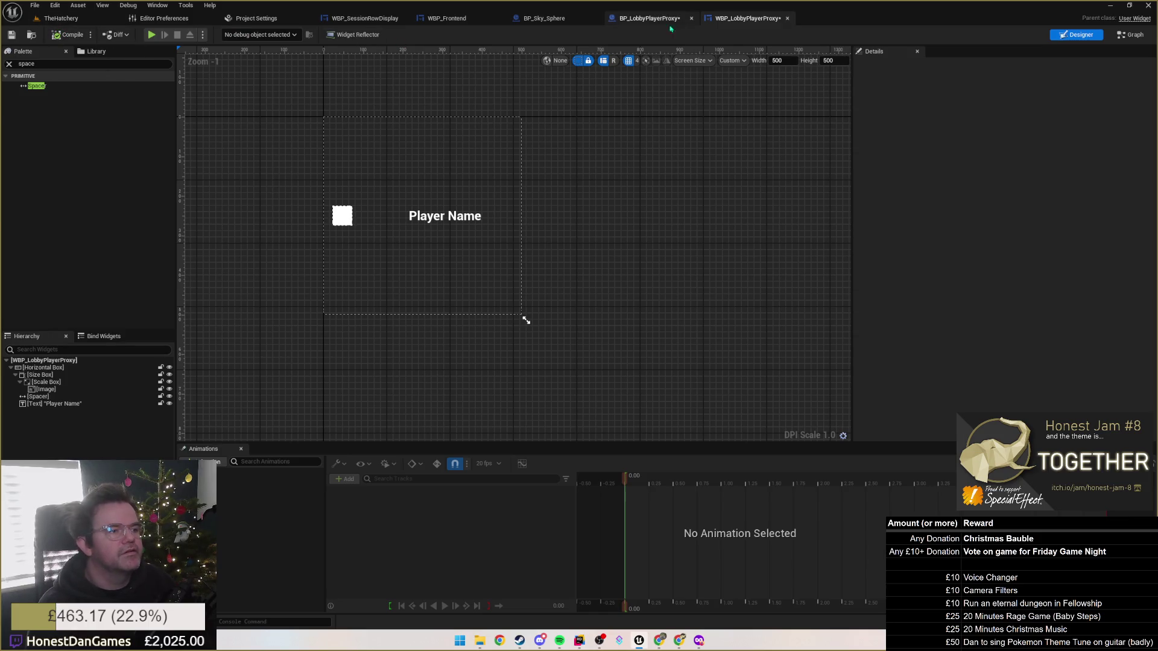
pyautogui.click(648, 19)
# Set the Widget component's draw size to 400 × 50, after trying 200 and 20.
pyautogui.moveTo(482, 271); pyautogui.dragTo(422, 335)
pyautogui.click(937, 306)
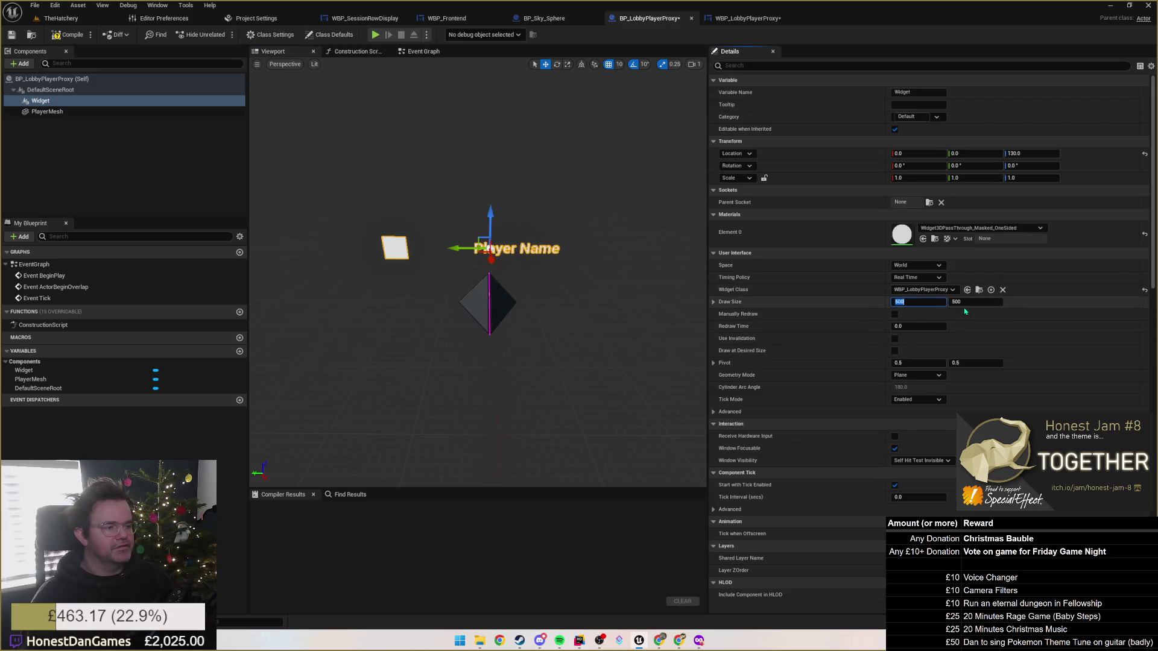
pyautogui.write('400')
pyautogui.press('Return')
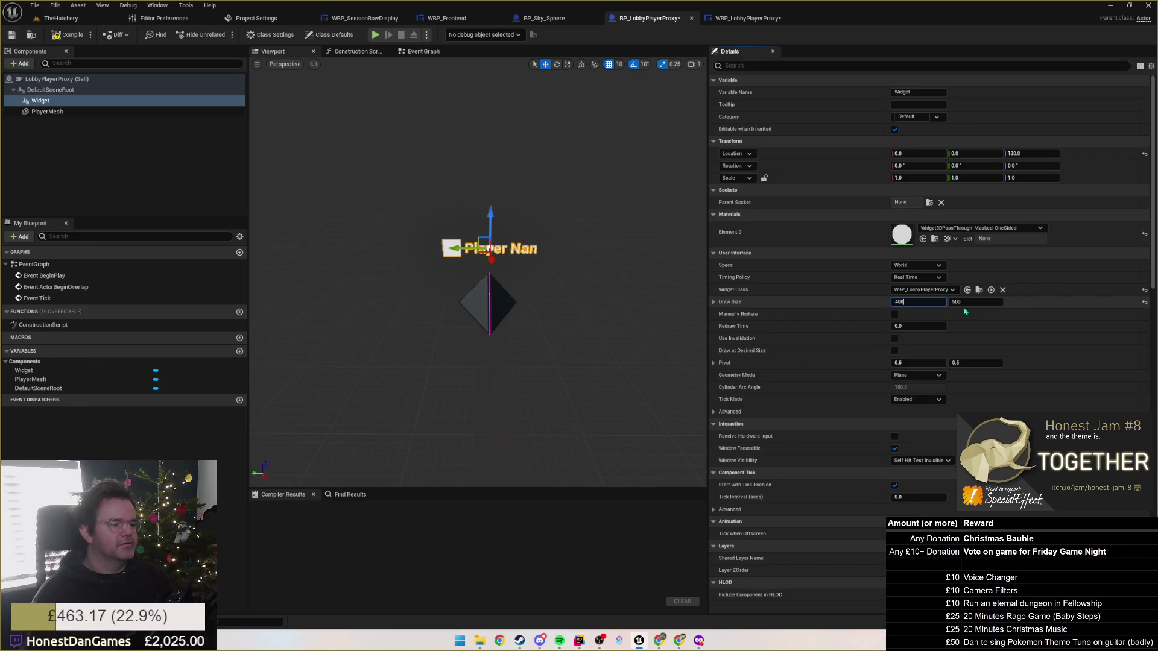
pyautogui.press('Return')
pyautogui.press('Tab')
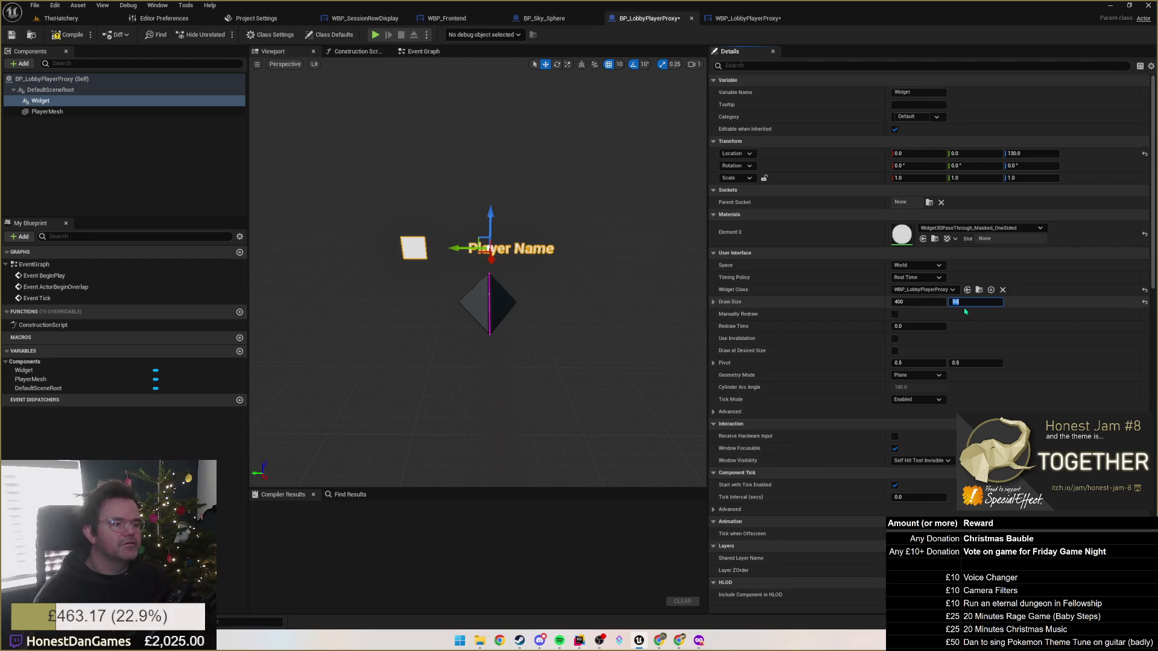
pyautogui.write('20')
pyautogui.press('Return')
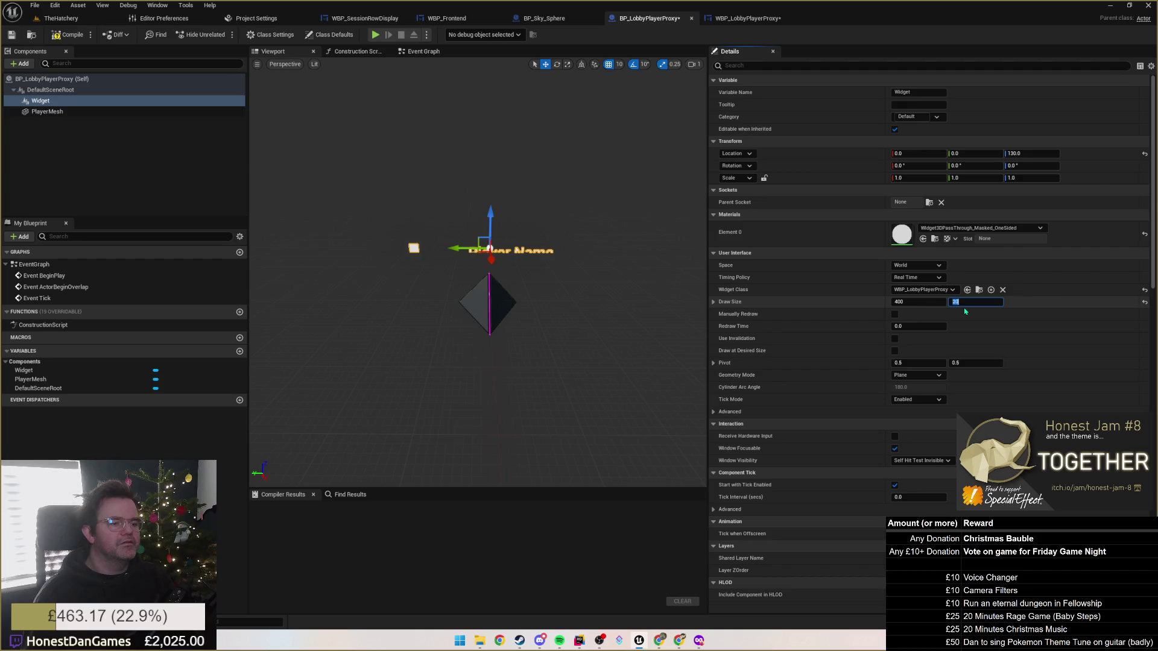
pyautogui.write('0')
pyautogui.press('Return')
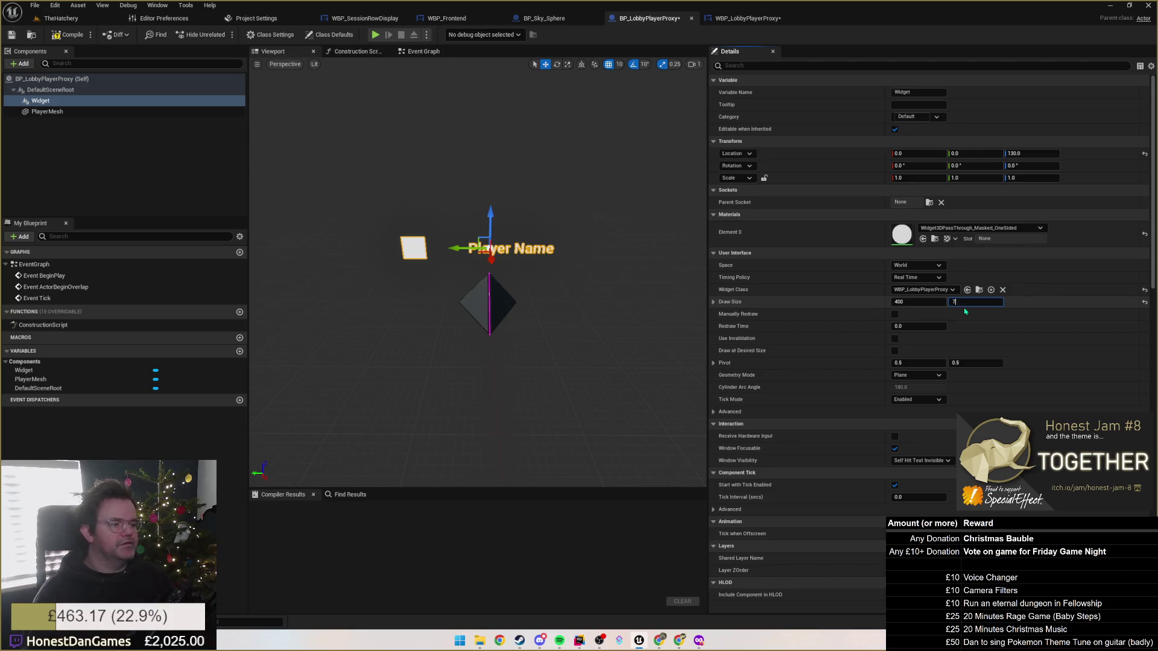
# Set the Player Name text's slot size to Auto in the widget designer.
pyautogui.click(748, 18)
pyautogui.click(383, 216)
pyautogui.click(388, 222)
pyautogui.click(434, 217)
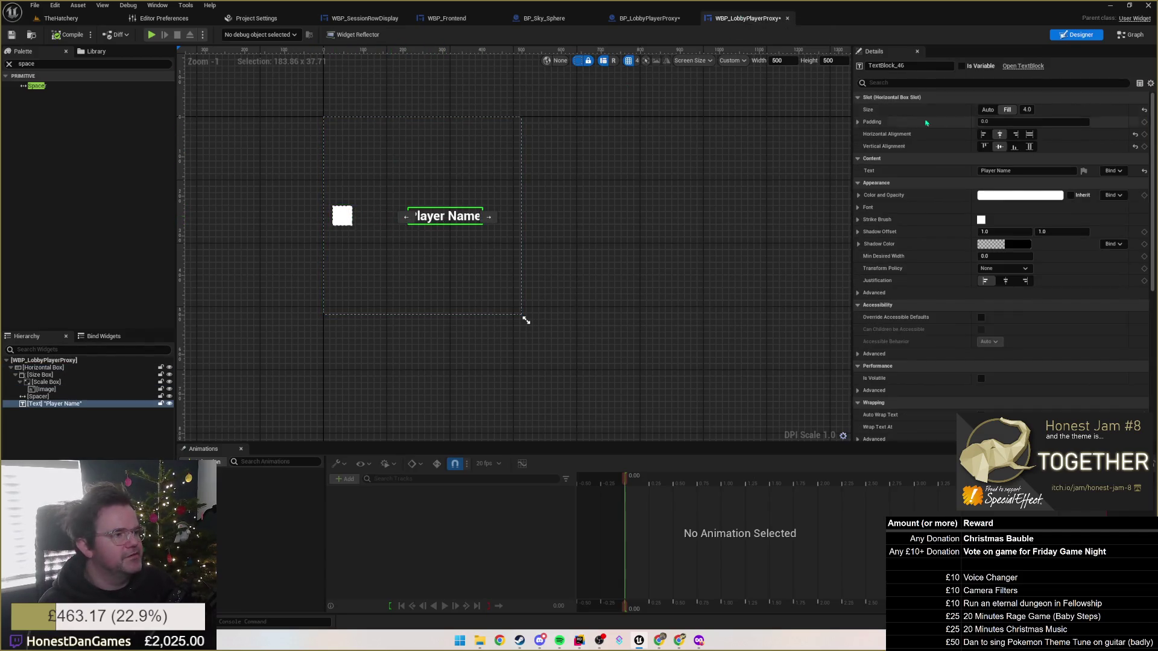
pyautogui.click(992, 113)
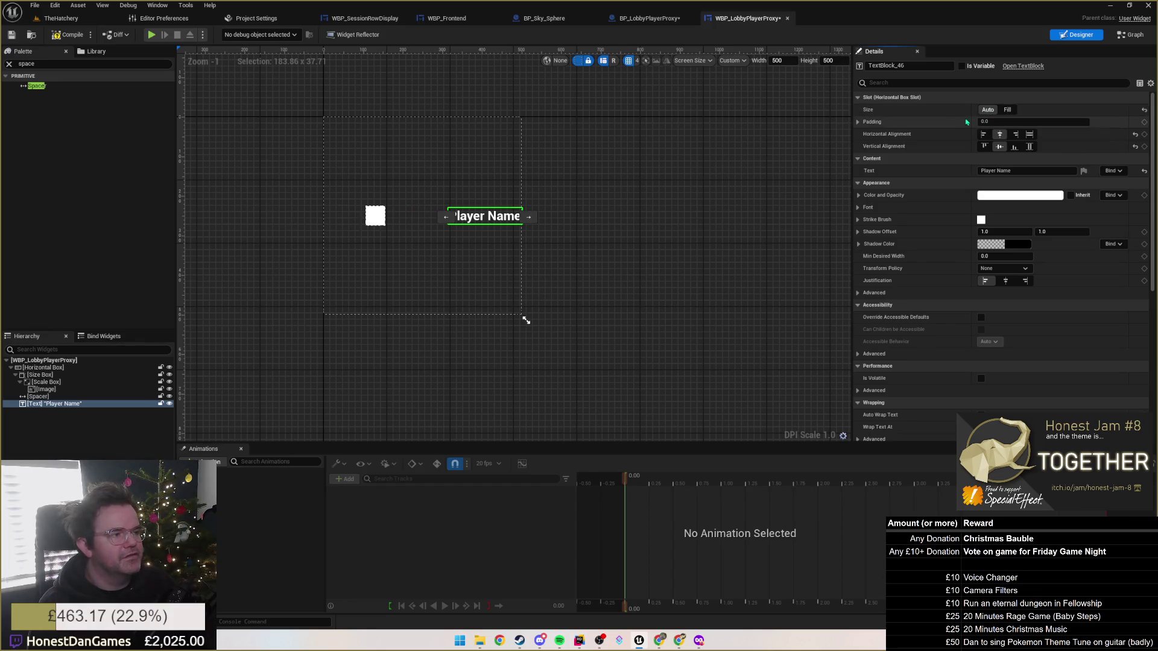
# Set the Spacer and Size Box slot sizes to Auto as well.
pyautogui.click(38, 396)
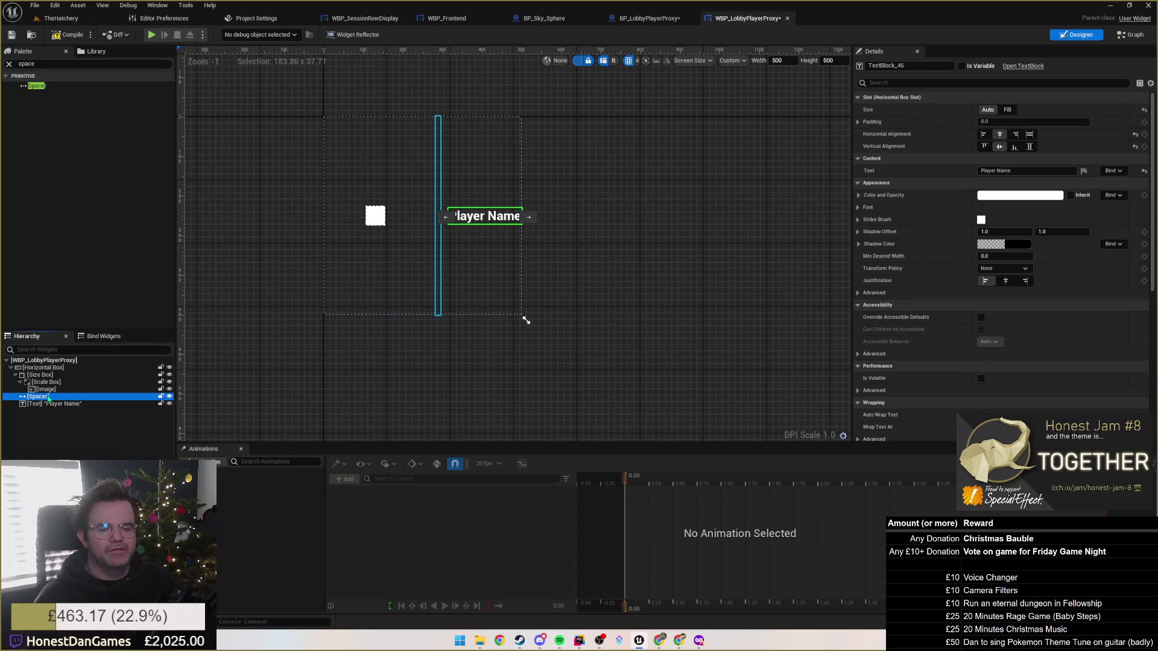
pyautogui.keyDown('ctrl'); pyautogui.click(40, 374); pyautogui.keyUp('ctrl')
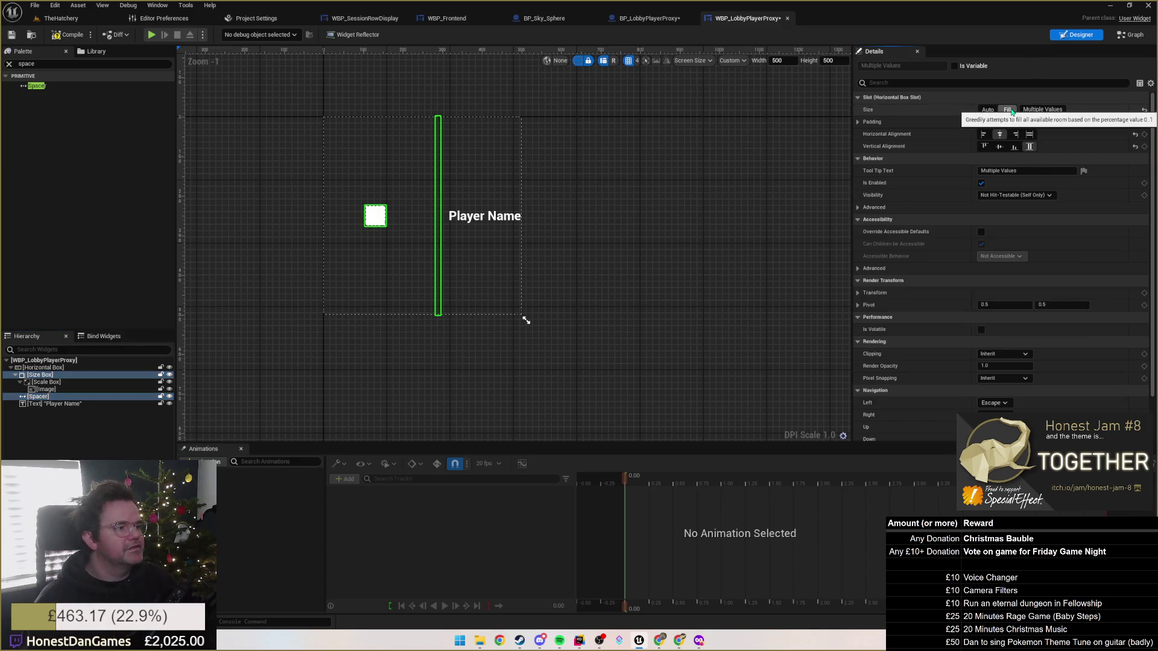
pyautogui.click(987, 109)
pyautogui.click(518, 240)
pyautogui.click(383, 216)
pyautogui.click(333, 215)
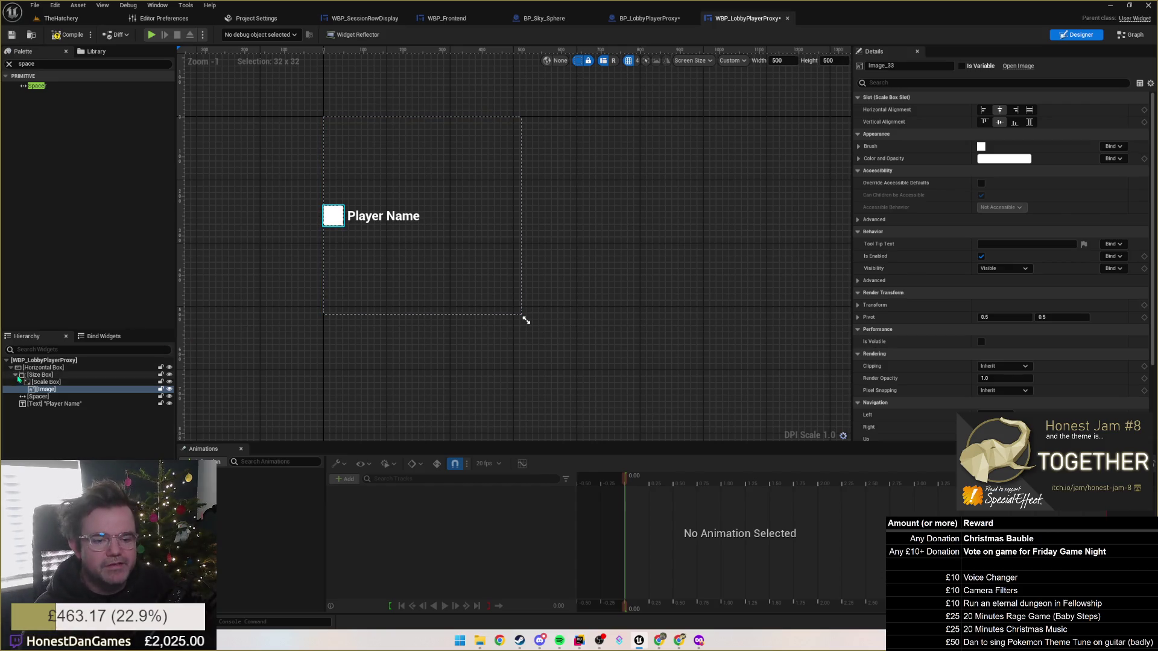
pyautogui.click(16, 375)
pyautogui.click(40, 375)
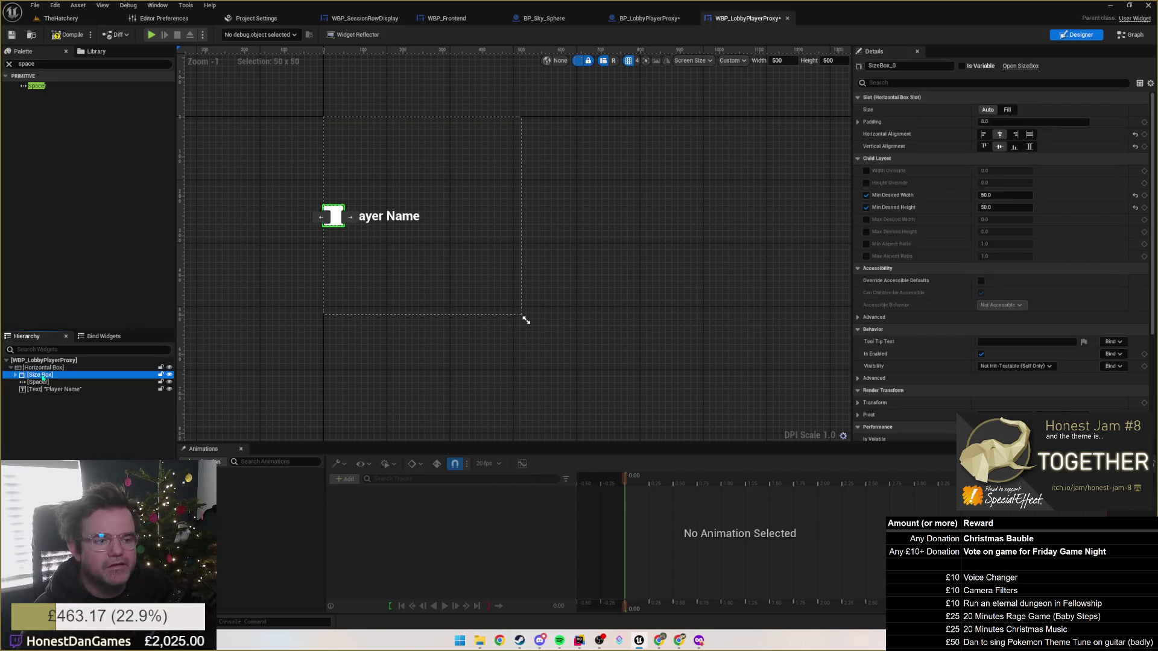
pyautogui.click(46, 368)
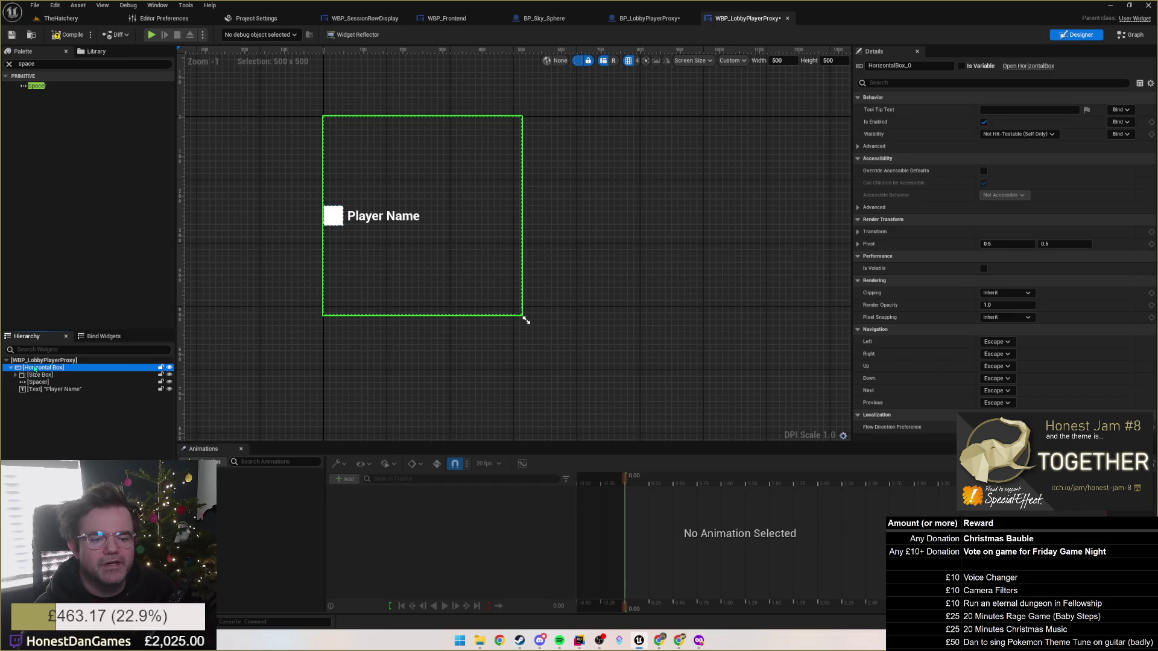
# Wrap the Horizontal Box in an Overlay, centre it both ways, and save the widget.
pyautogui.rightClick(35, 369)
pyautogui.moveTo(66, 460)
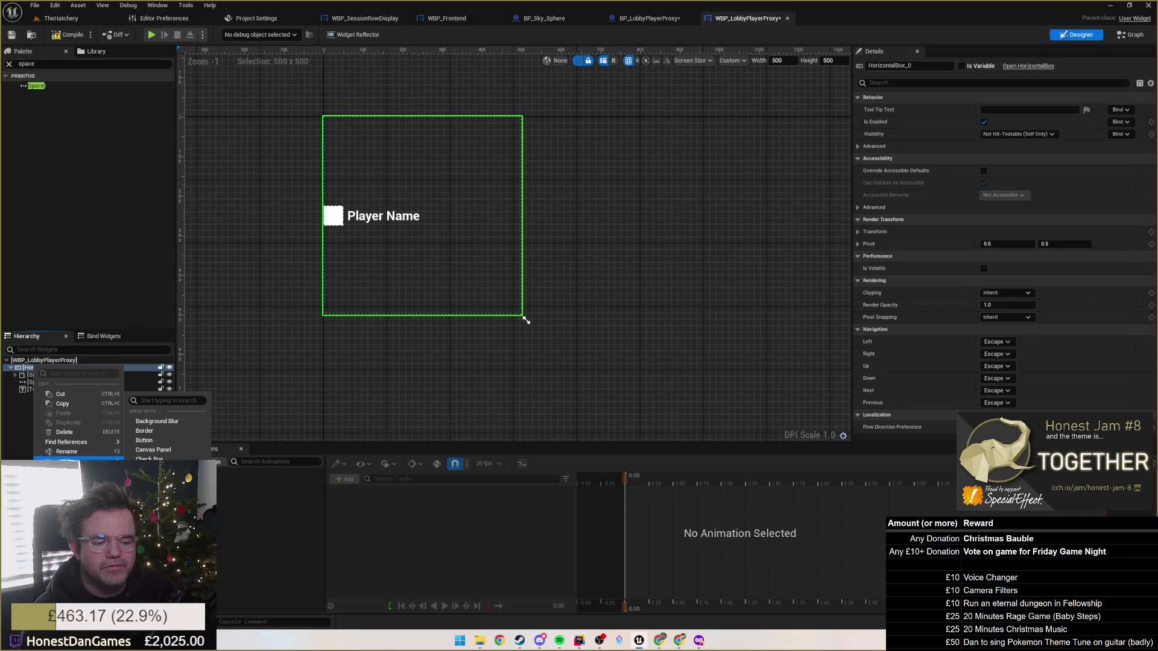
pyautogui.click(154, 518)
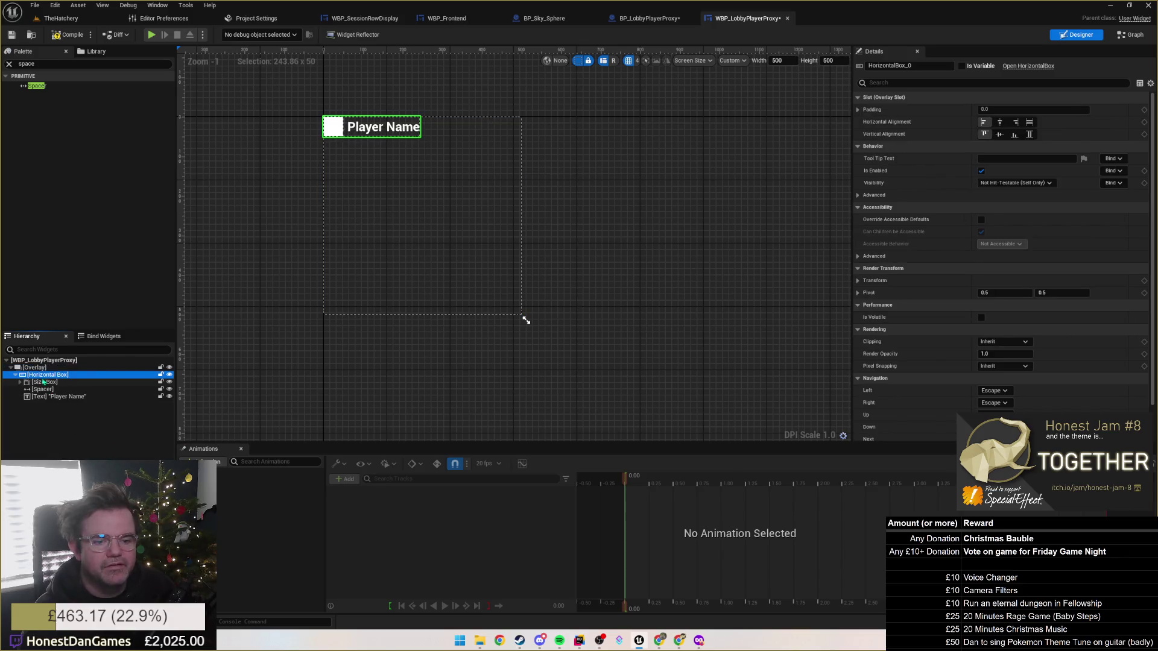
pyautogui.click(34, 368)
pyautogui.click(47, 375)
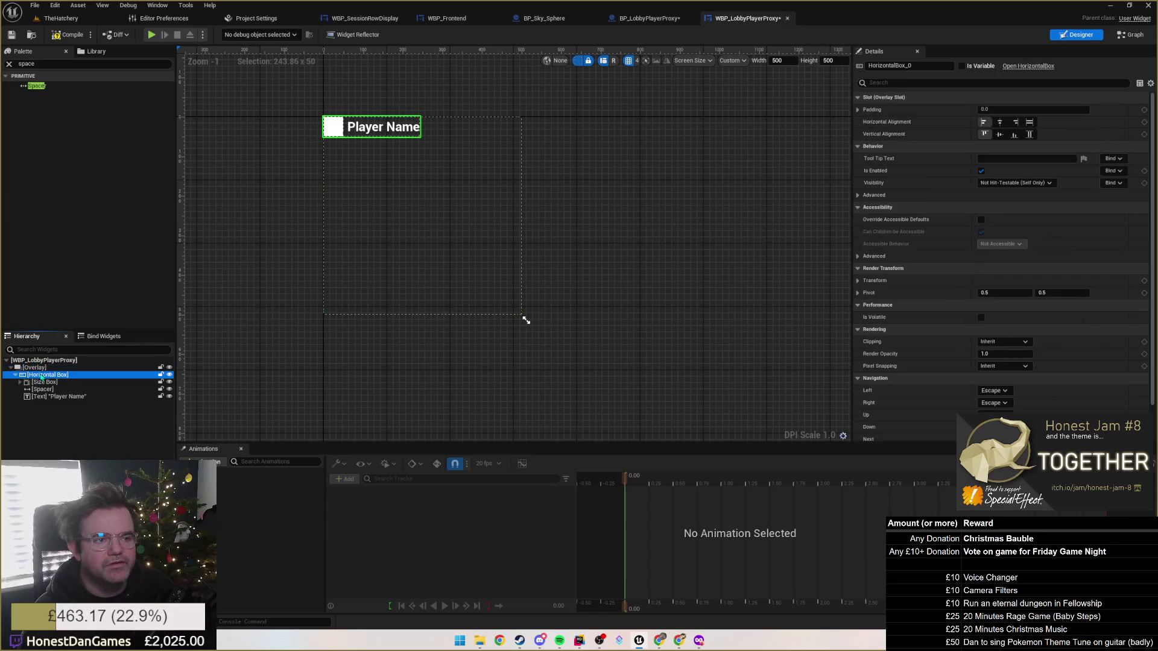
pyautogui.click(1000, 122)
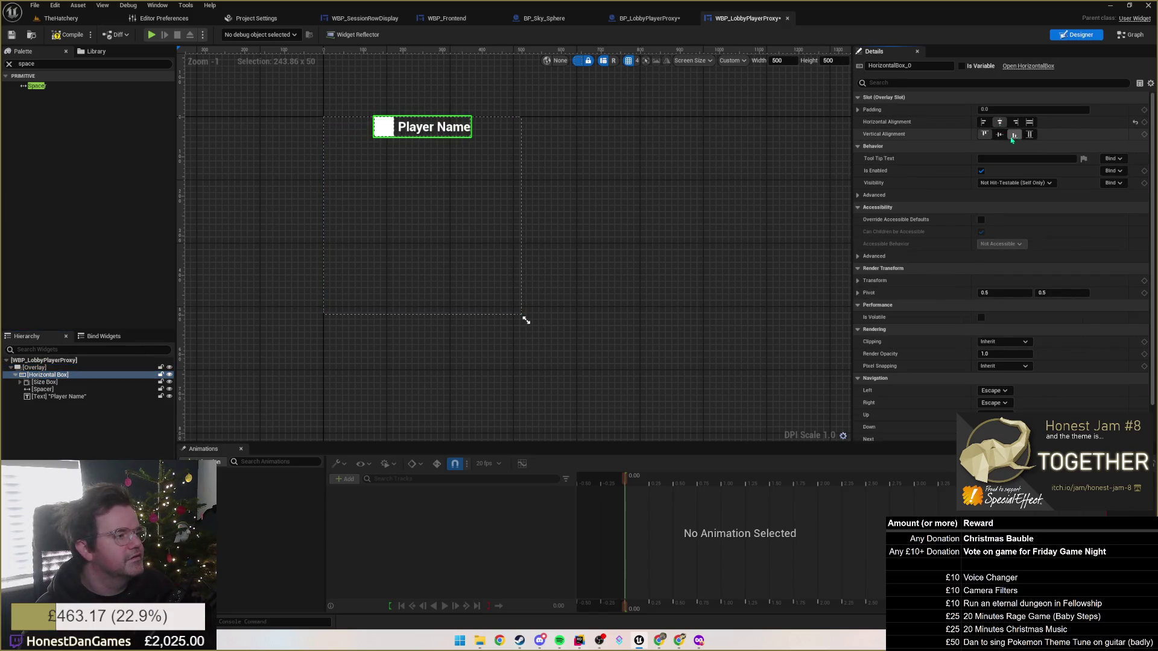
pyautogui.click(1001, 133)
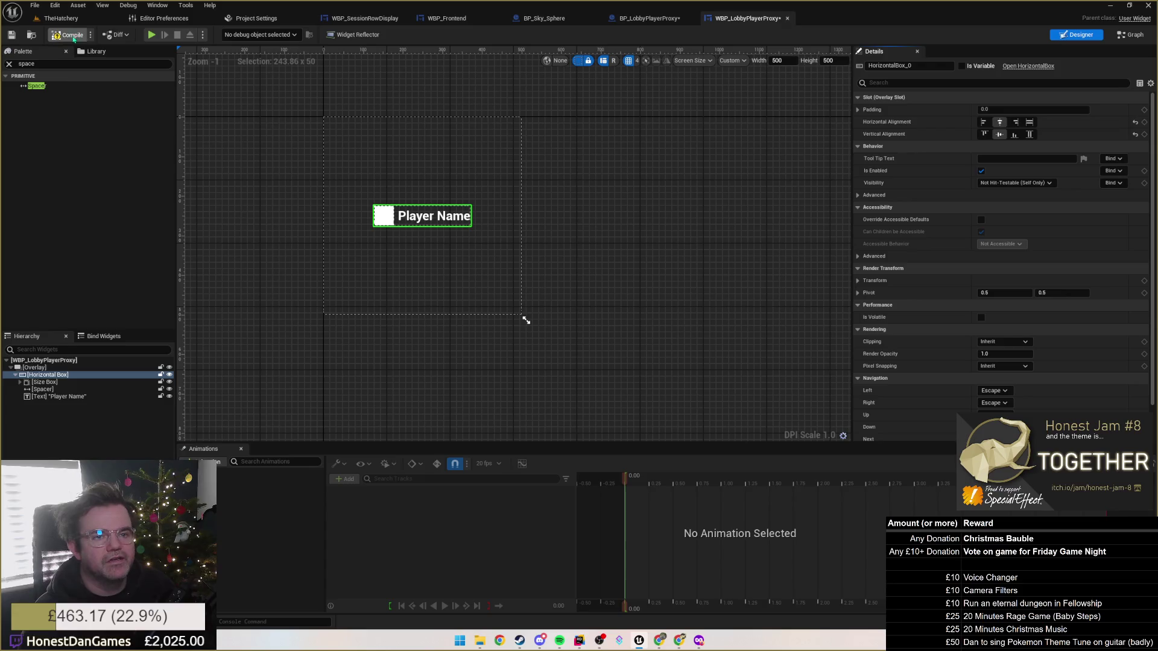
pyautogui.click(11, 35)
pyautogui.click(649, 18)
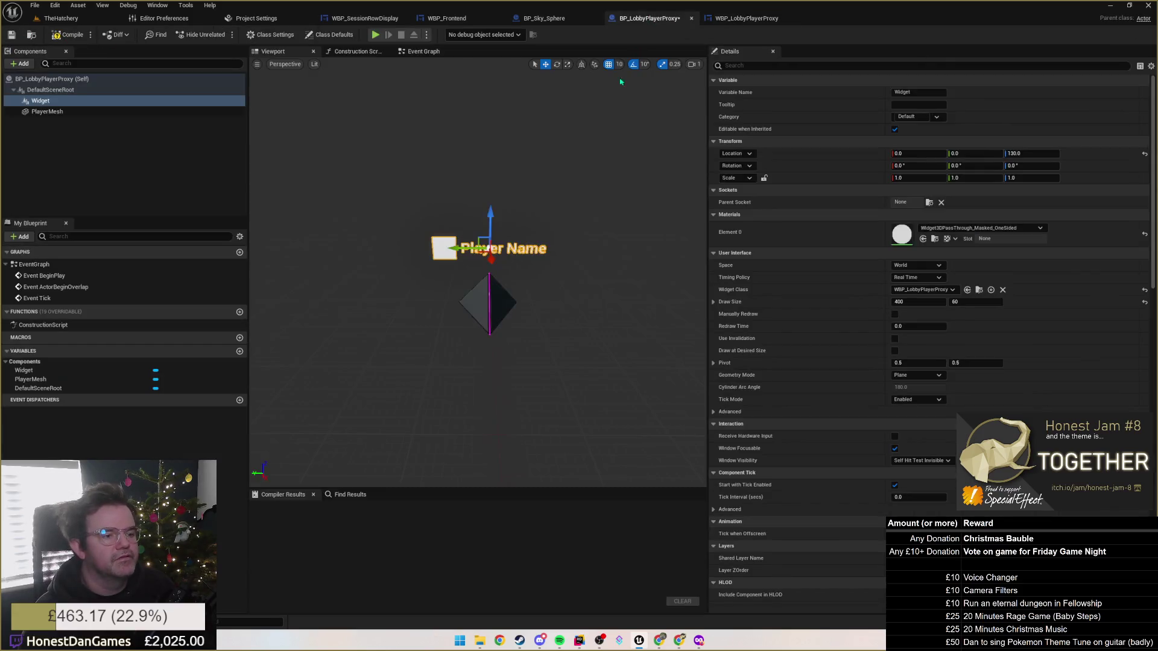
# Set the Widget component's Space to Screen, then compile and save BP_LobbyPlayerProxy.
pyautogui.moveTo(555, 255); pyautogui.dragTo(531, 151)
pyautogui.press('f')
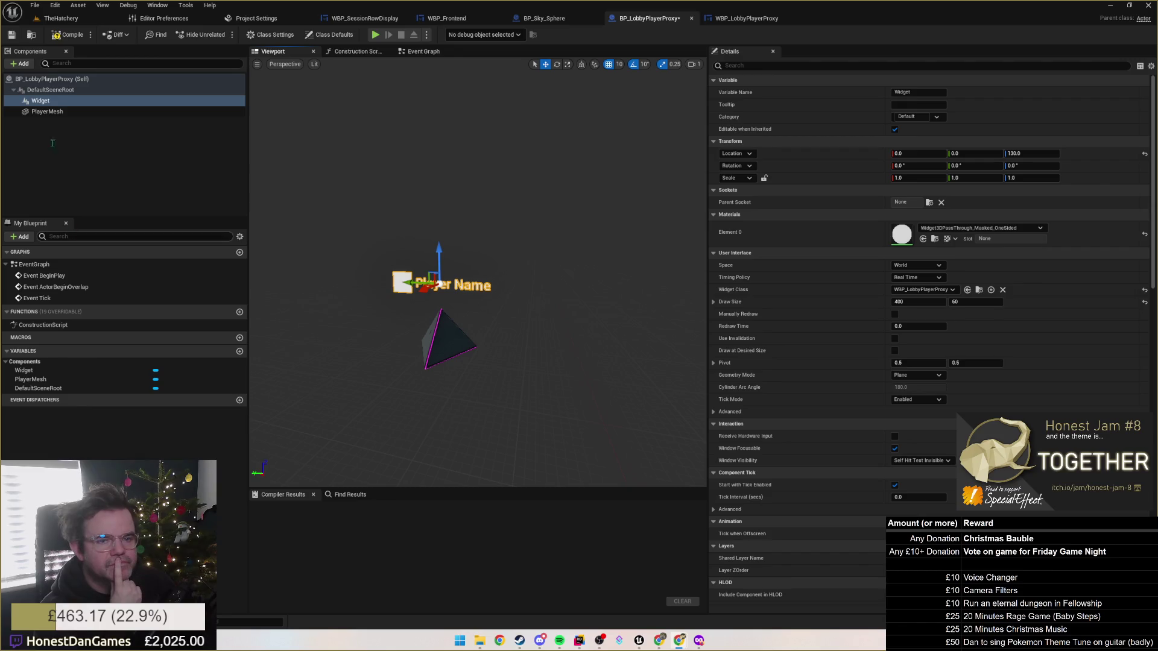
pyautogui.click(920, 266)
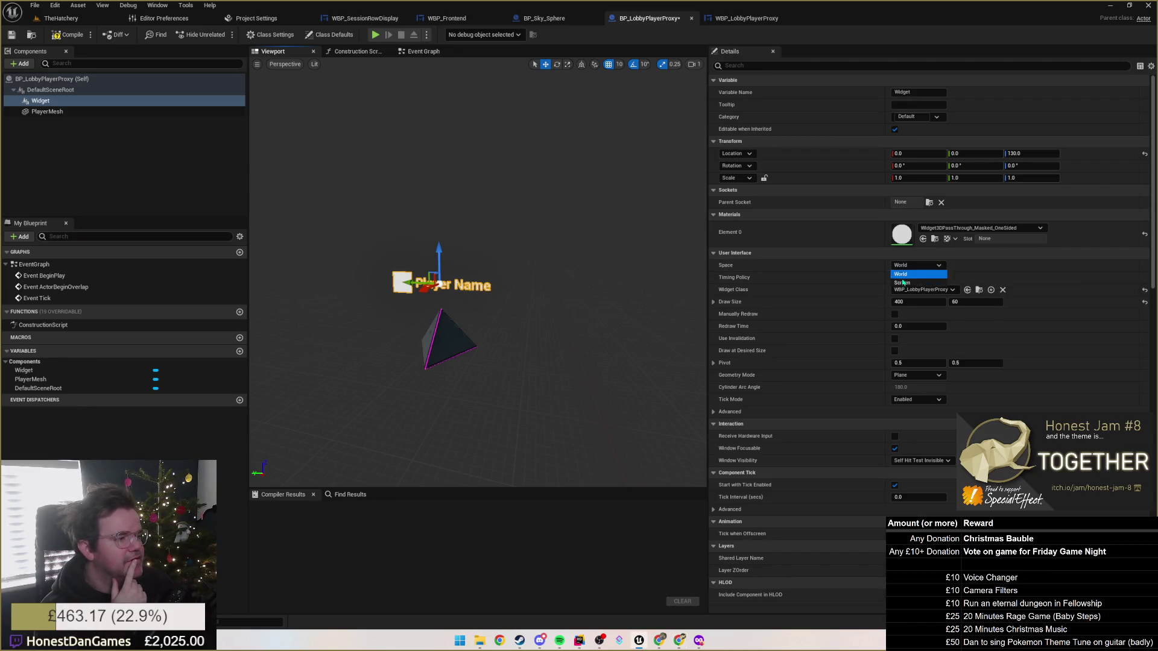
pyautogui.click(910, 283)
pyautogui.moveTo(446, 192)
pyautogui.mouseDown()
pyautogui.moveTo(459, 208)
pyautogui.moveTo(439, 234)
pyautogui.moveTo(461, 227)
pyautogui.moveTo(413, 169)
pyautogui.mouseUp()
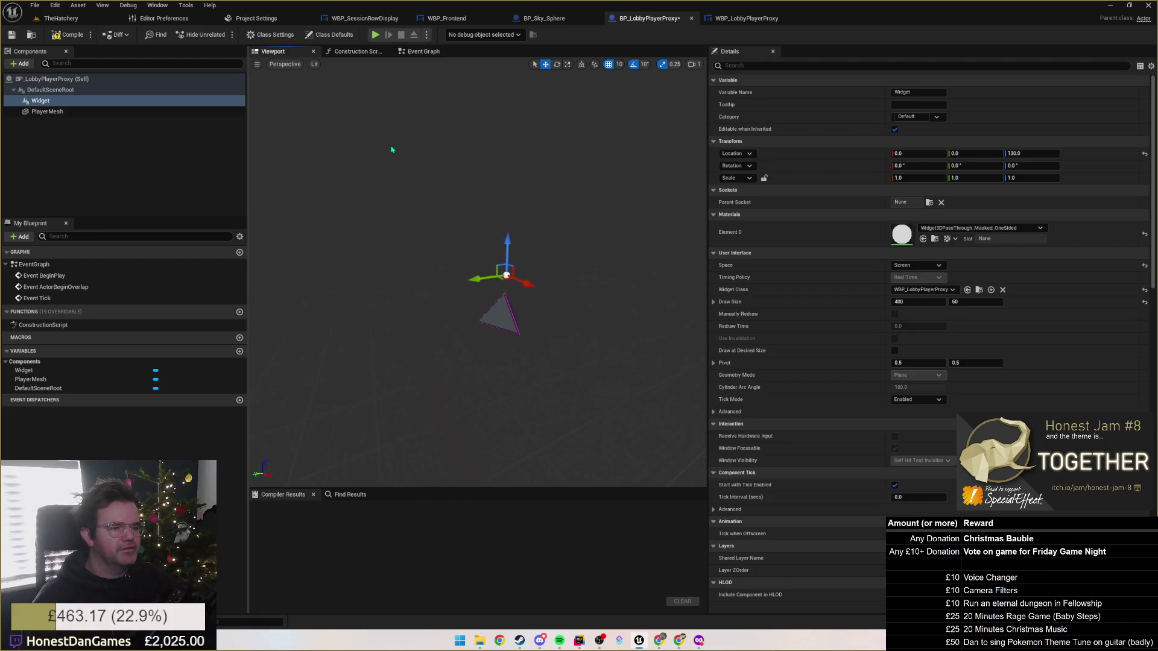
pyautogui.click(66, 34)
pyautogui.click(12, 34)
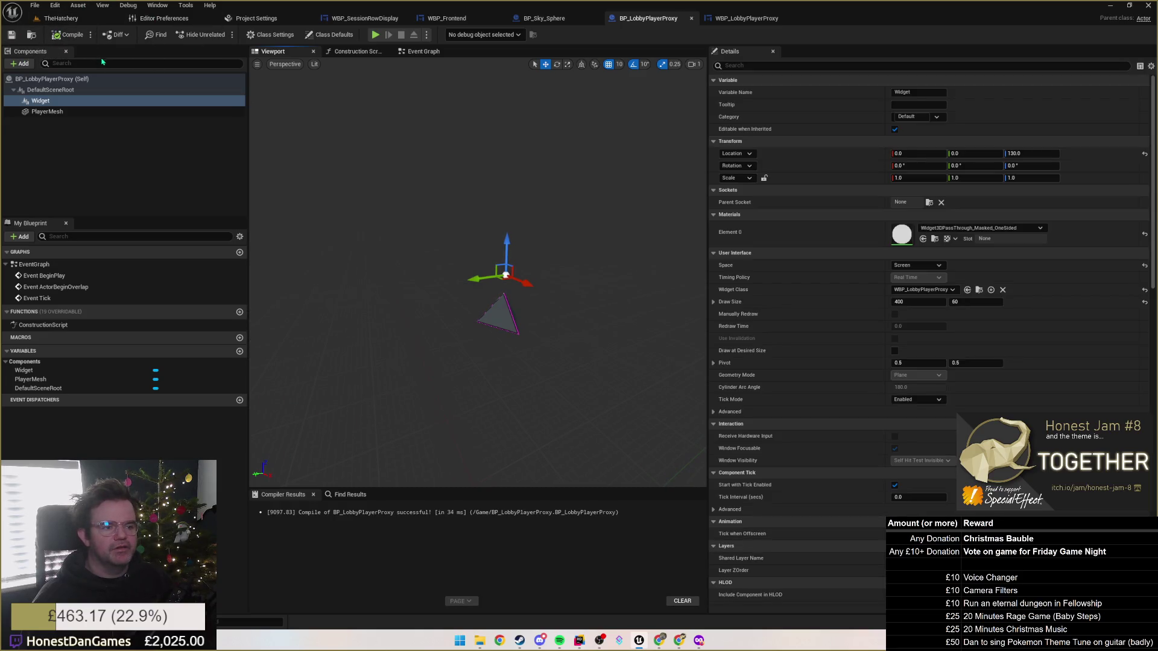
# Place a BP_LobbyPlayerProxy from the Content folder into TheHatchery level.
pyautogui.click(55, 20)
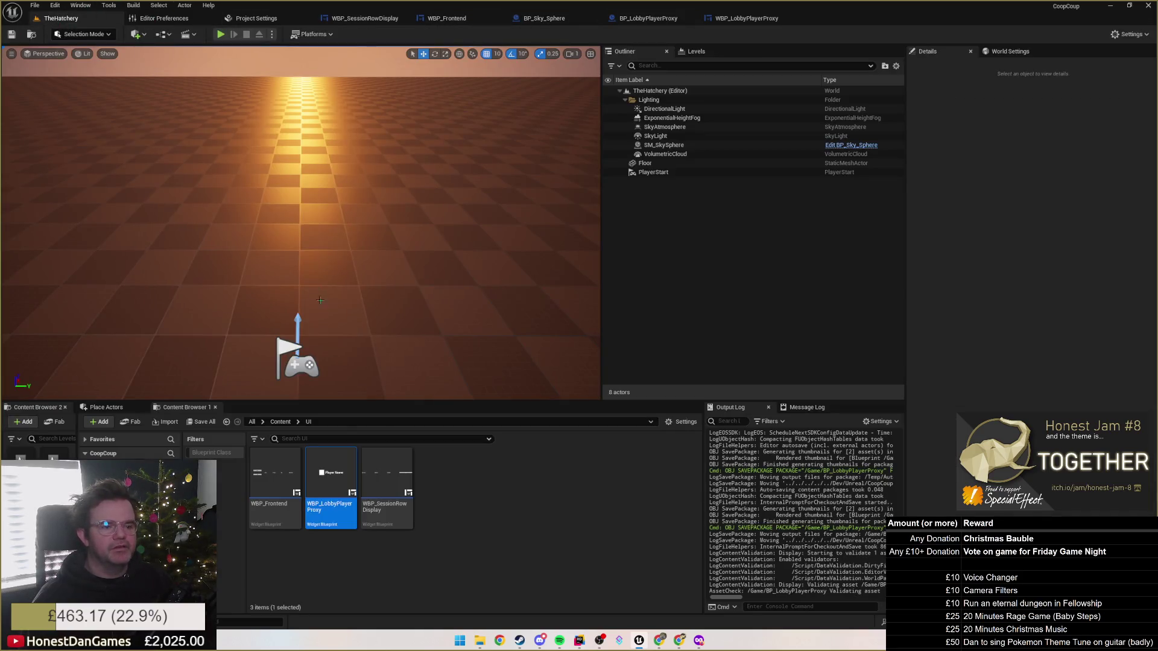
pyautogui.click(280, 422)
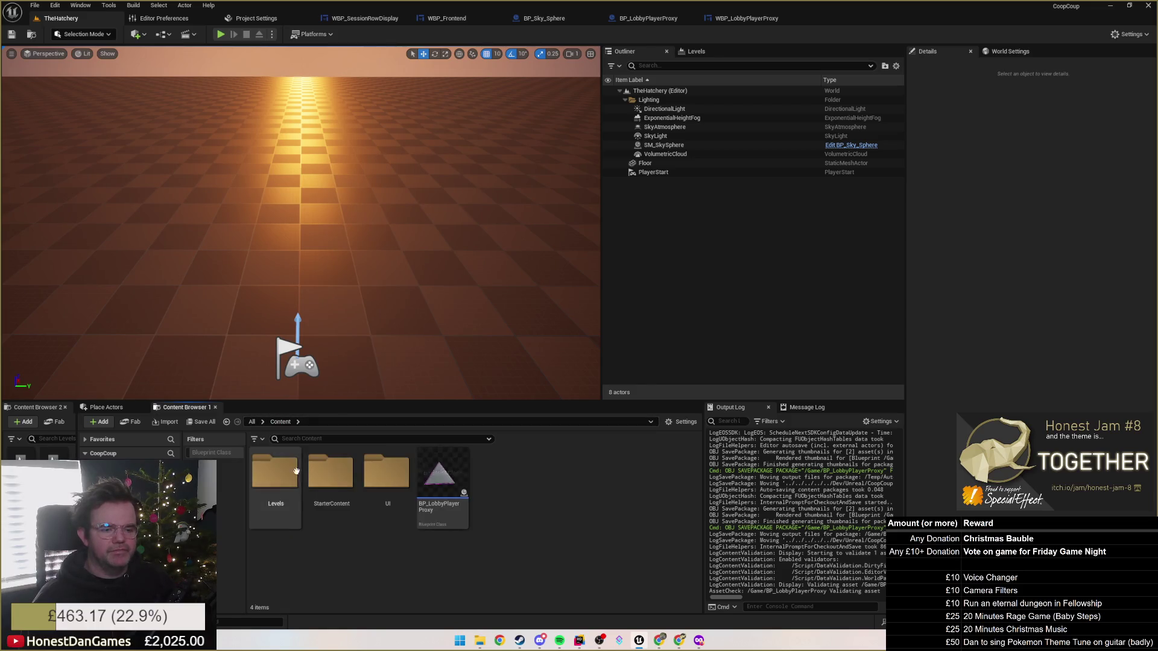
pyautogui.moveTo(442, 476)
pyautogui.mouseDown()
pyautogui.moveTo(258, 219)
pyautogui.moveTo(245, 184)
pyautogui.mouseUp()
# Frame the placed BP_LobbyPlayerProxy and raise it 40 units above the floor.
pyautogui.press('f')
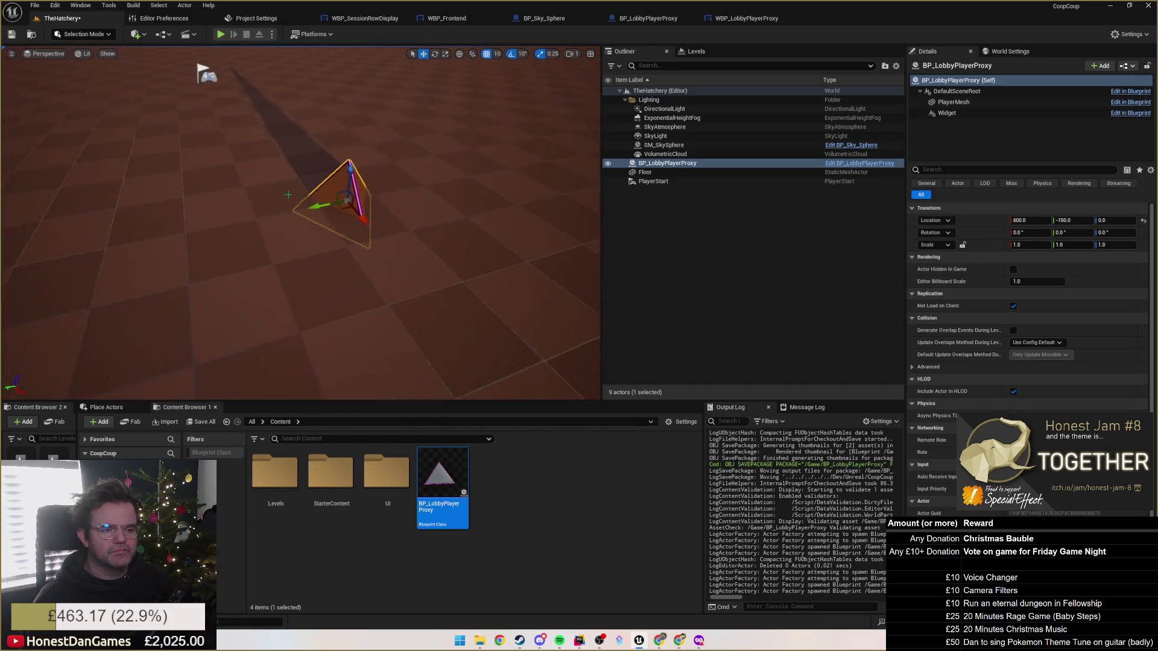
pyautogui.moveTo(362, 158); pyautogui.dragTo(362, 143)
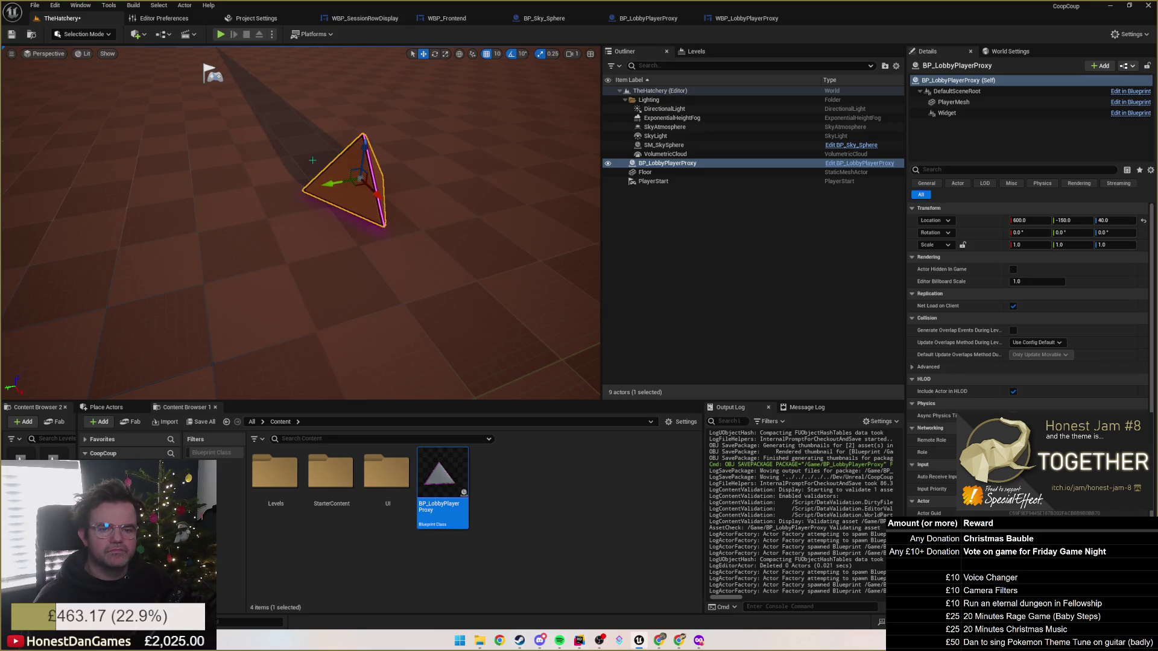
pyautogui.moveTo(309, 162); pyautogui.dragTo(271, 130)
# Play From Here and approach the proxy's floating Player Name label, then stop with Esc.
pyautogui.rightClick(427, 279)
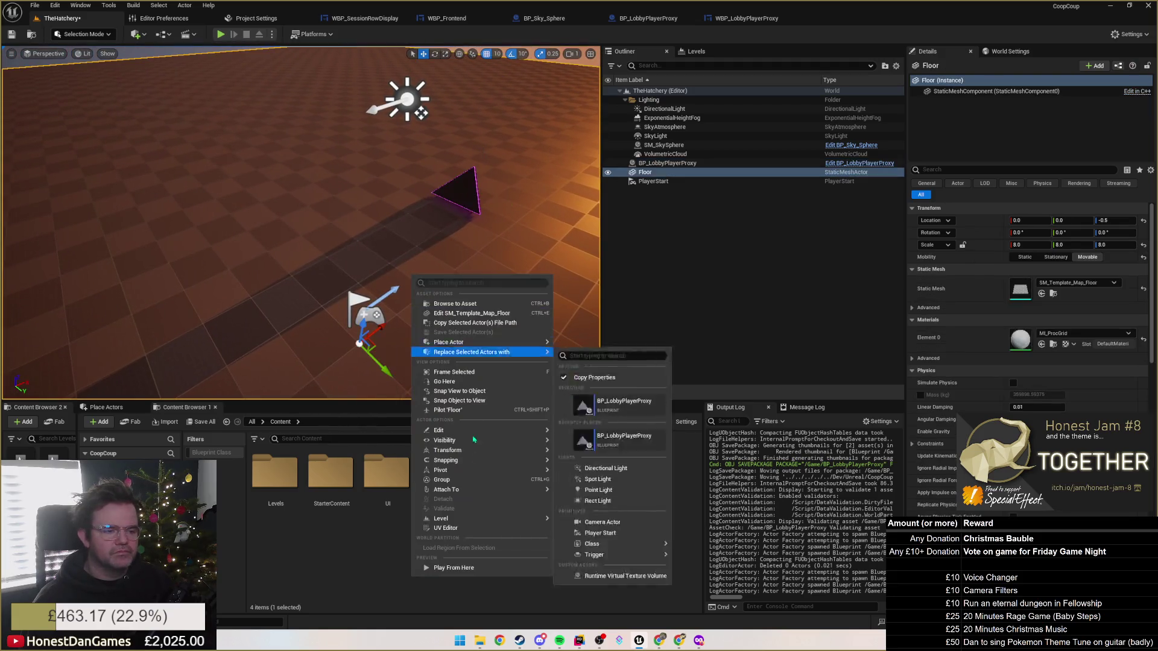
pyautogui.click(458, 570)
pyautogui.click(445, 324)
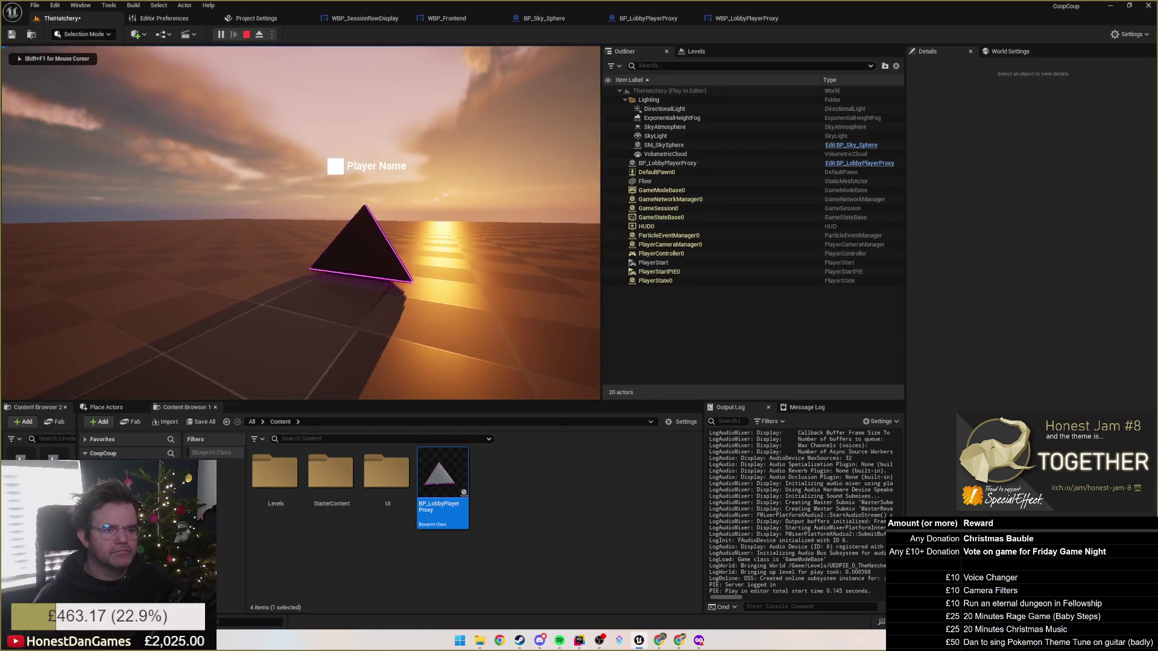
pyautogui.press('w')
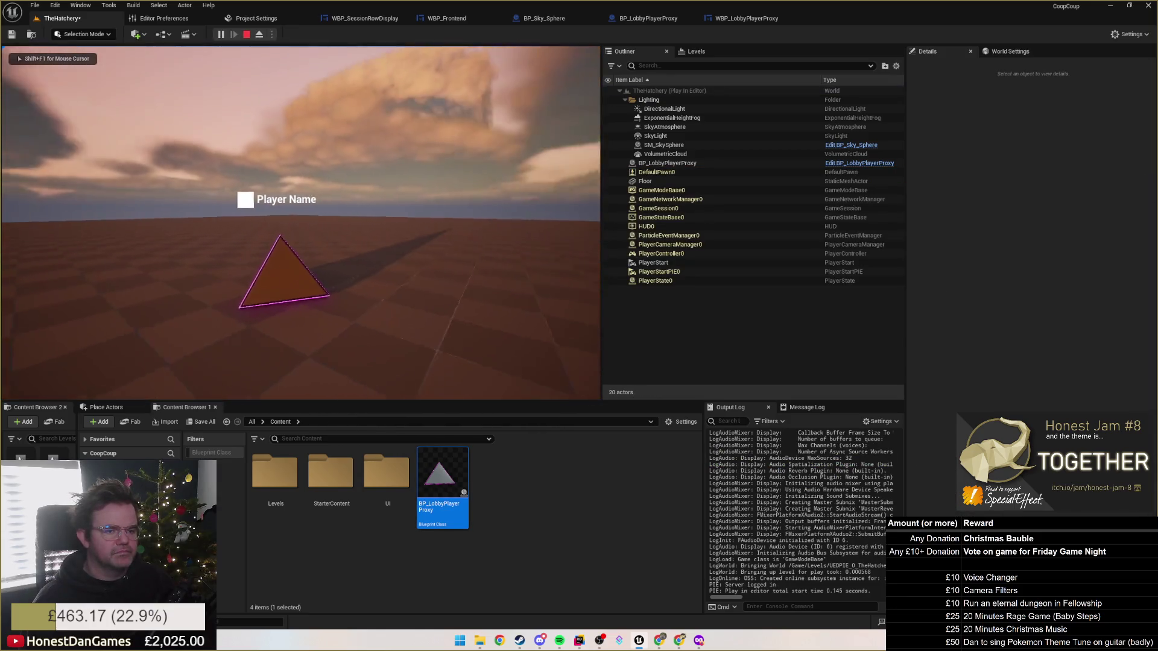
pyautogui.press('w')
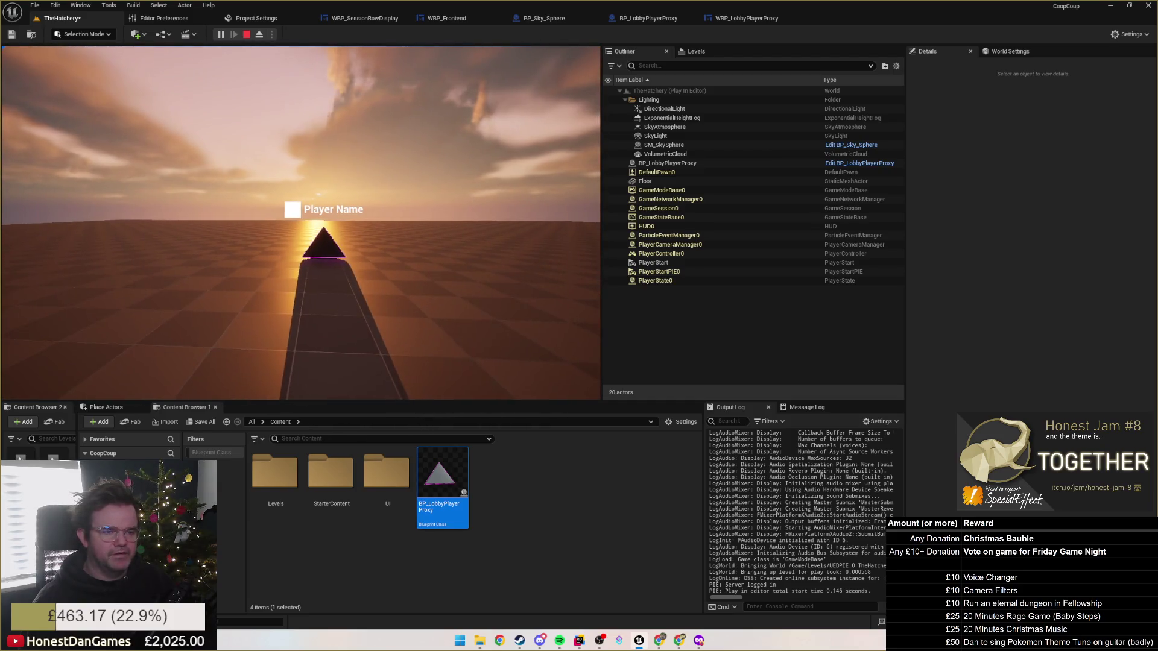
pyautogui.press('w')
pyautogui.press('Escape')
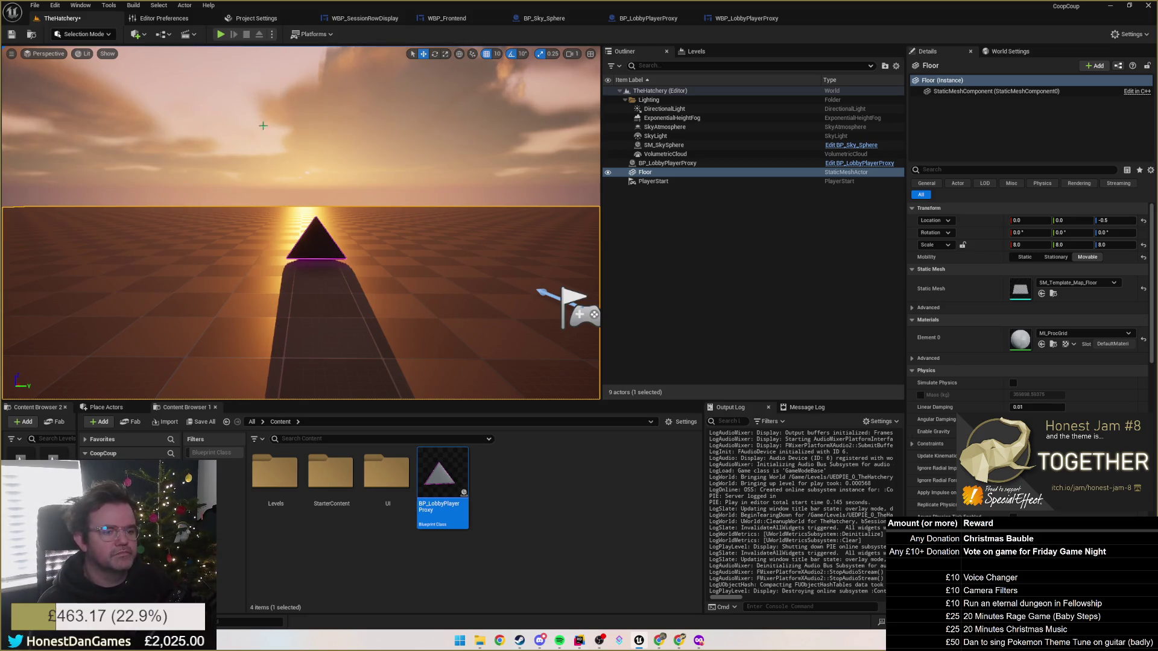
# Drop the pyramid proxy to the floor, raise it 40 units, and move it to Y -310.
pyautogui.press('f')
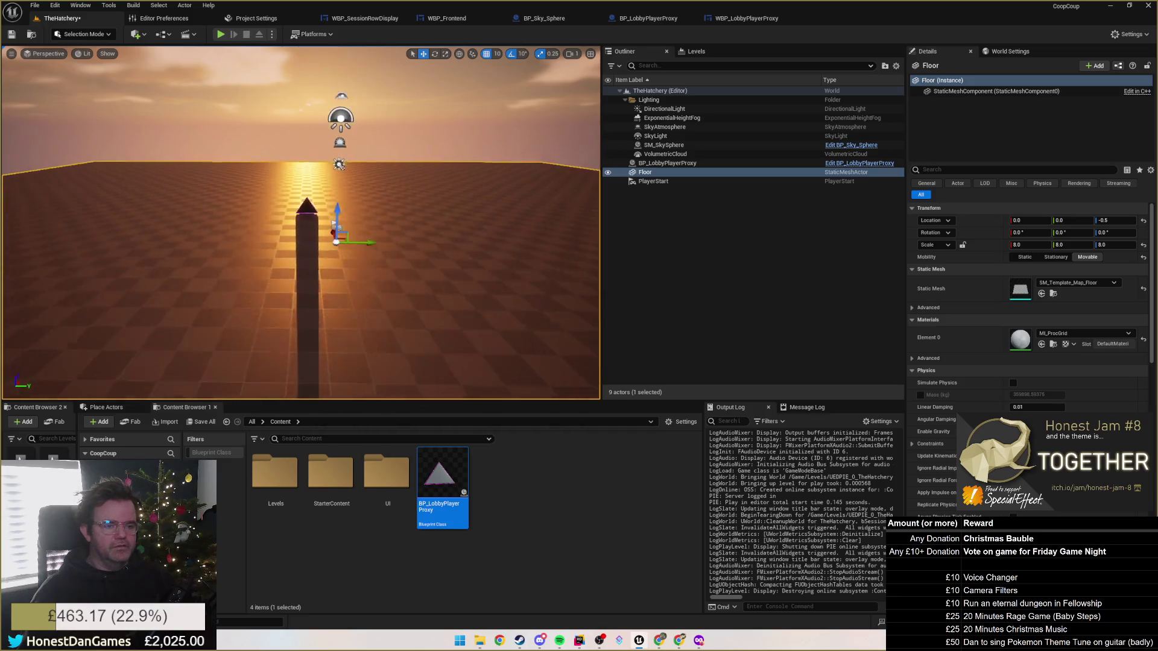
pyautogui.moveTo(302, 223); pyautogui.dragTo(398, 223)
pyautogui.click(256, 284)
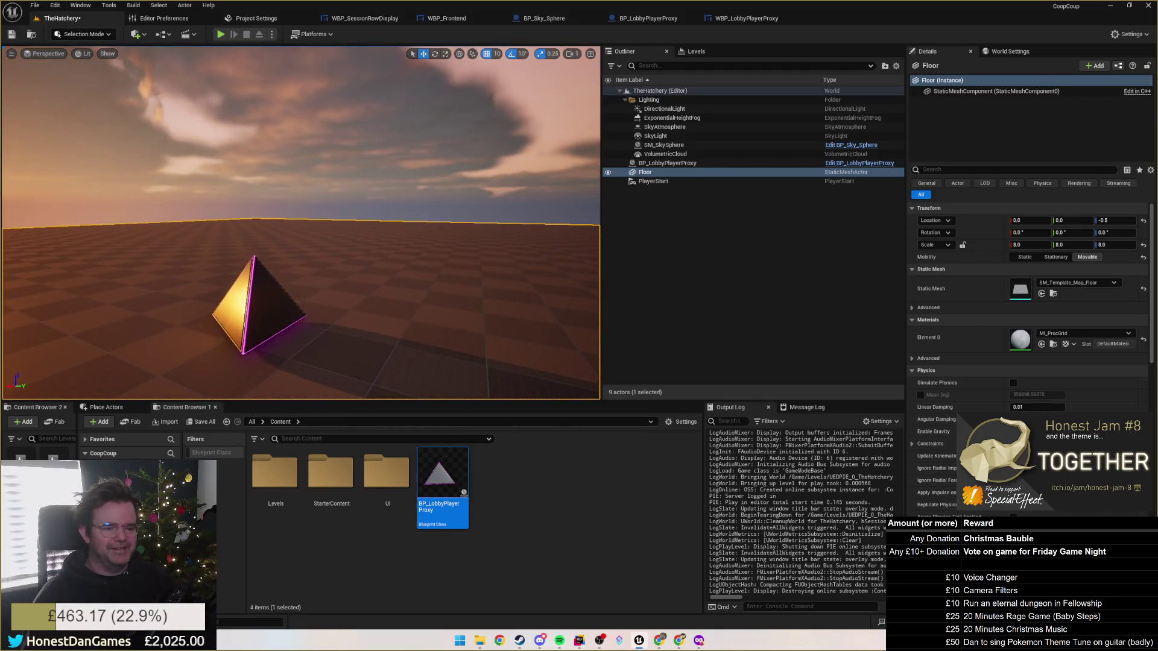
pyautogui.moveTo(257, 277); pyautogui.dragTo(252, 212)
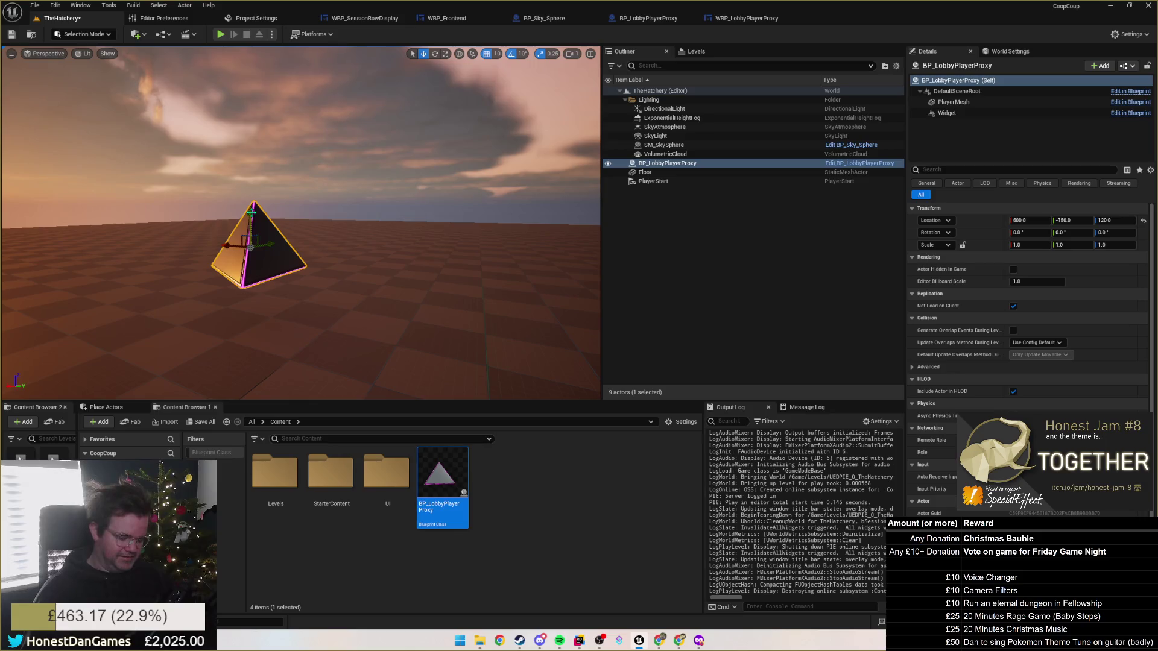
pyautogui.press('End')
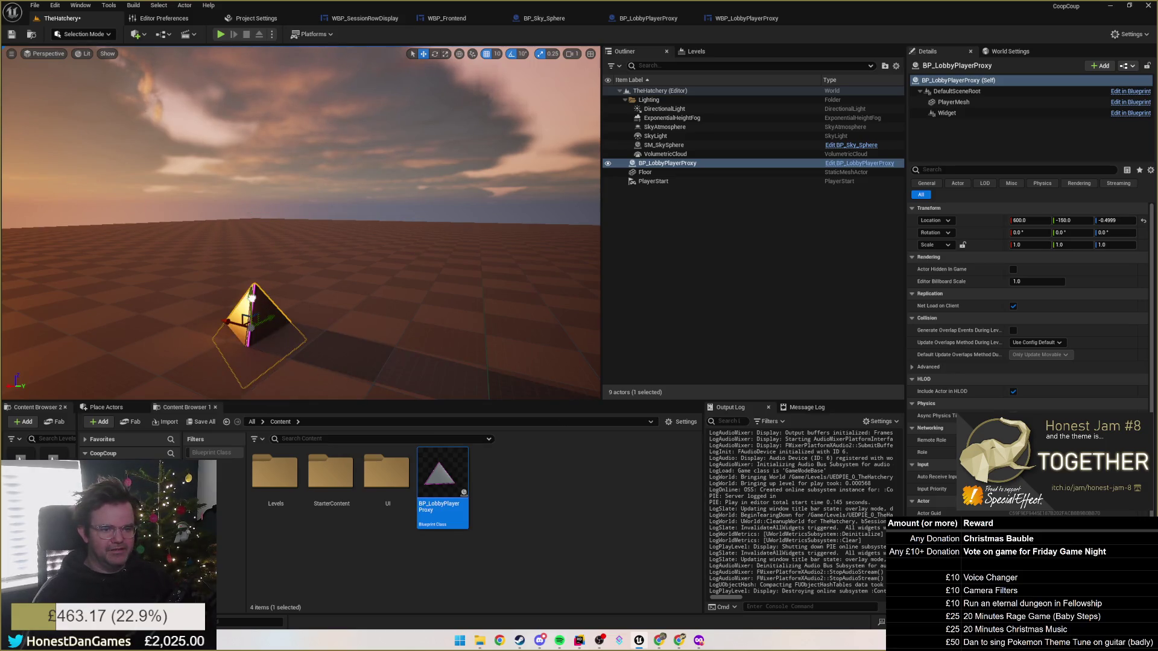
pyautogui.moveTo(252, 302); pyautogui.dragTo(252, 284)
pyautogui.press('f')
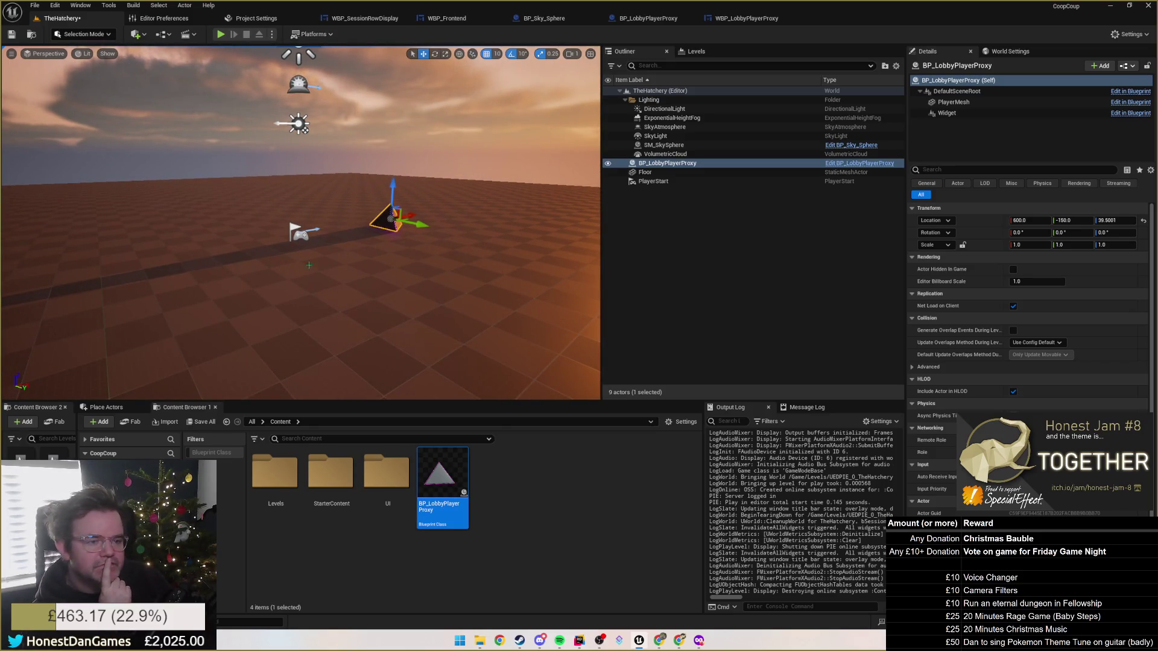
pyautogui.moveTo(386, 241)
pyautogui.mouseDown()
pyautogui.moveTo(423, 271)
pyautogui.moveTo(482, 395)
pyautogui.moveTo(474, 443)
pyautogui.mouseUp()
pyautogui.moveTo(352, 208)
pyautogui.mouseDown()
pyautogui.moveTo(253, 207)
pyautogui.moveTo(525, 210)
pyautogui.mouseUp()
# Play-test the lobby twice to view all four name-labelled pyramids.
pyautogui.click(222, 34)
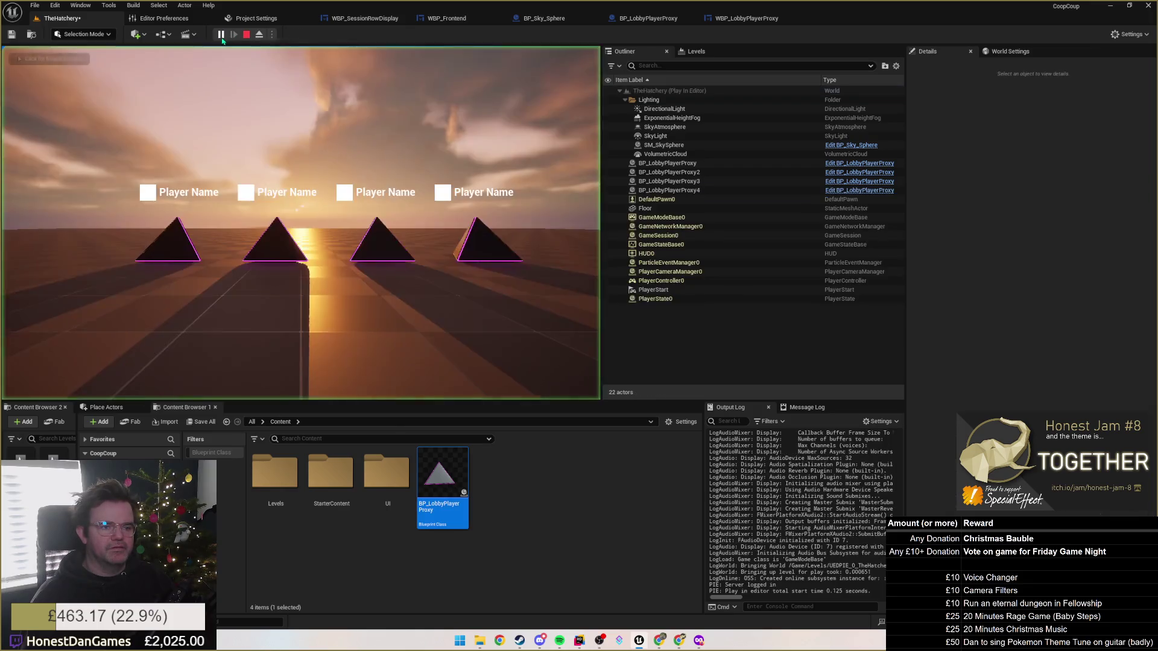
pyautogui.press('s')
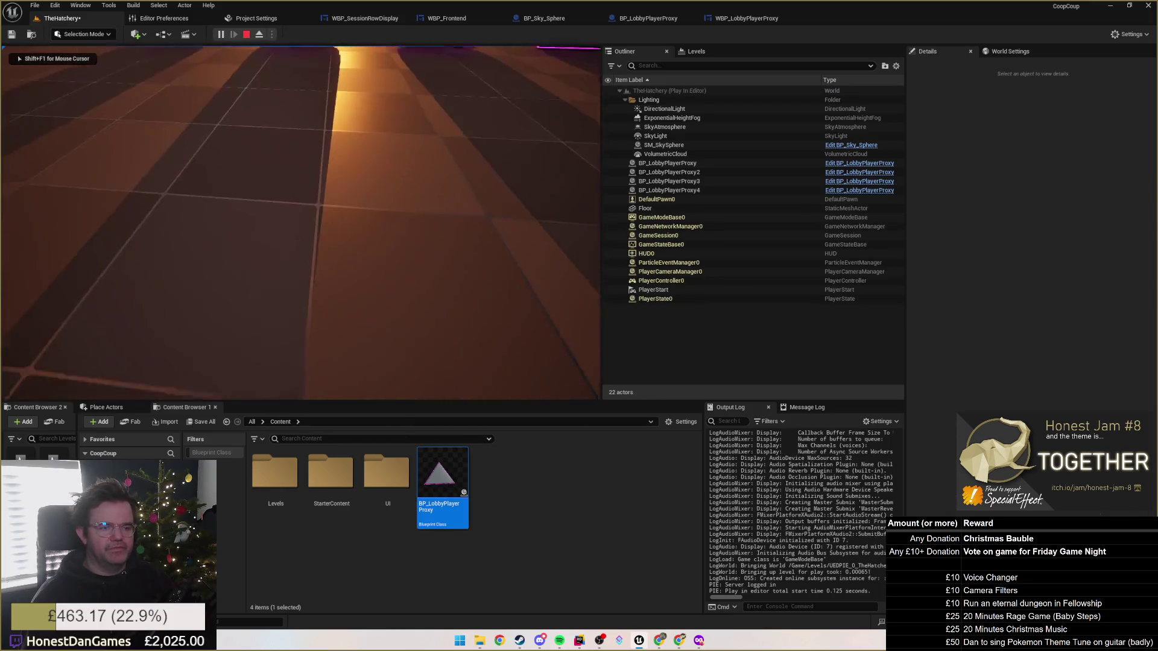
pyautogui.press('Escape')
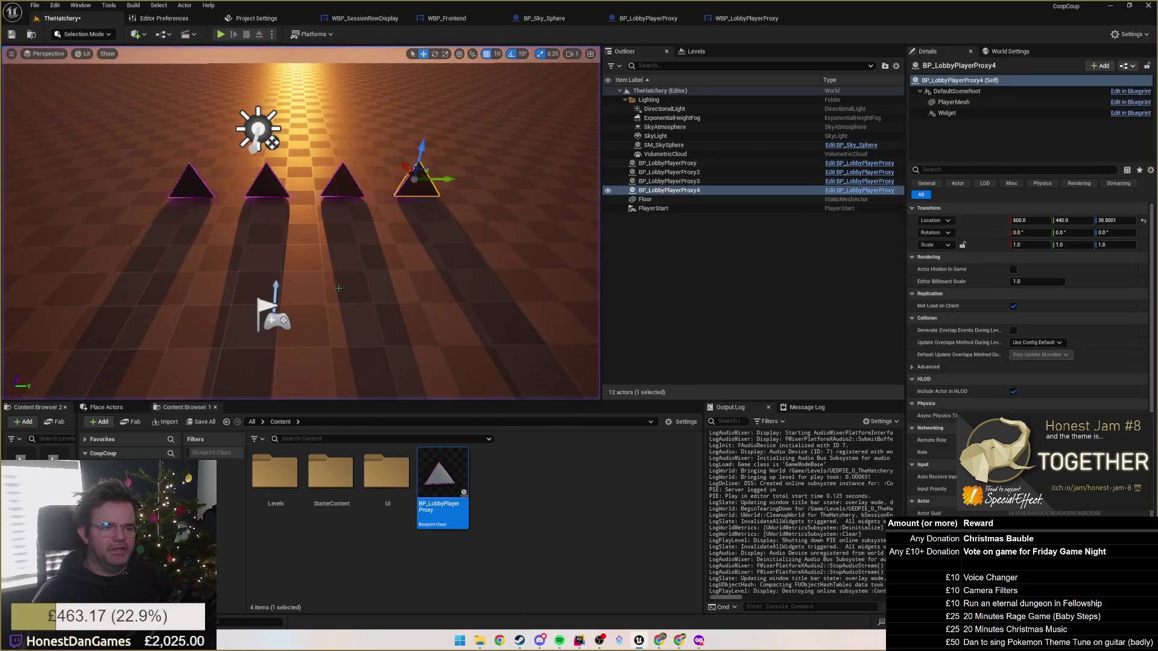
pyautogui.click(224, 35)
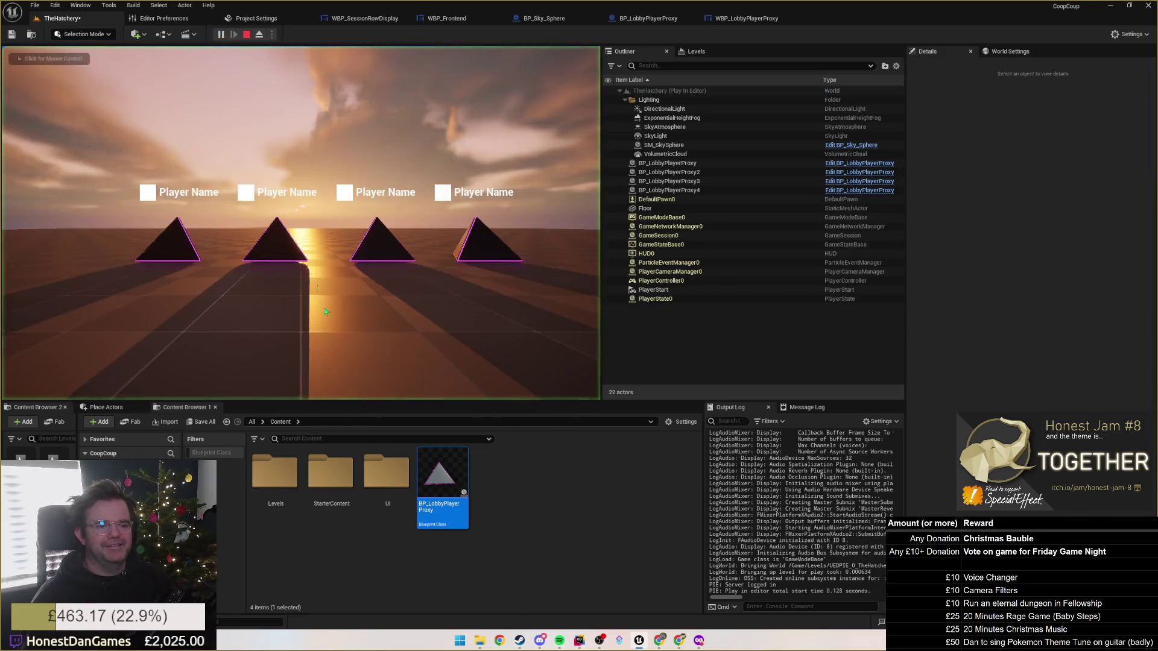
pyautogui.press('Escape')
pyautogui.moveTo(307, 290)
pyautogui.mouseDown()
pyautogui.moveTo(320, 215)
pyautogui.moveTo(253, 185)
pyautogui.mouseUp()
# Move BP_LobbyPlayerProxy3 forward along X to 750.
pyautogui.click(320, 212)
pyautogui.click(253, 185)
pyautogui.click(343, 184)
pyautogui.moveTo(346, 177)
pyautogui.mouseDown()
pyautogui.moveTo(403, 199)
pyautogui.moveTo(459, 199)
pyautogui.mouseUp()
pyautogui.click(509, 250)
pyautogui.moveTo(513, 247)
pyautogui.mouseDown()
pyautogui.moveTo(409, 262)
pyautogui.moveTo(490, 243)
pyautogui.moveTo(301, 241)
pyautogui.moveTo(151, 181)
pyautogui.moveTo(15, 77)
pyautogui.moveTo(285, 239)
pyautogui.mouseUp()
# Add the other three pyramids to the selection and shift all four together along Y.
pyautogui.keyDown('ctrl'); pyautogui.click(274, 219); pyautogui.keyUp('ctrl')
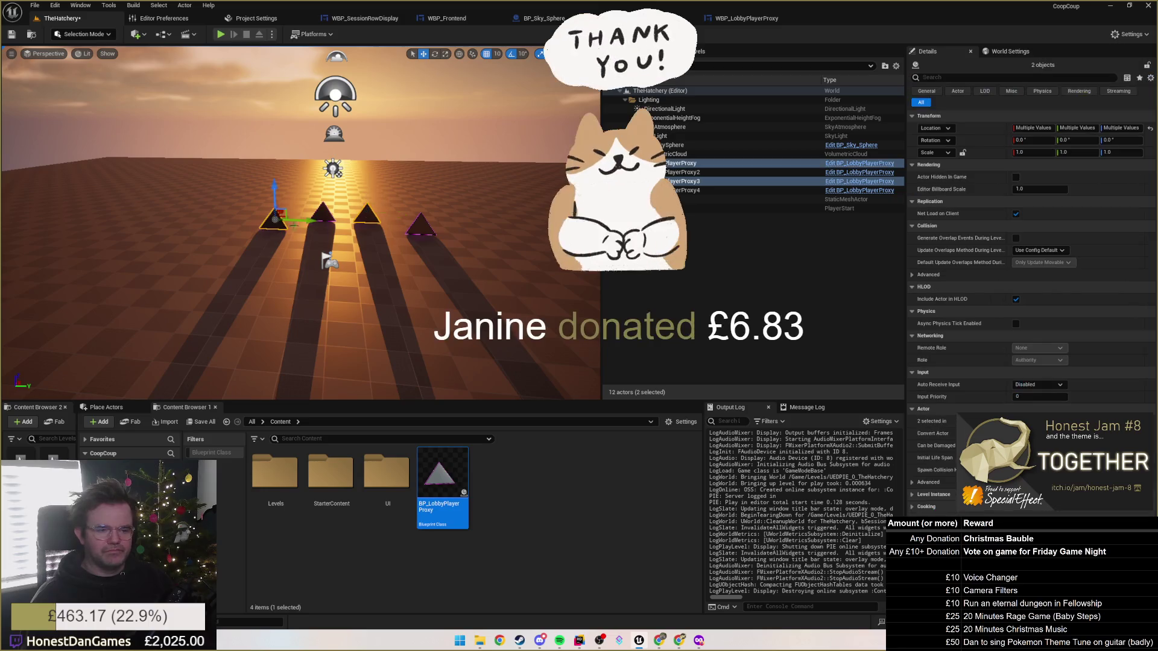
pyautogui.keyDown('ctrl'); pyautogui.click(324, 214); pyautogui.keyUp('ctrl')
pyautogui.keyDown('ctrl'); pyautogui.click(421, 227); pyautogui.keyUp('ctrl')
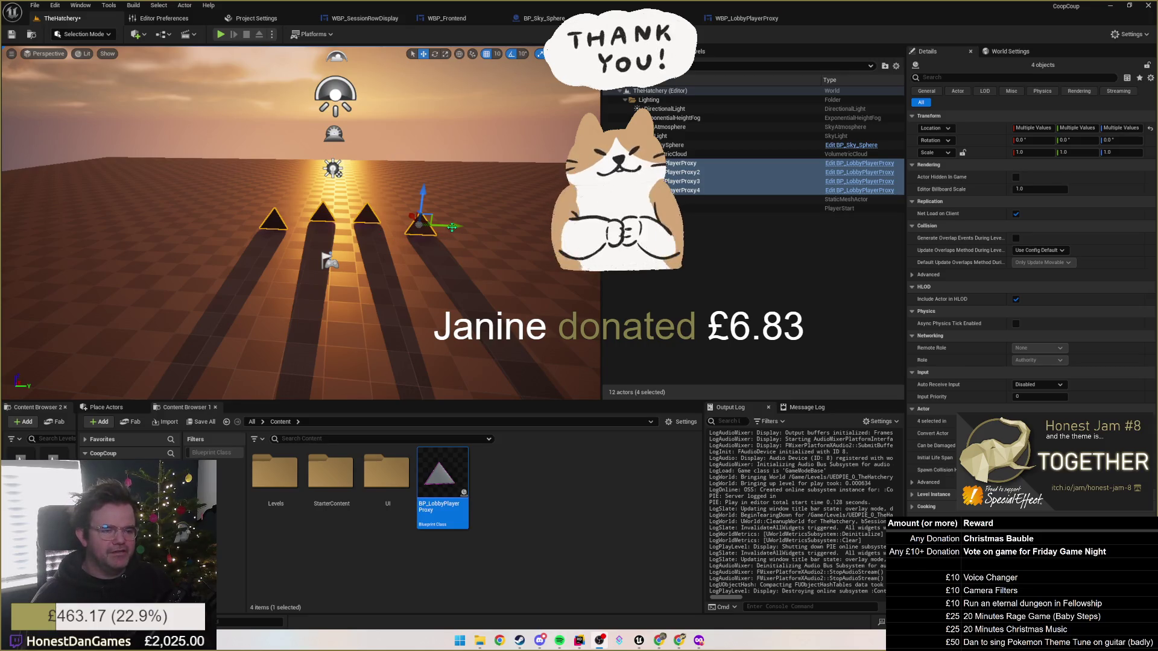
pyautogui.moveTo(453, 228); pyautogui.dragTo(437, 227)
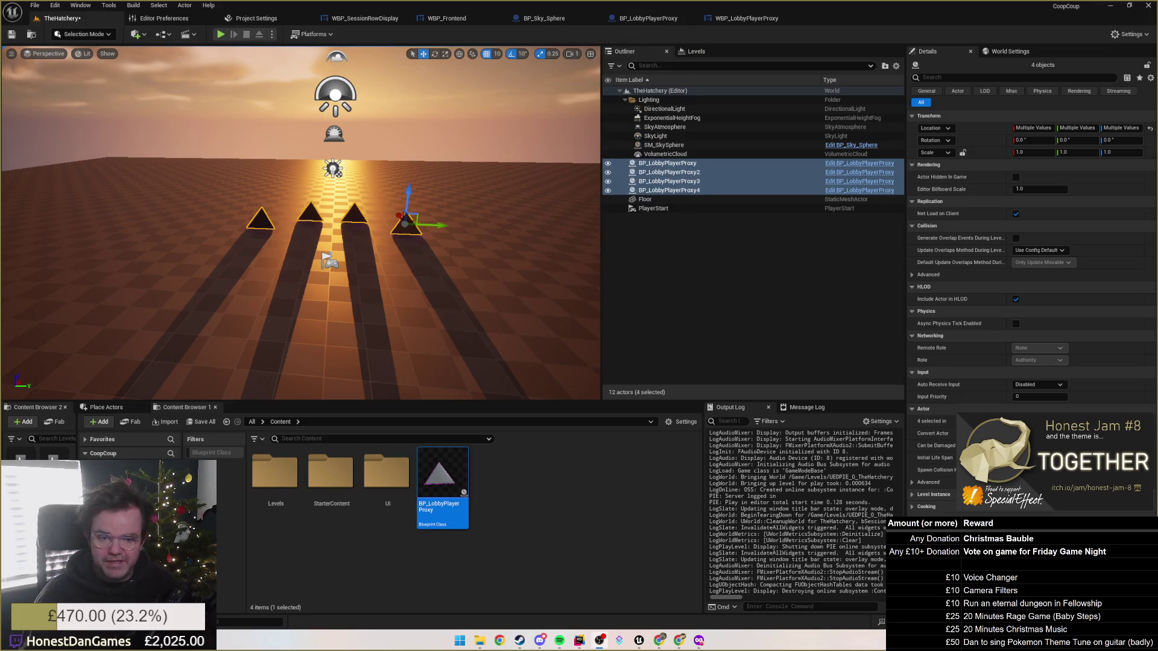
pyautogui.press('super+d')
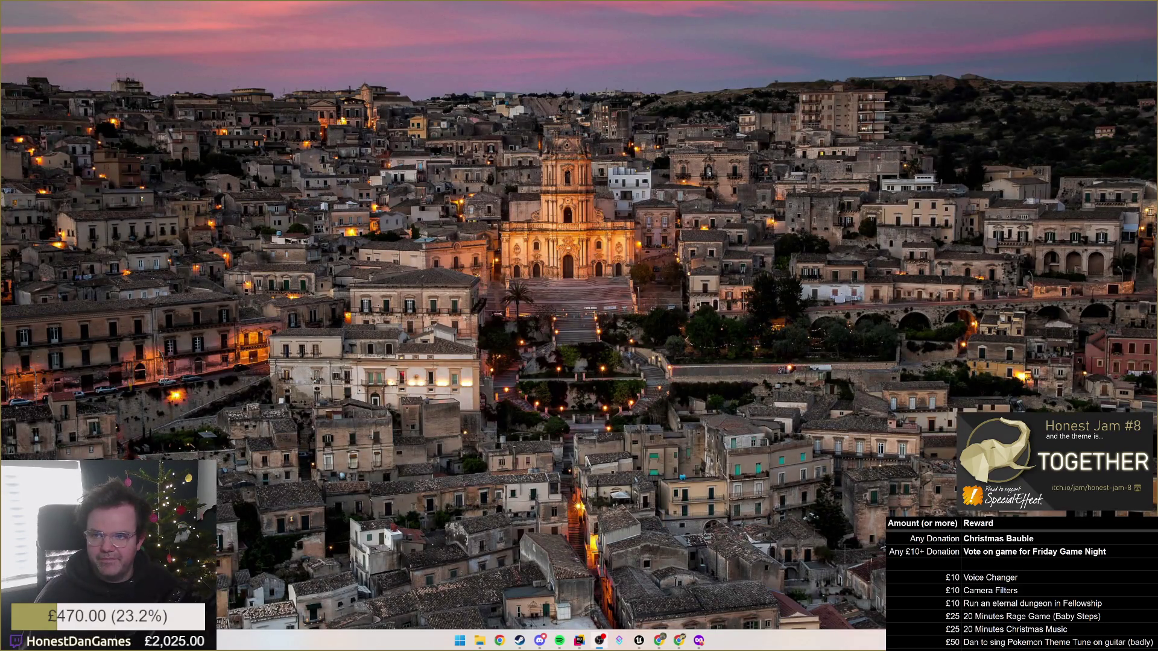
pyautogui.press('super+d')
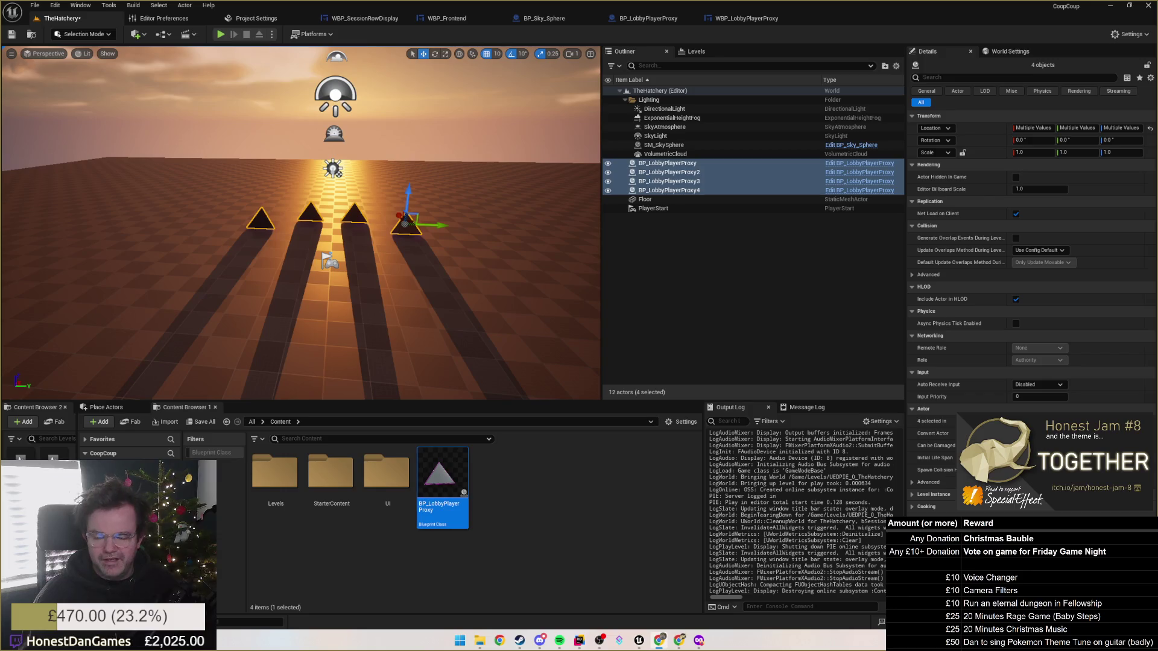
pyautogui.hotkey('alt', 'Tab')
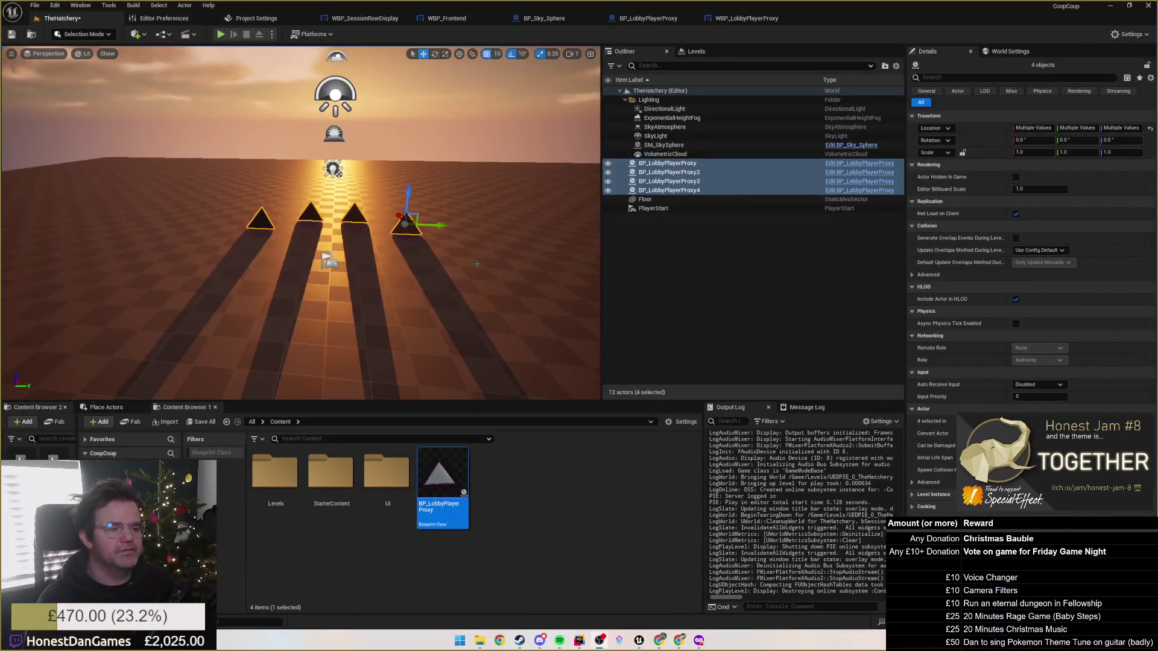
# Frame the four proxies and run a quick play test of the lobby.
pyautogui.press('f')
pyautogui.click(221, 35)
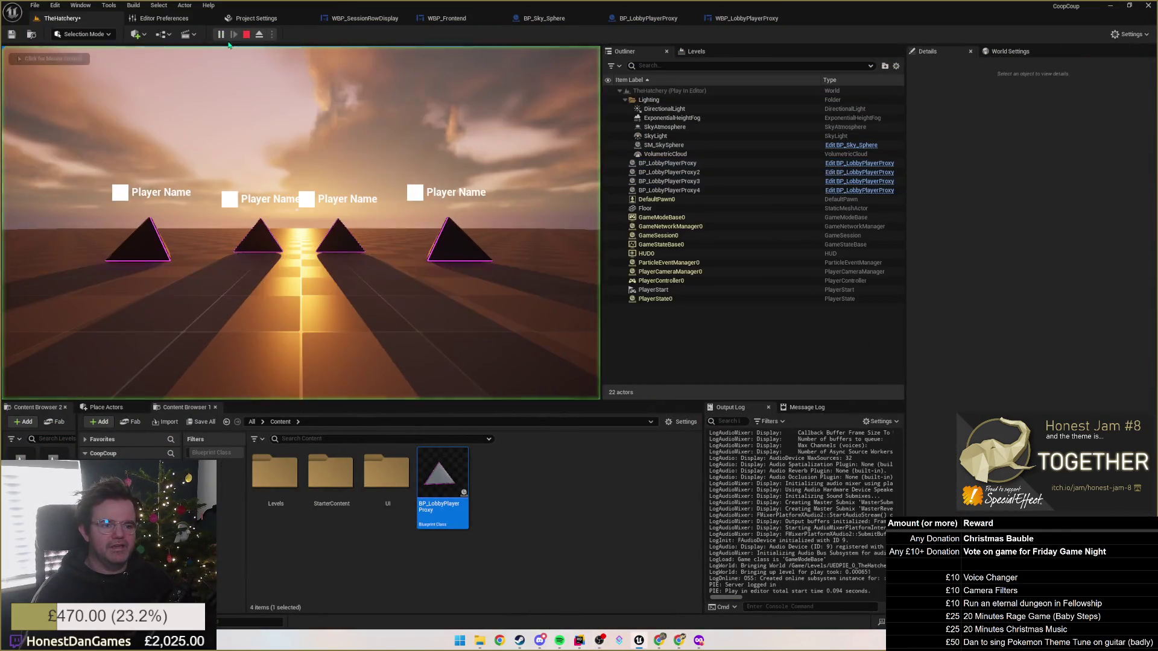
pyautogui.press('Escape')
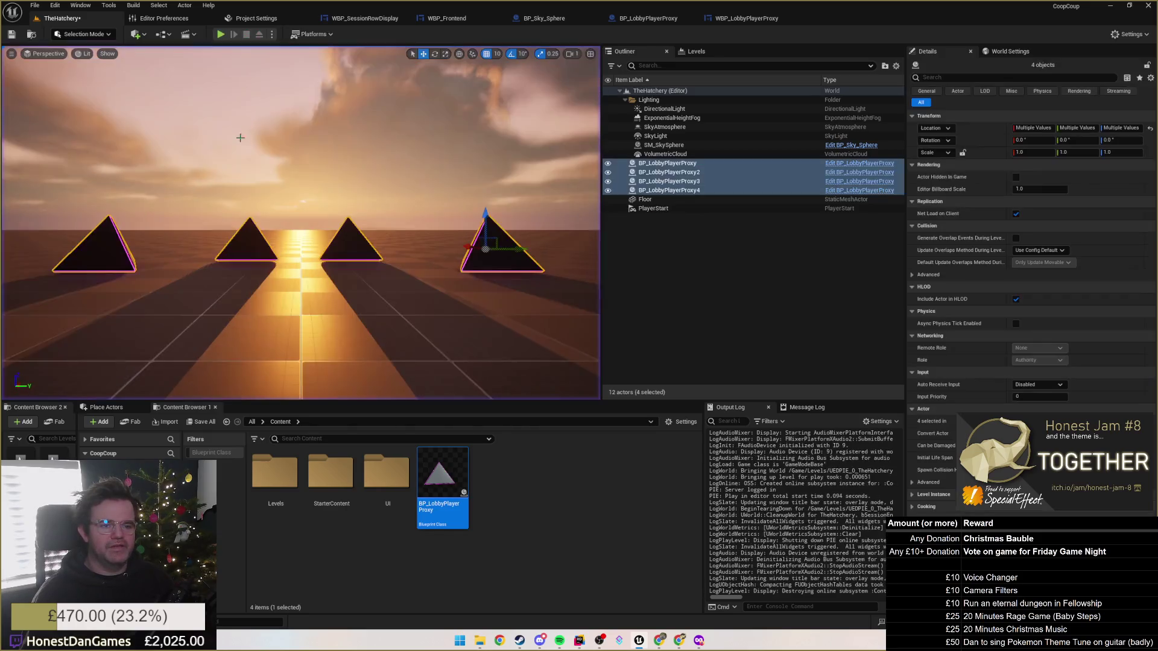
pyautogui.press('f')
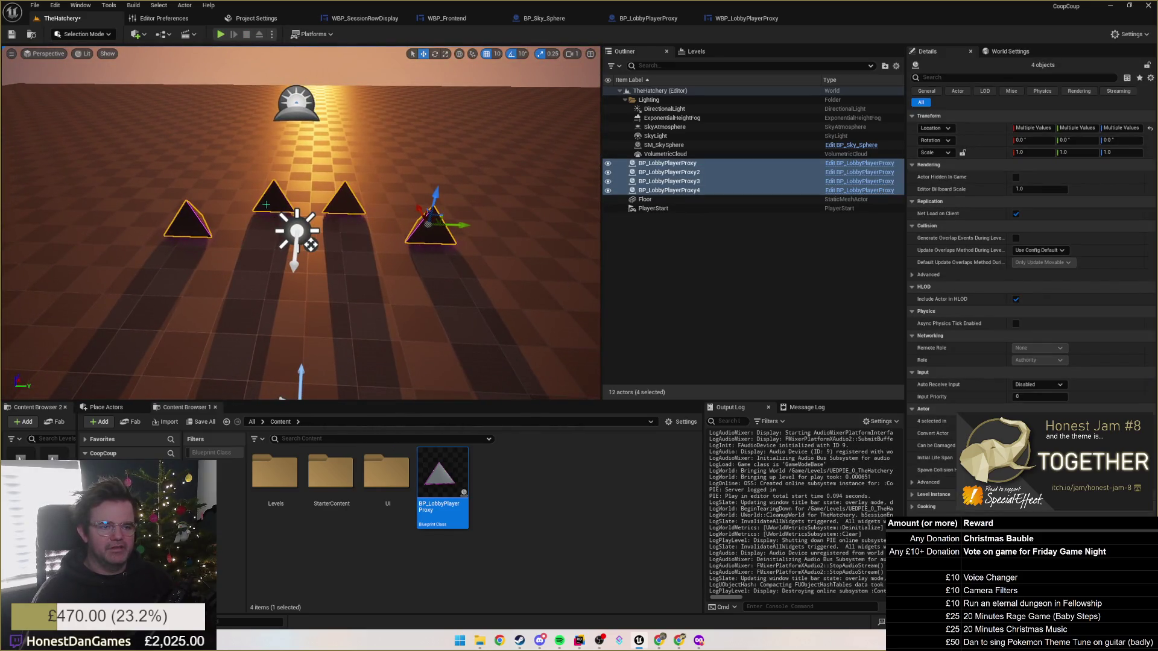
# Rotate the right pyramid 30 degrees around Z.
pyautogui.click(193, 220)
pyautogui.moveTo(221, 218)
pyautogui.mouseDown()
pyautogui.moveTo(208, 202)
pyautogui.moveTo(193, 220)
pyautogui.mouseUp()
pyautogui.hotkey('ctrl', 'z')
pyautogui.press('e')
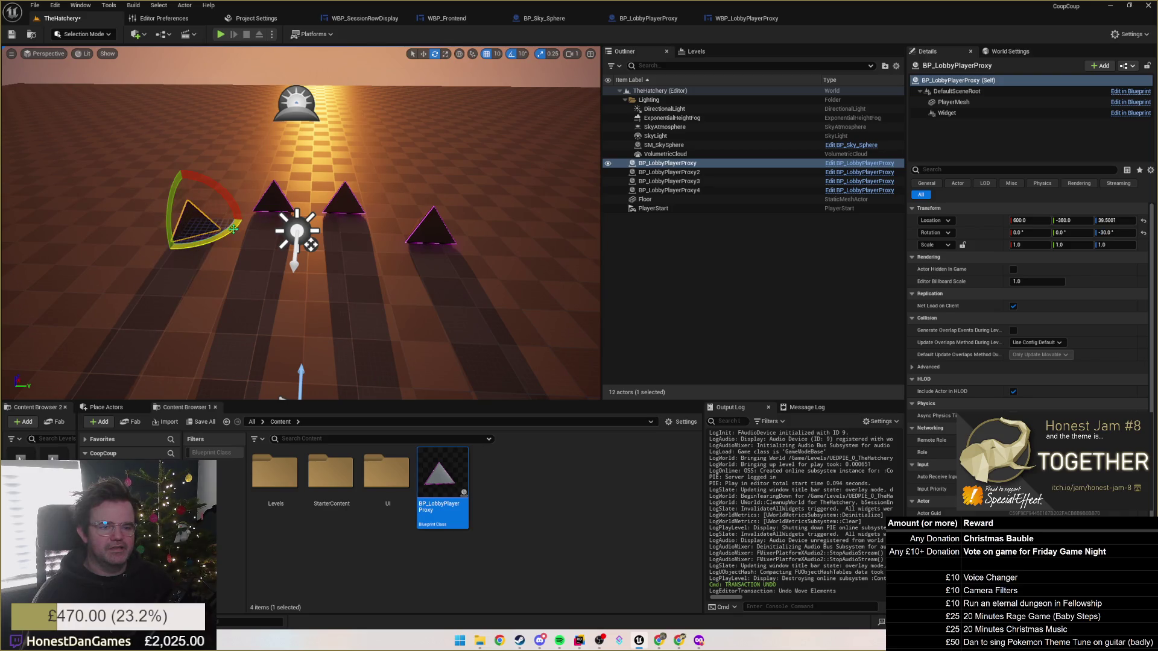
pyautogui.click(429, 234)
pyautogui.moveTo(416, 244); pyautogui.dragTo(413, 248)
# Set grid snapping to 50 and move BP_LobbyPlayerProxy2 to Y -180.
pyautogui.click(339, 201)
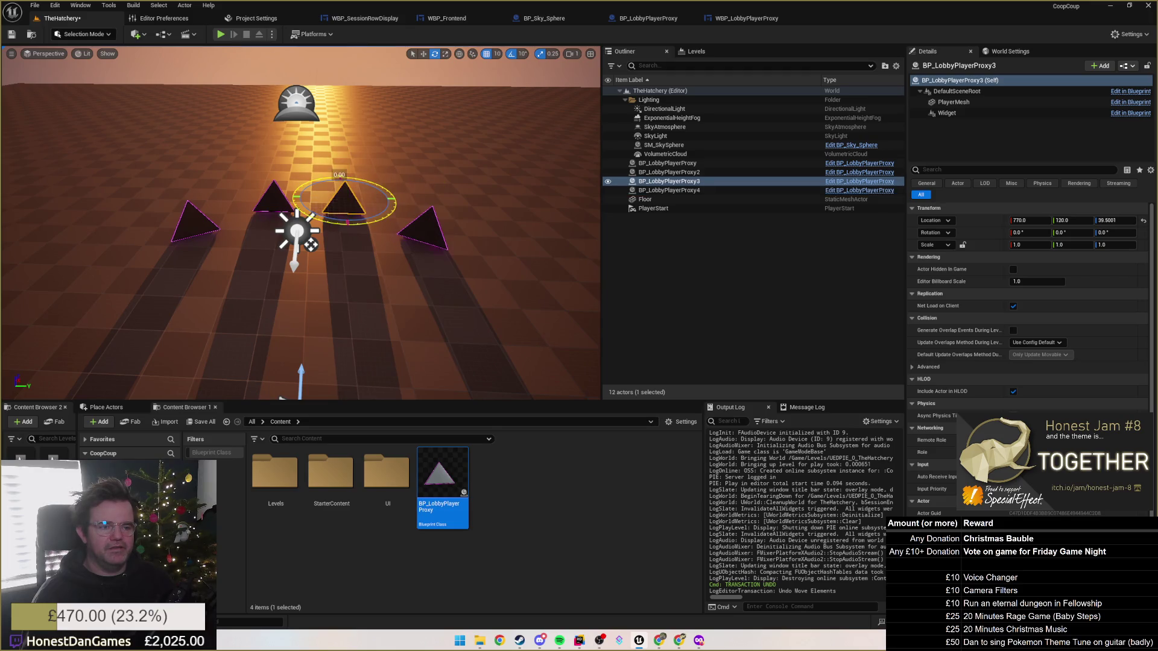
pyautogui.click(274, 199)
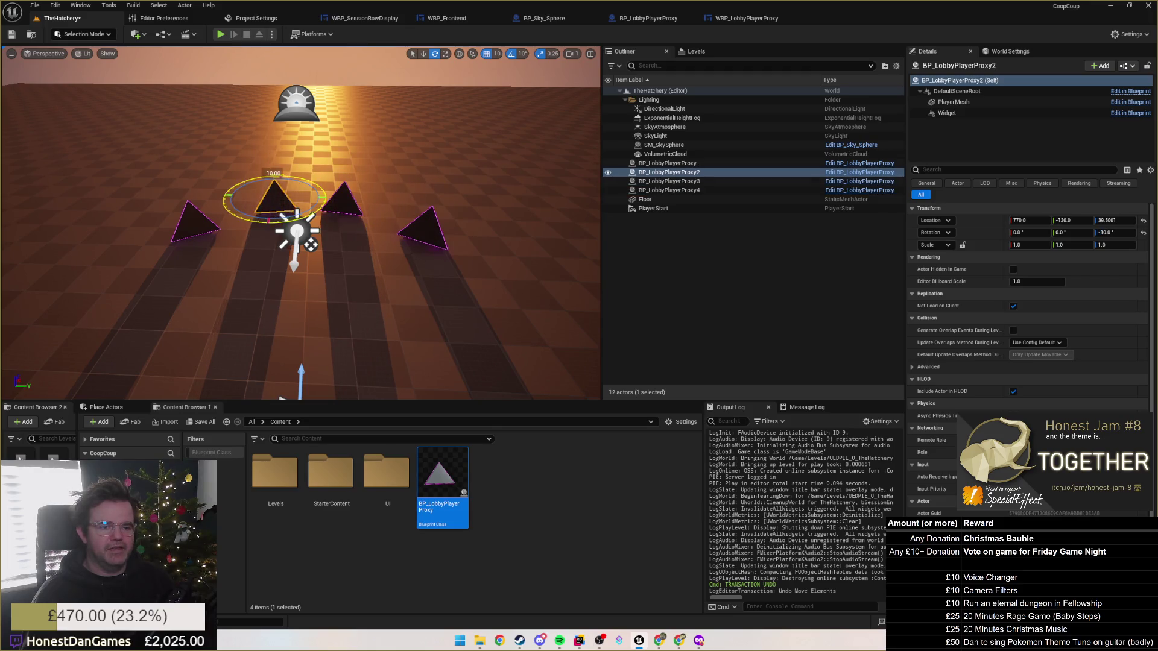
pyautogui.press('w')
pyautogui.moveTo(304, 198); pyautogui.dragTo(299, 198)
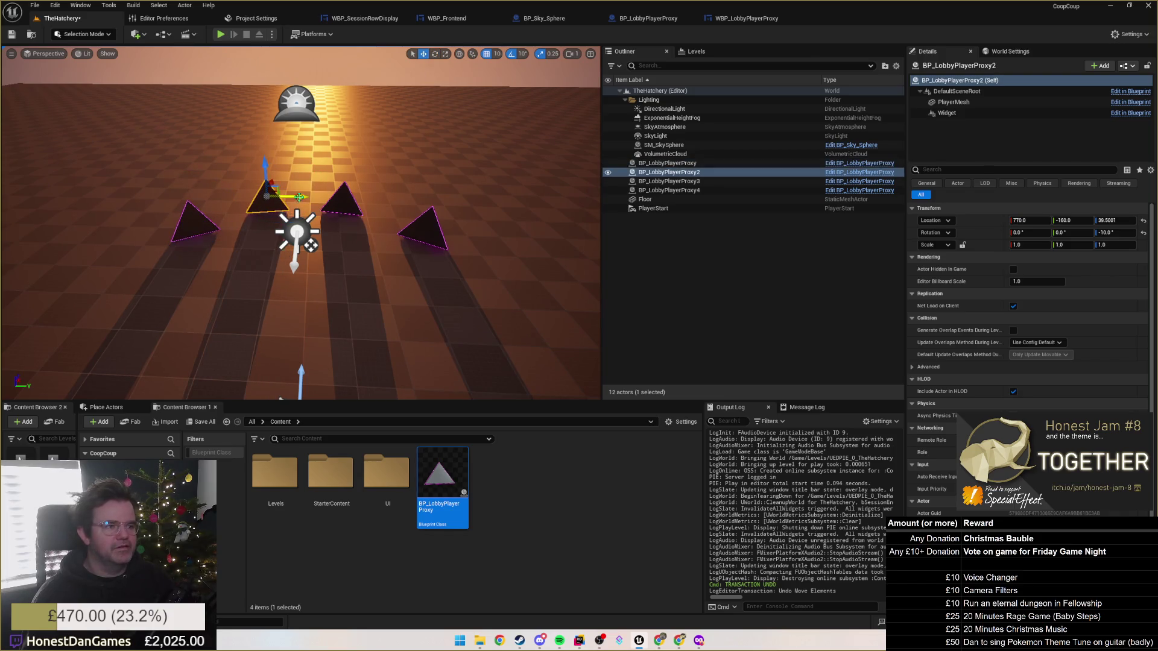
pyautogui.hotkey('ctrl', 'z')
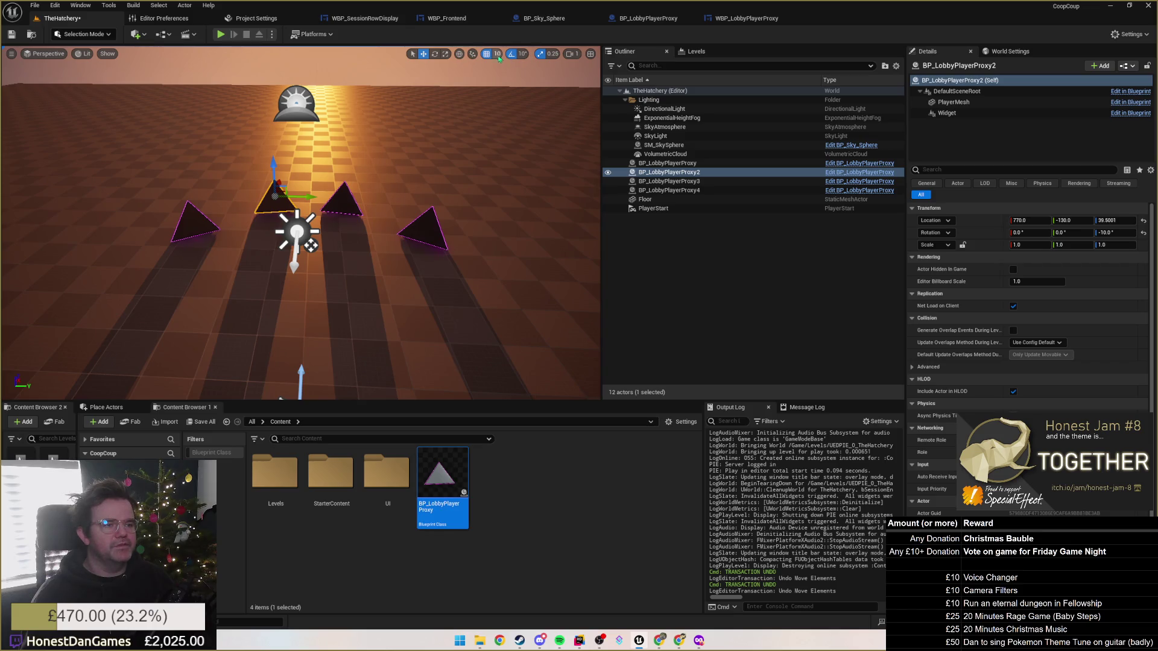
pyautogui.click(497, 54)
pyautogui.click(512, 105)
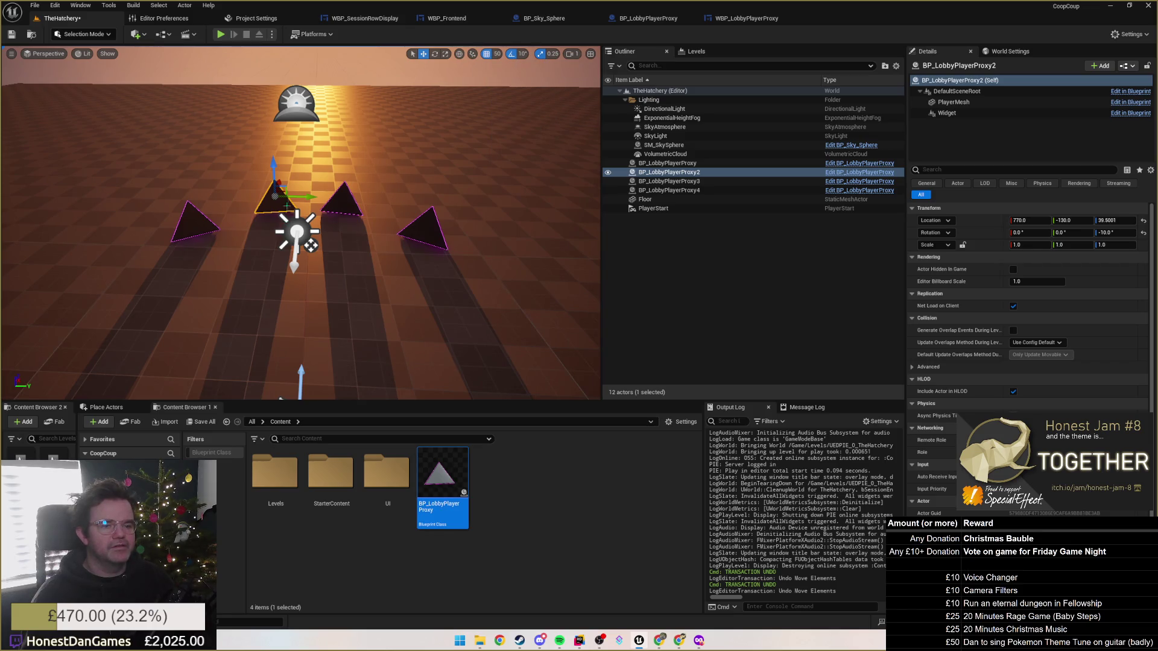
pyautogui.moveTo(297, 197); pyautogui.dragTo(284, 197)
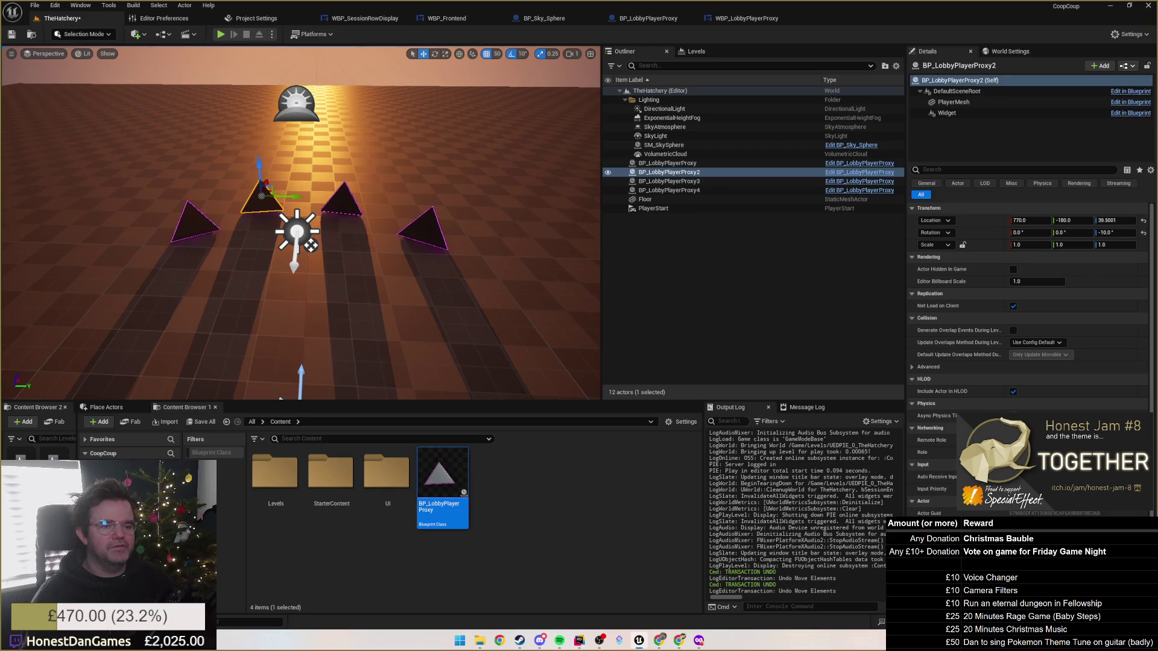
# Play-test the new pyramid layout, then bring up the WBP_LobbyPlayerProxy designer.
pyautogui.click(348, 201)
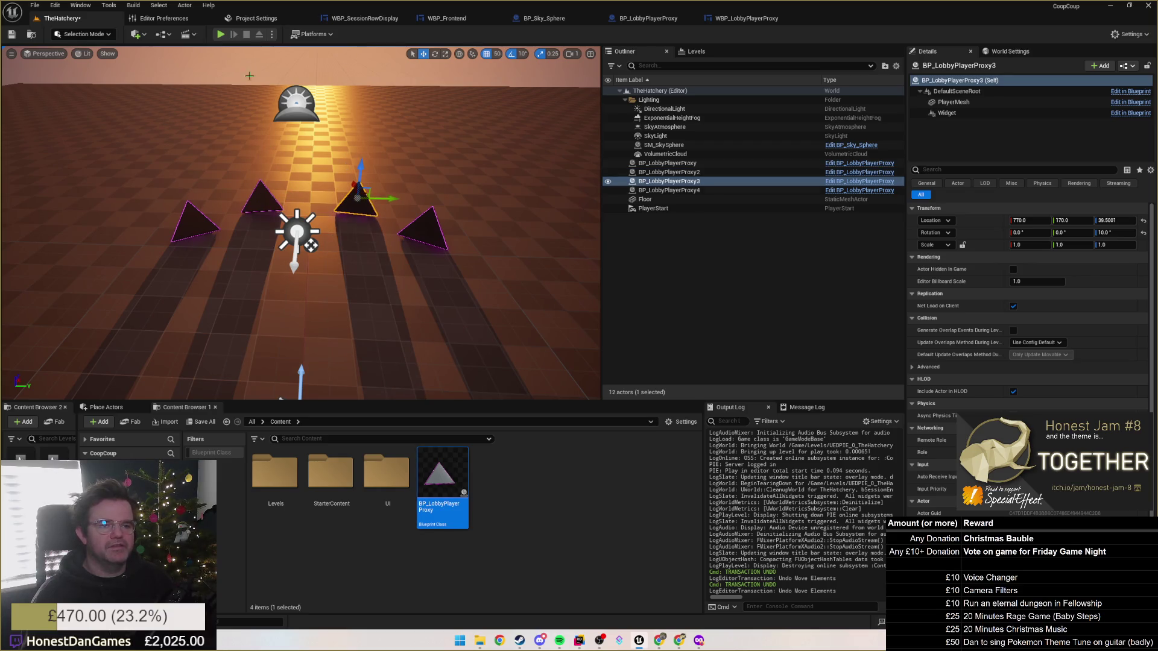
pyautogui.click(224, 37)
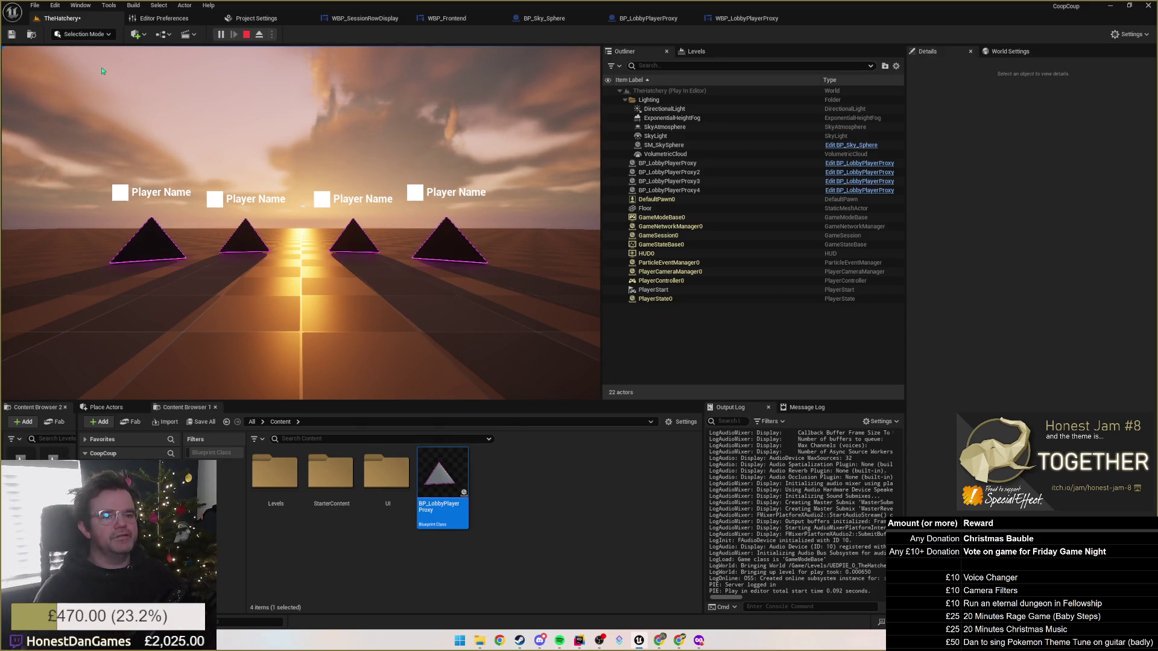
pyautogui.click(259, 34)
pyautogui.click(747, 18)
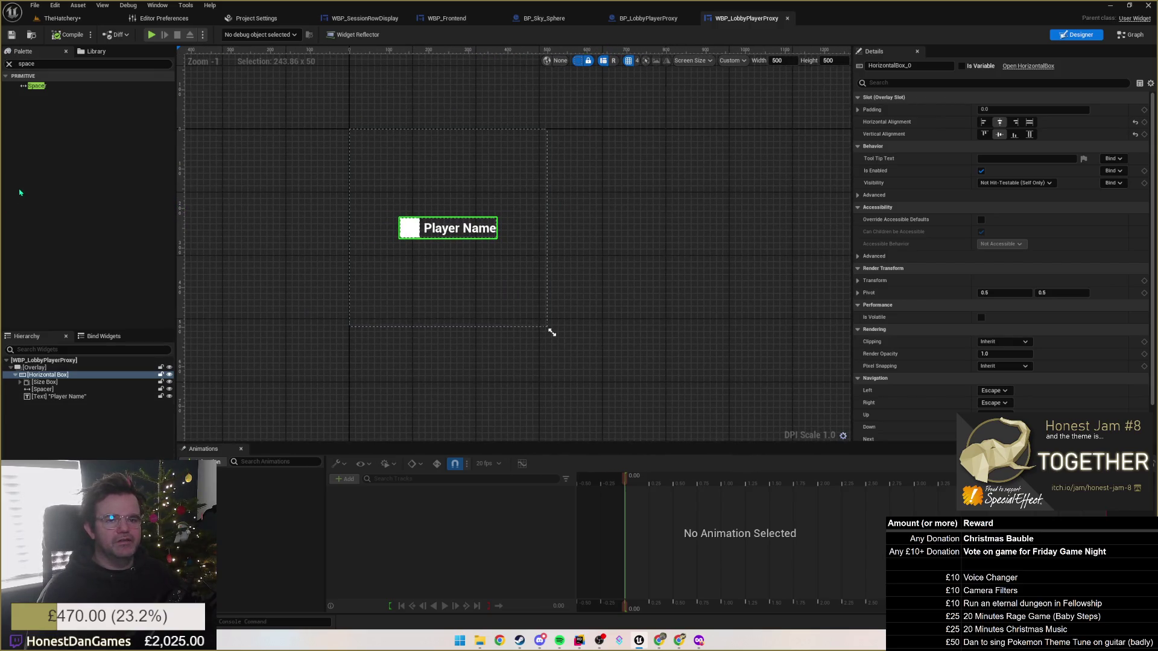
# Leave the widget designer for BP_LobbyPlayerProxy and select its Widget component.
pyautogui.click(8, 65)
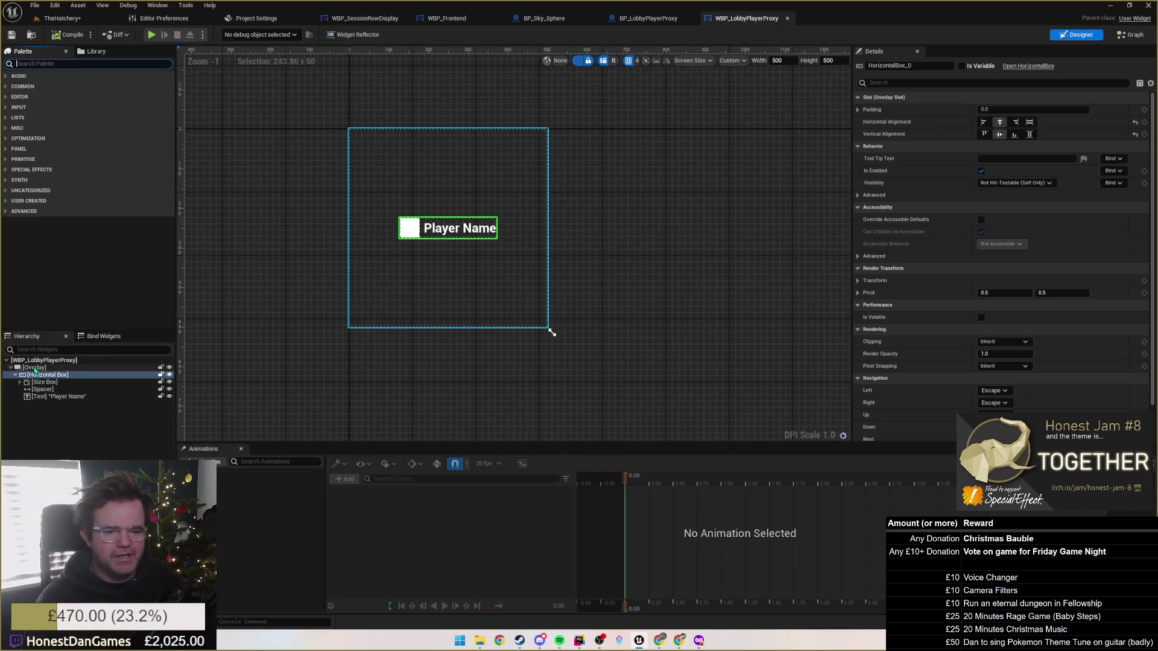
pyautogui.click(35, 368)
pyautogui.click(649, 19)
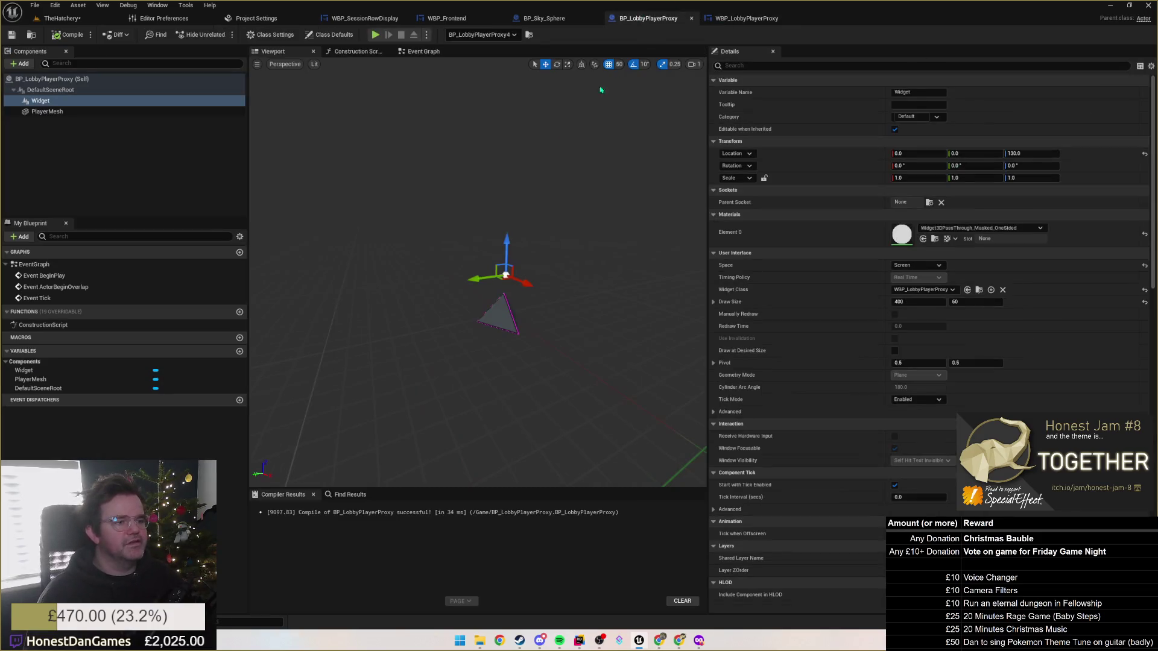
pyautogui.click(42, 101)
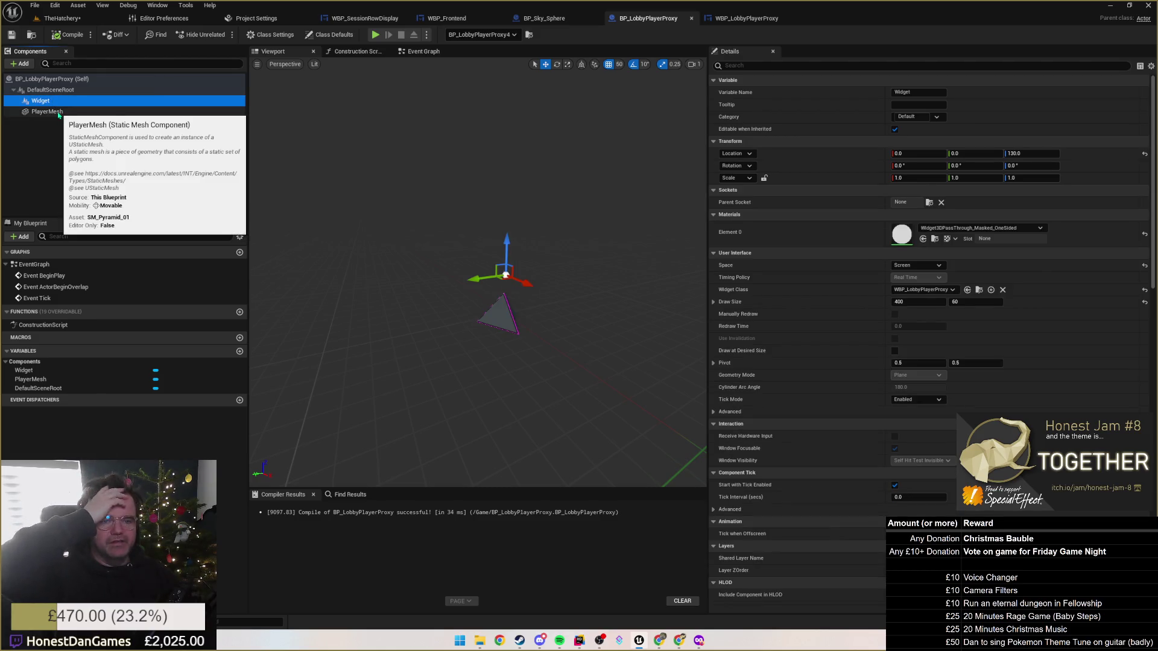
pyautogui.click(49, 111)
pyautogui.click(54, 102)
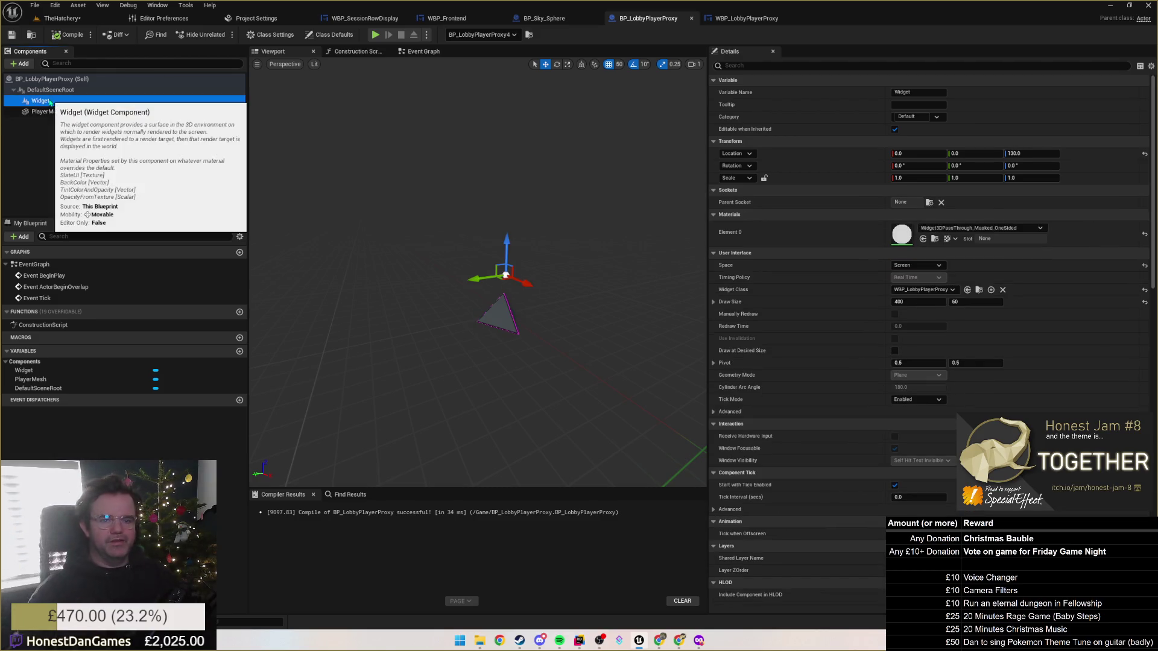
# Rename the component to PlayerWidget, then select the (Self) row to show class defaults.
pyautogui.press('F2')
pyautogui.write('Player')
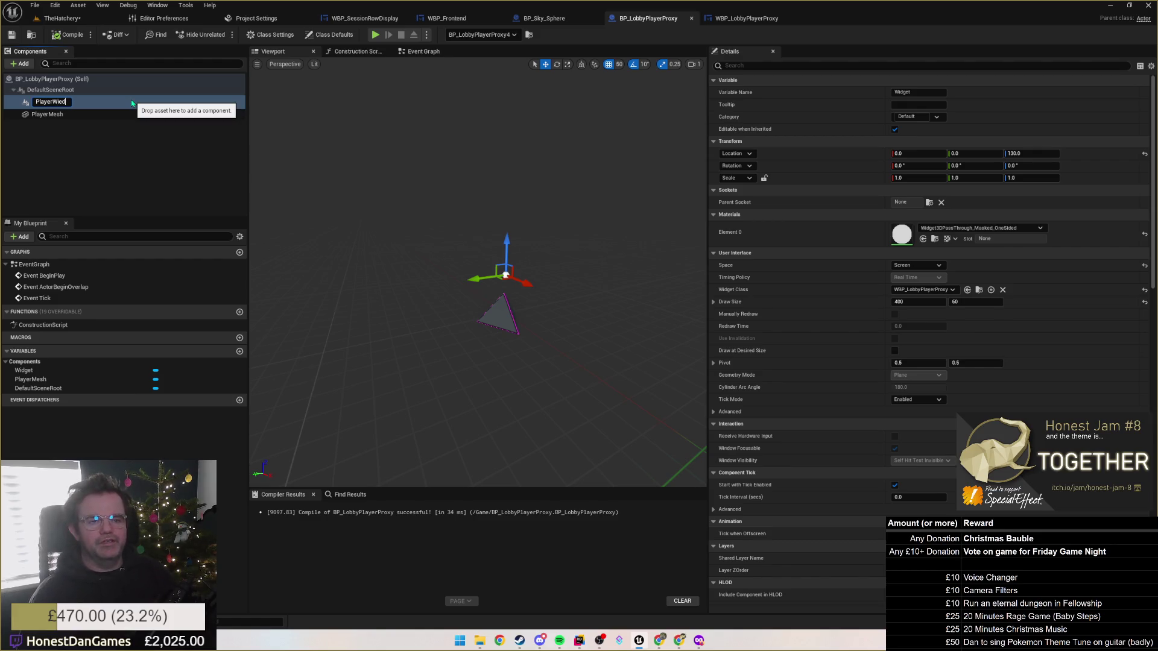
pyautogui.press('Return')
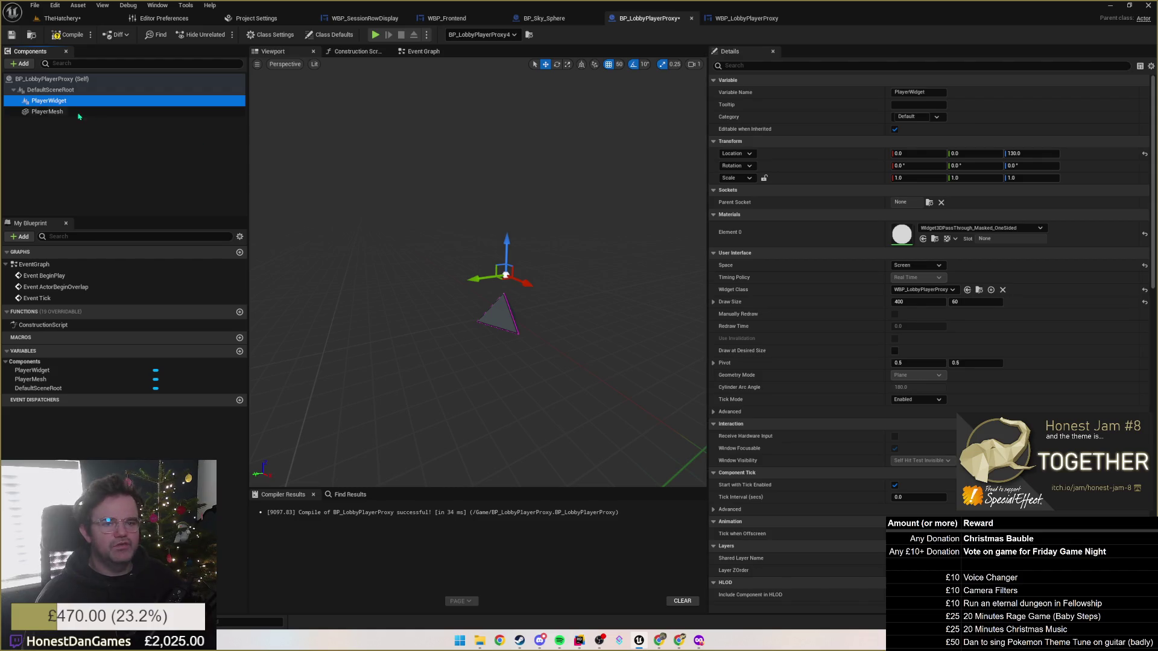
pyautogui.click(48, 112)
pyautogui.click(61, 79)
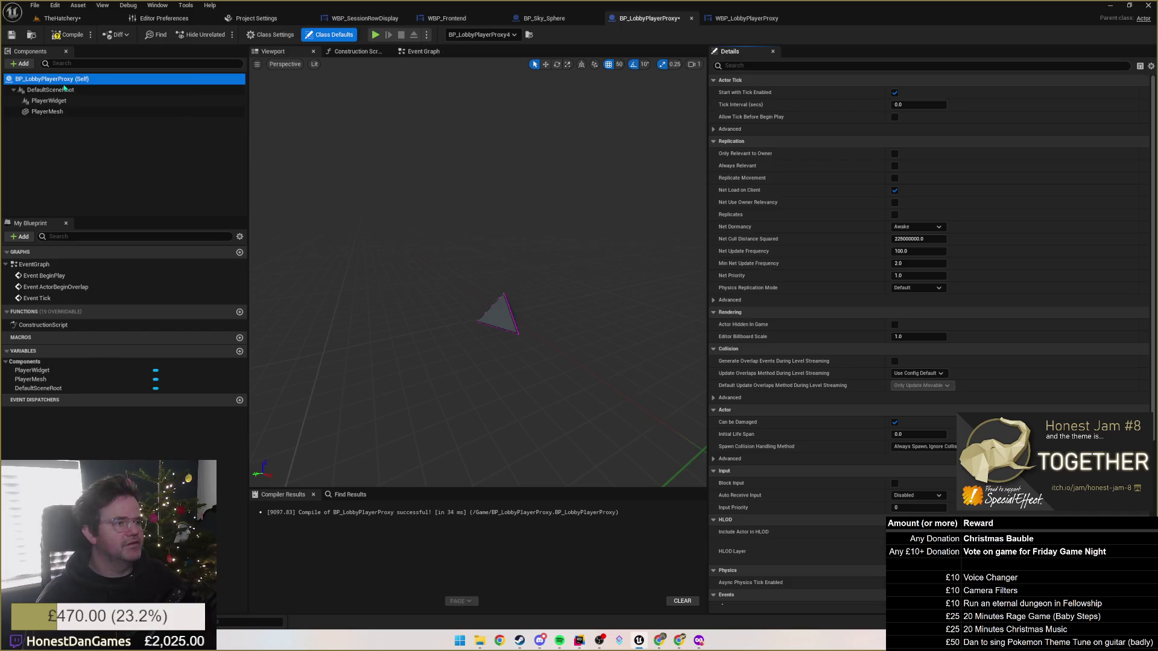
# Tick Actor Hidden In Game via a 'hidden' Details search, compile, save, and return to TheHatchery.
pyautogui.click(748, 67)
pyautogui.write('hi')
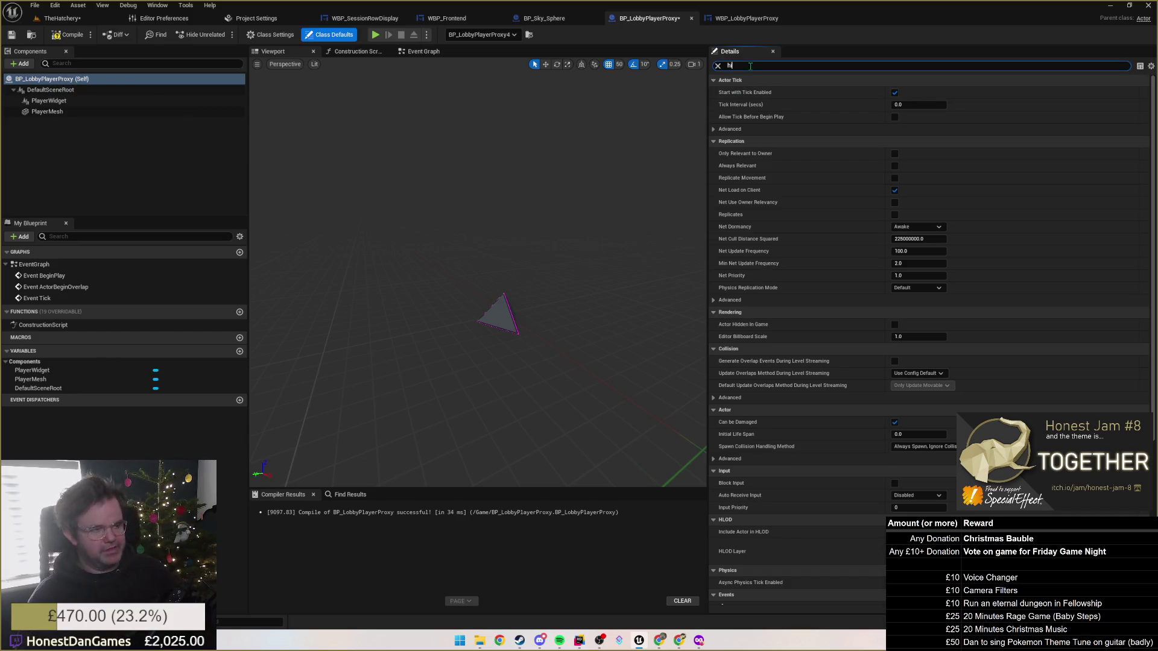
pyautogui.write('dden')
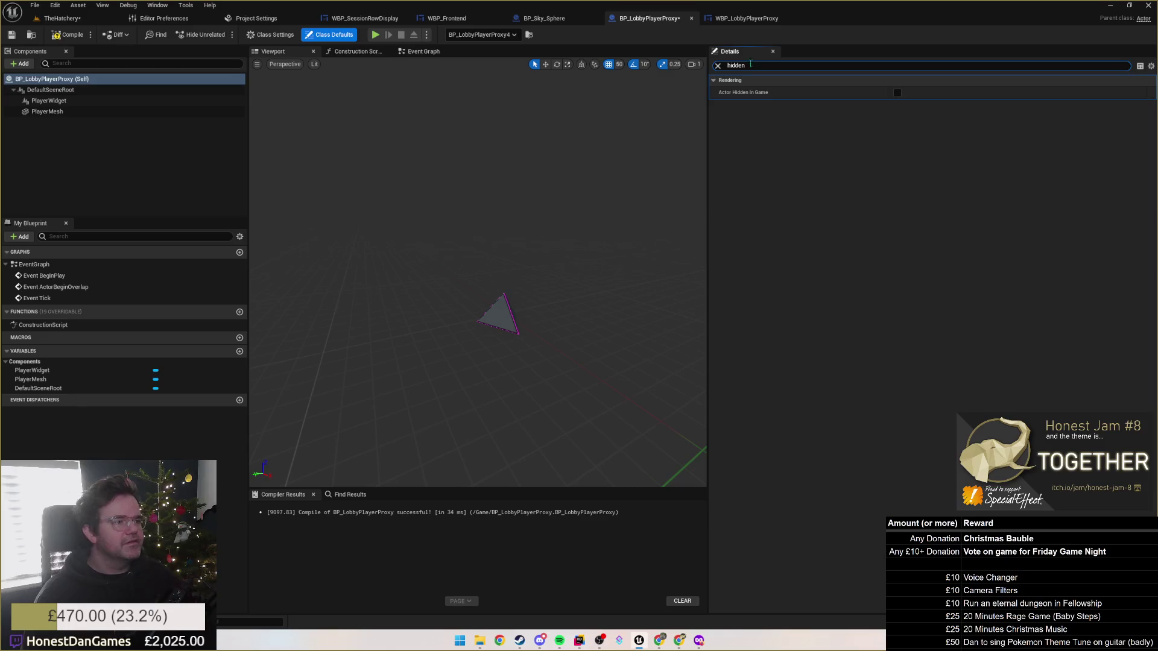
pyautogui.click(896, 93)
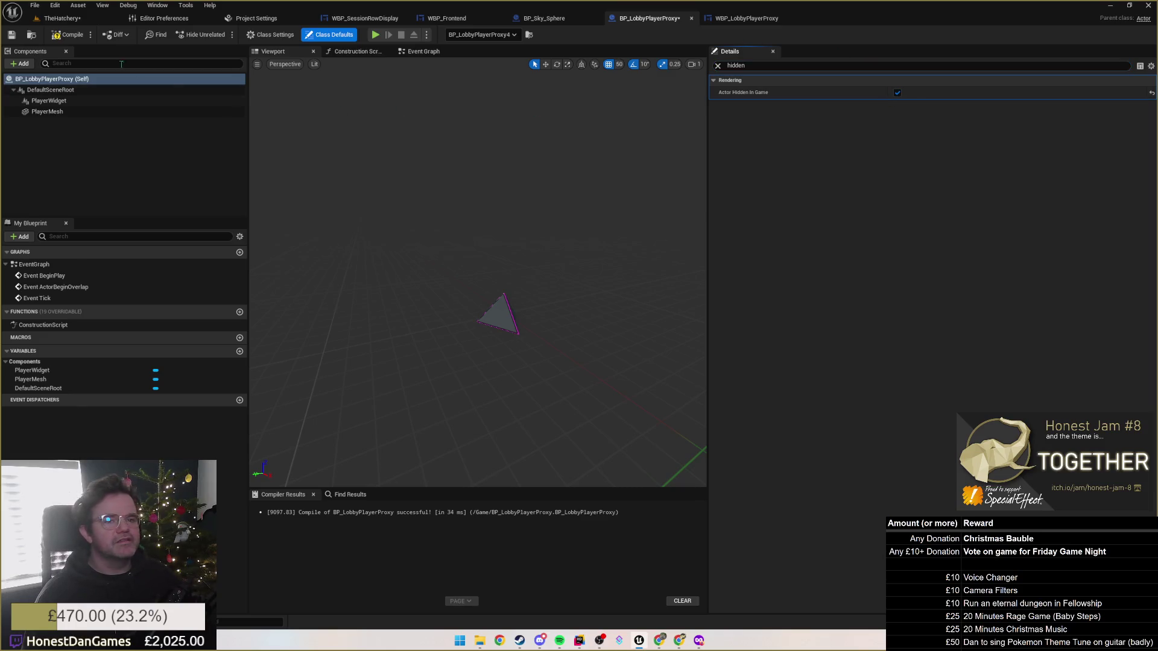
pyautogui.click(68, 34)
pyautogui.click(11, 35)
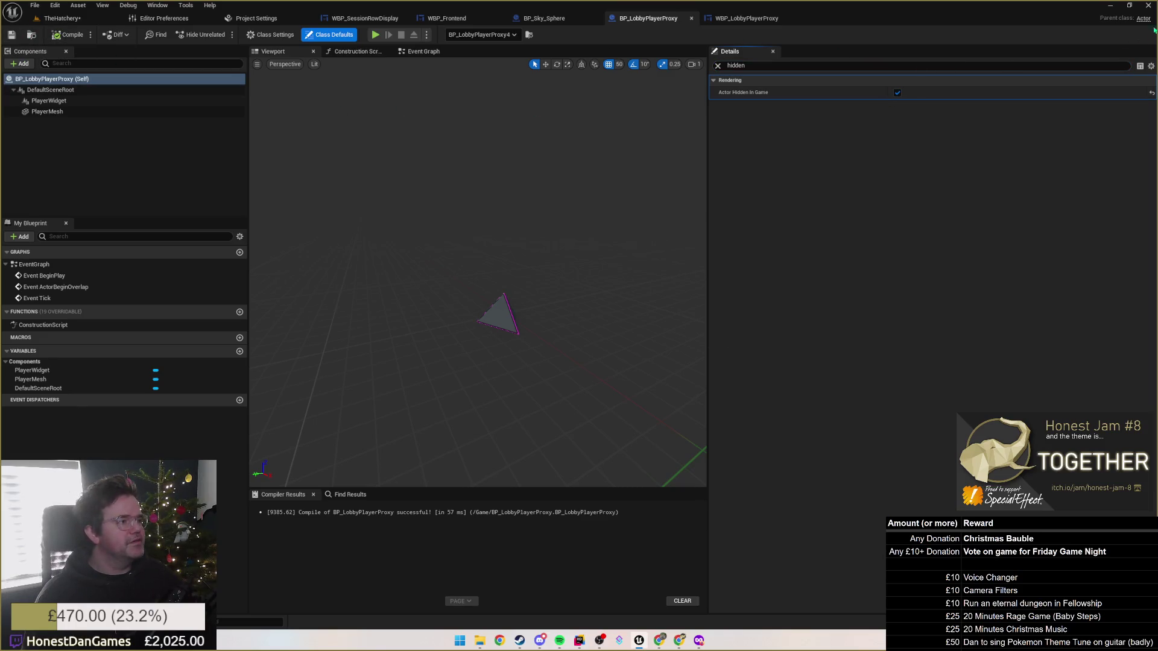
pyautogui.click(64, 18)
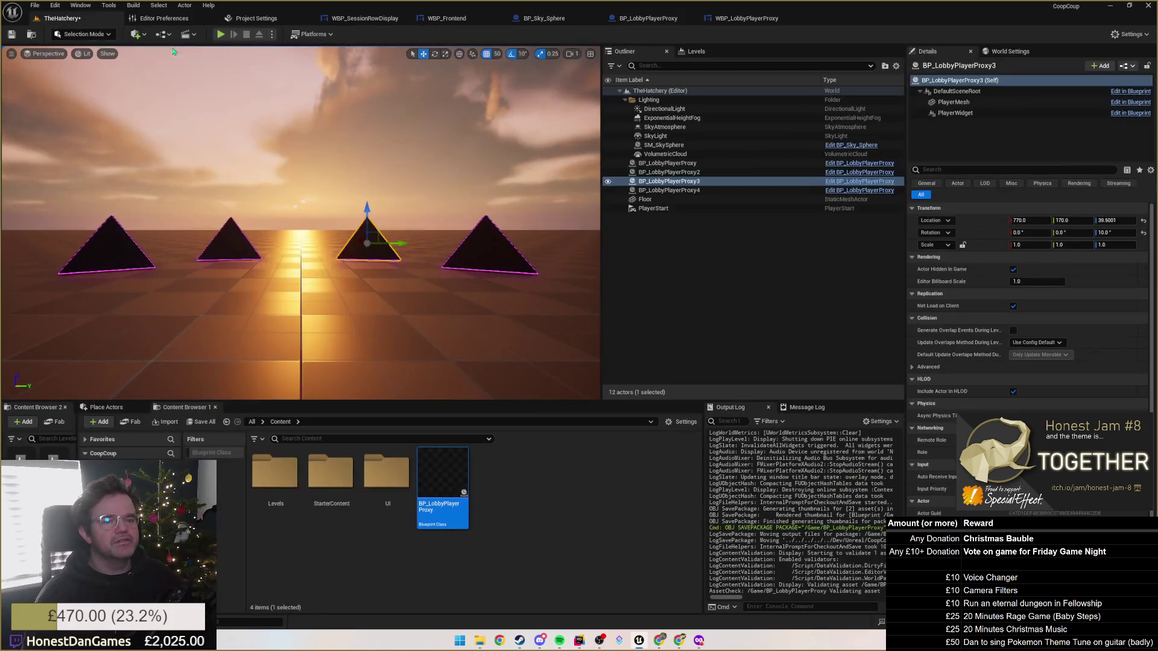
pyautogui.click(227, 36)
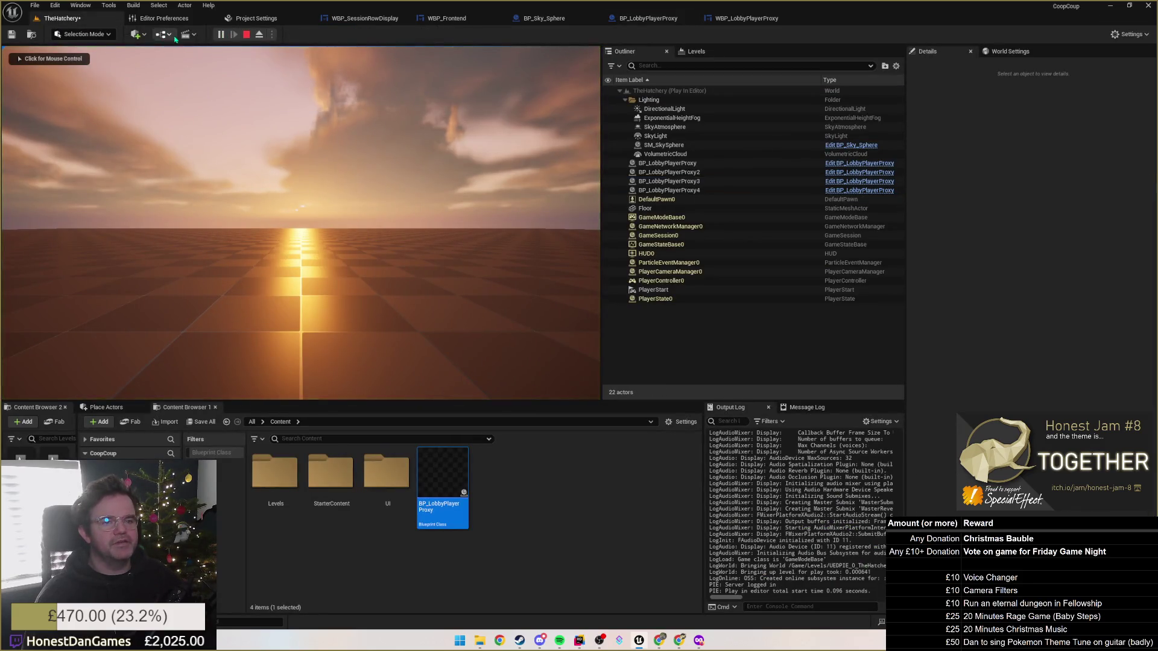
pyautogui.click(747, 18)
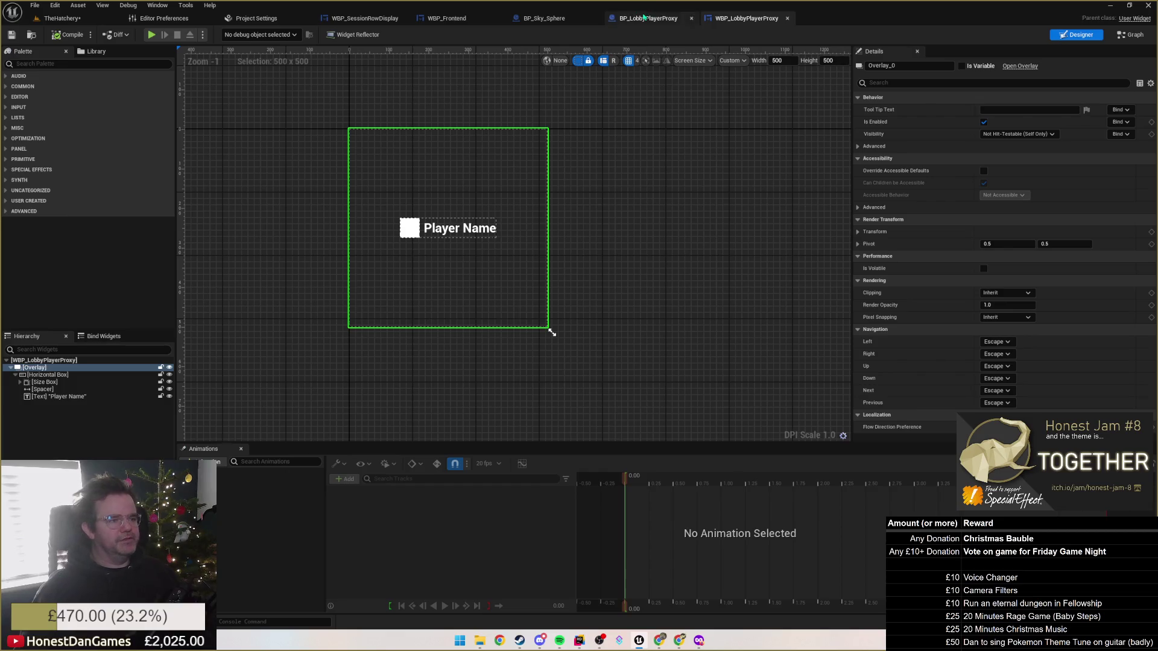
pyautogui.click(643, 18)
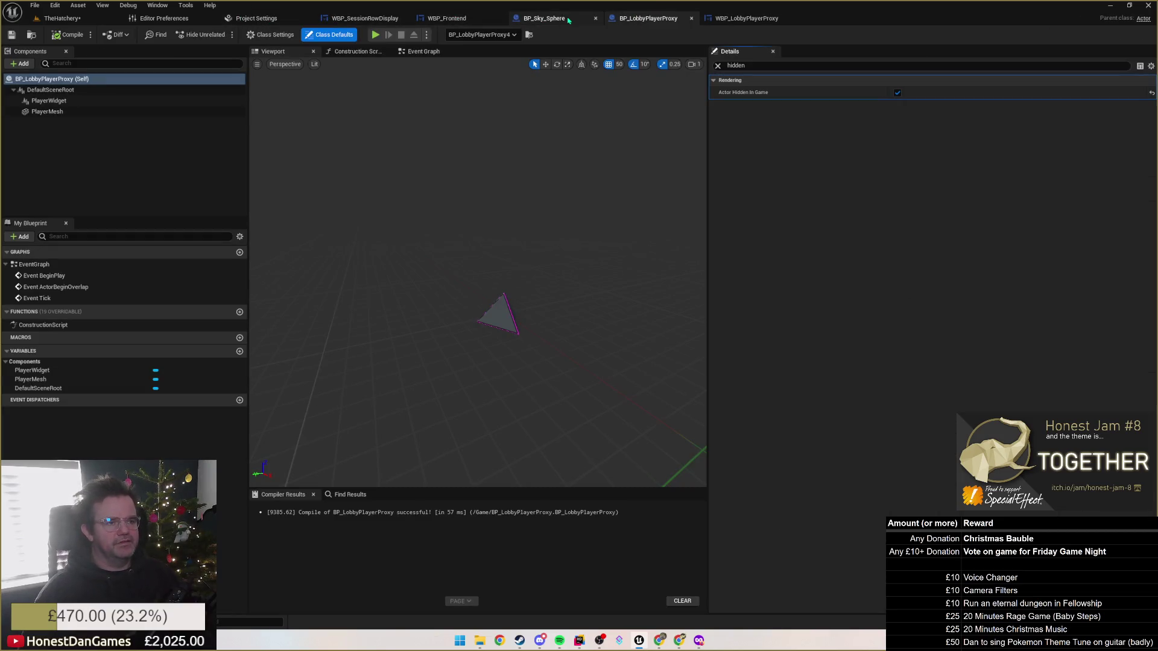
pyautogui.click(365, 18)
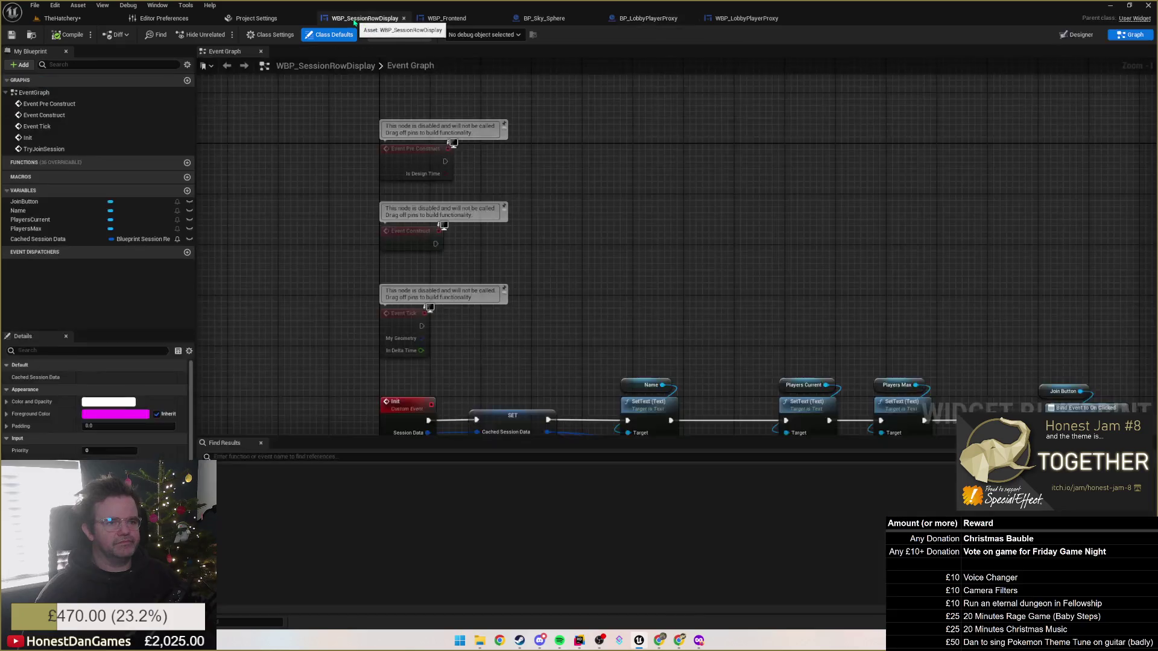
pyautogui.click(448, 19)
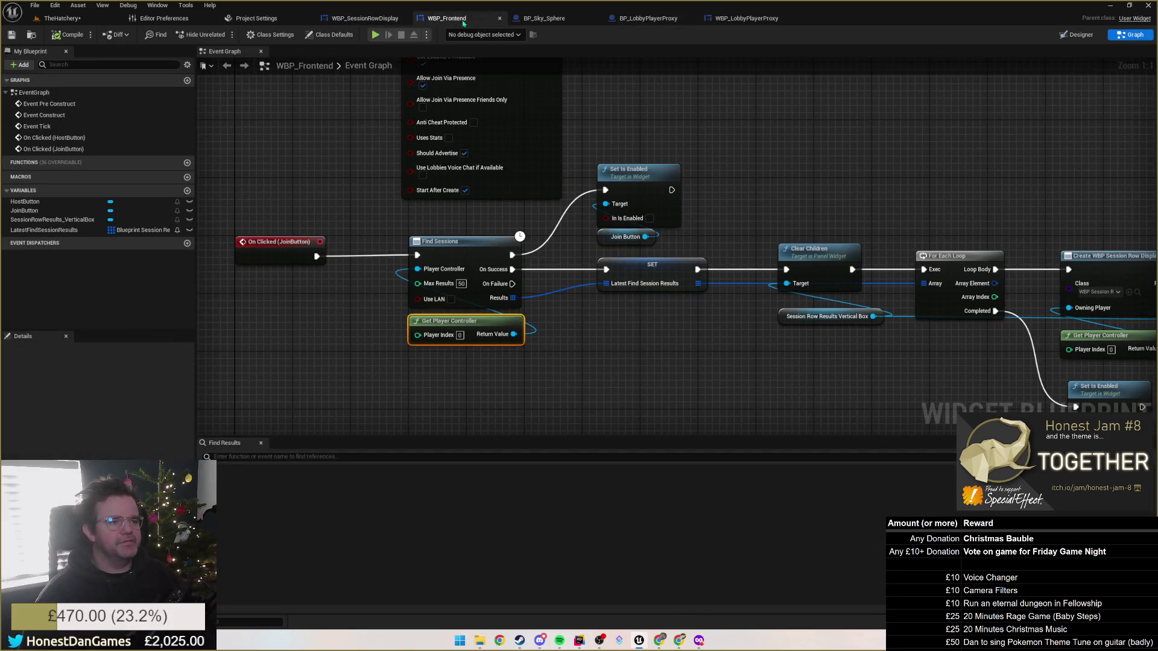
pyautogui.click(62, 19)
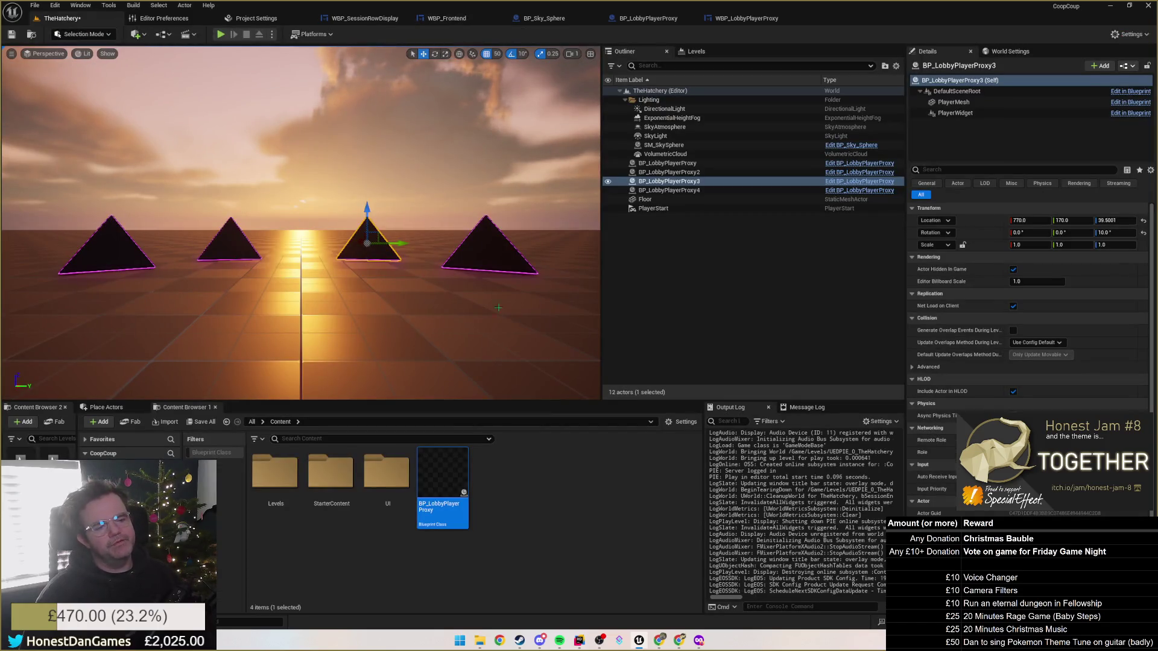
# Start a playtest and untick Actor Hidden In Game on the first proxy to reveal its name.
pyautogui.click(222, 35)
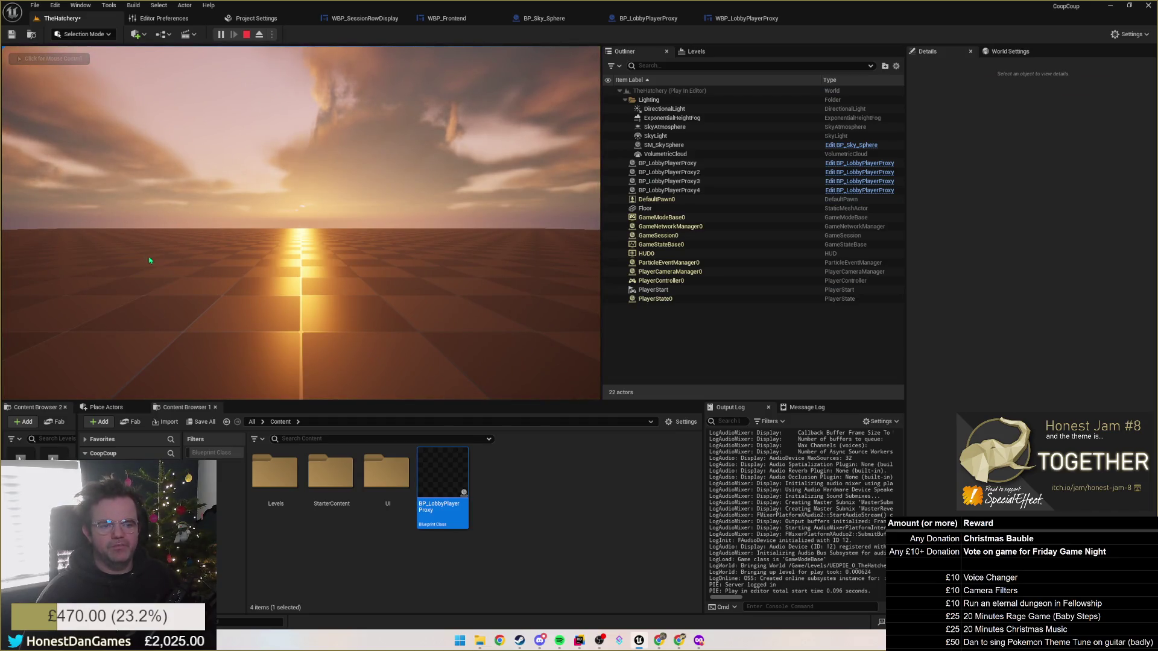
pyautogui.click(701, 163)
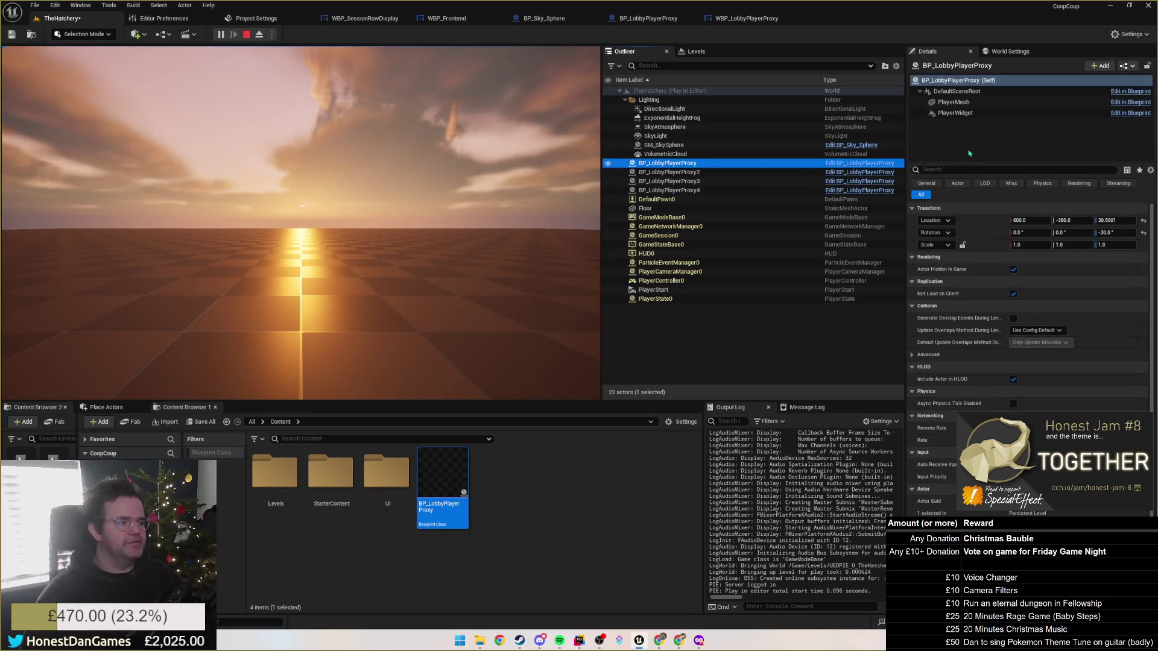
pyautogui.click(1013, 270)
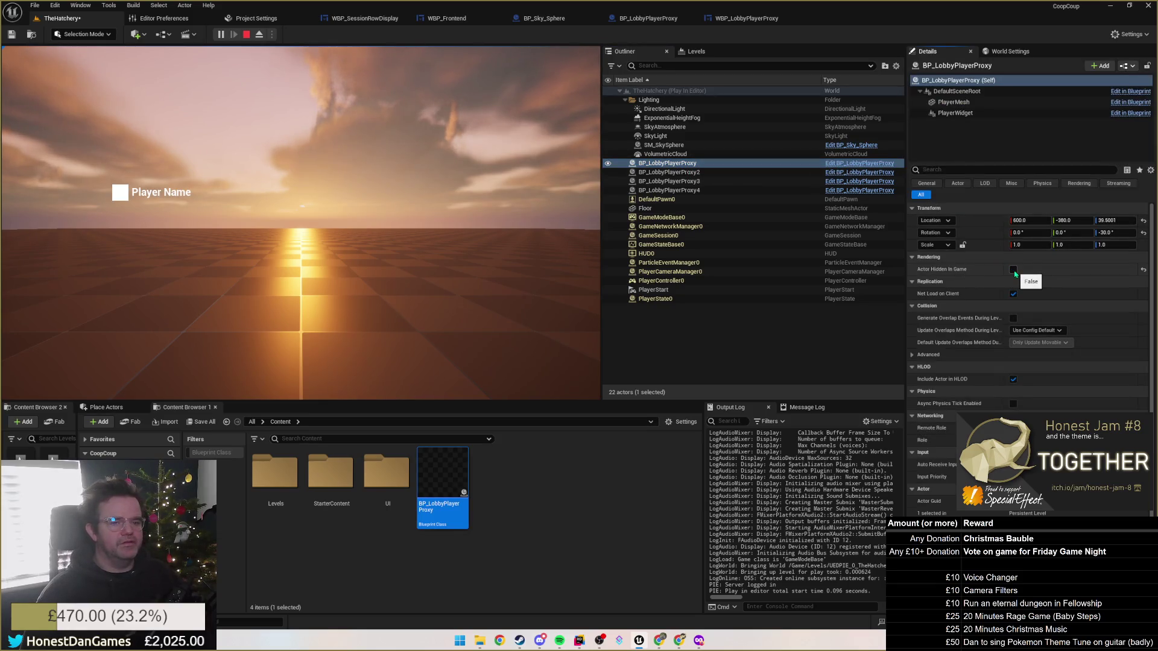
pyautogui.click(379, 281)
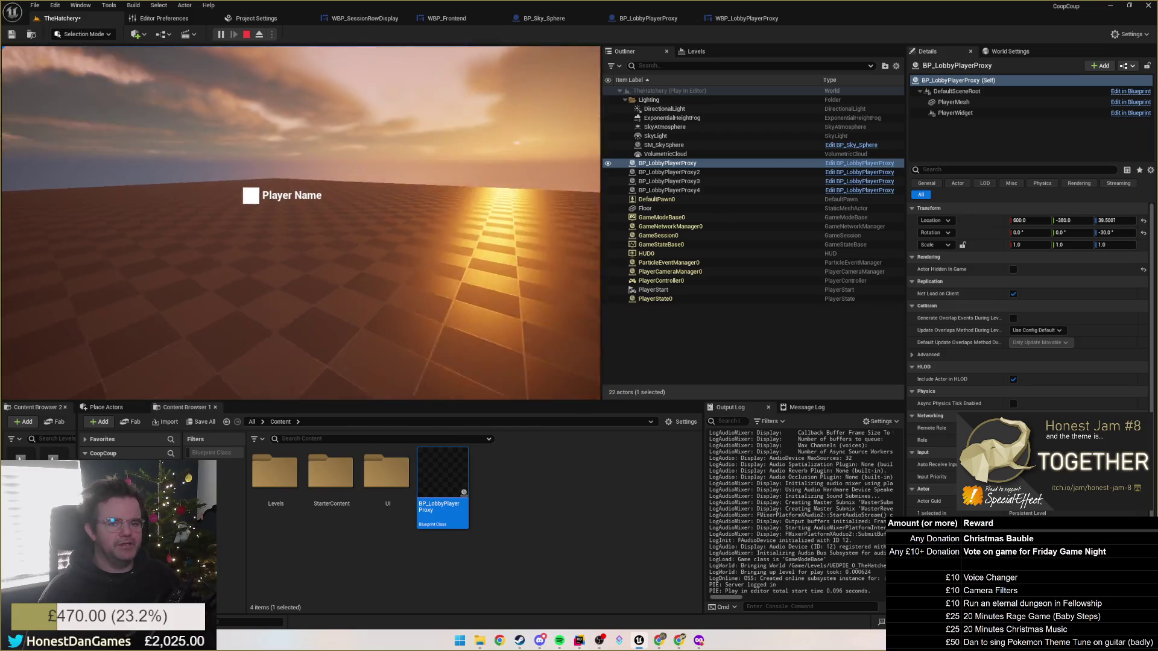
pyautogui.hotkey('shift', 'F1')
# Unhide BP_LobbyPlayerProxy2 as well, stop the playtest, and reopen the BP_LobbyPlayerProxy blueprint.
pyautogui.click(678, 172)
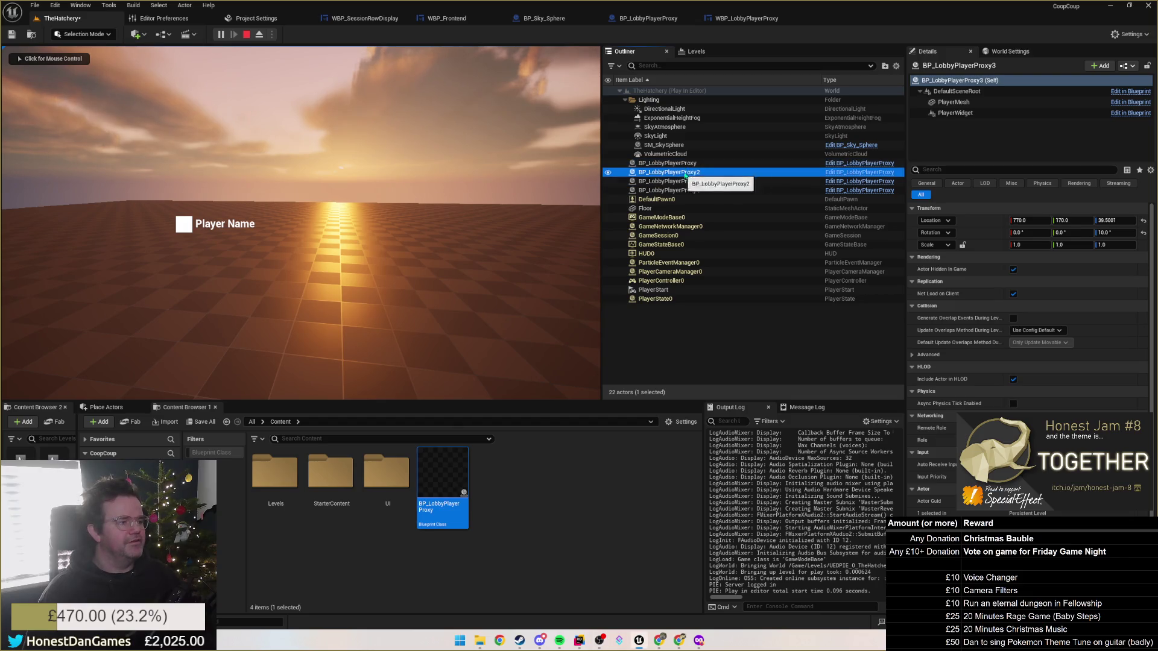
pyautogui.click(1013, 270)
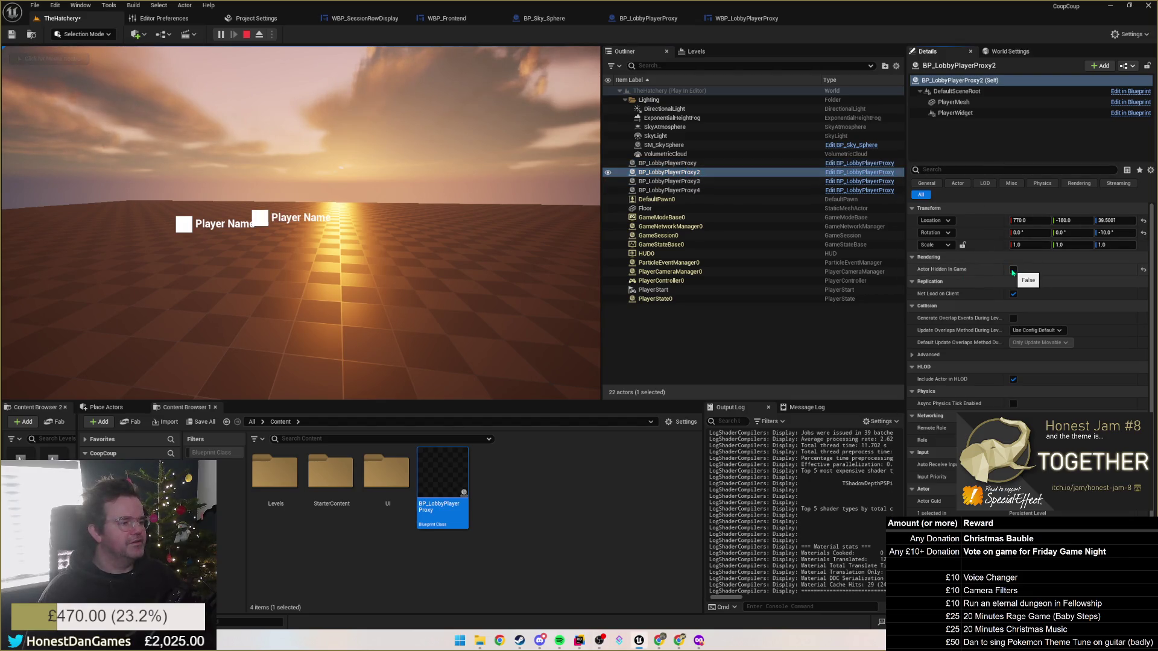
pyautogui.click(362, 271)
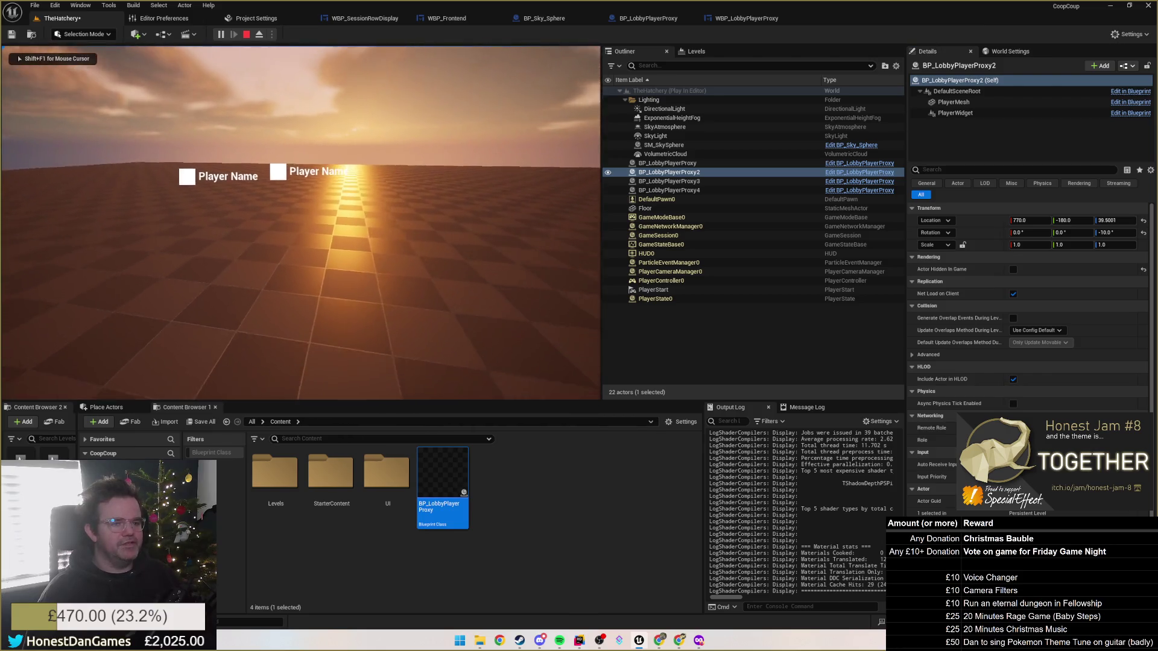
pyautogui.press('Escape')
pyautogui.click(648, 18)
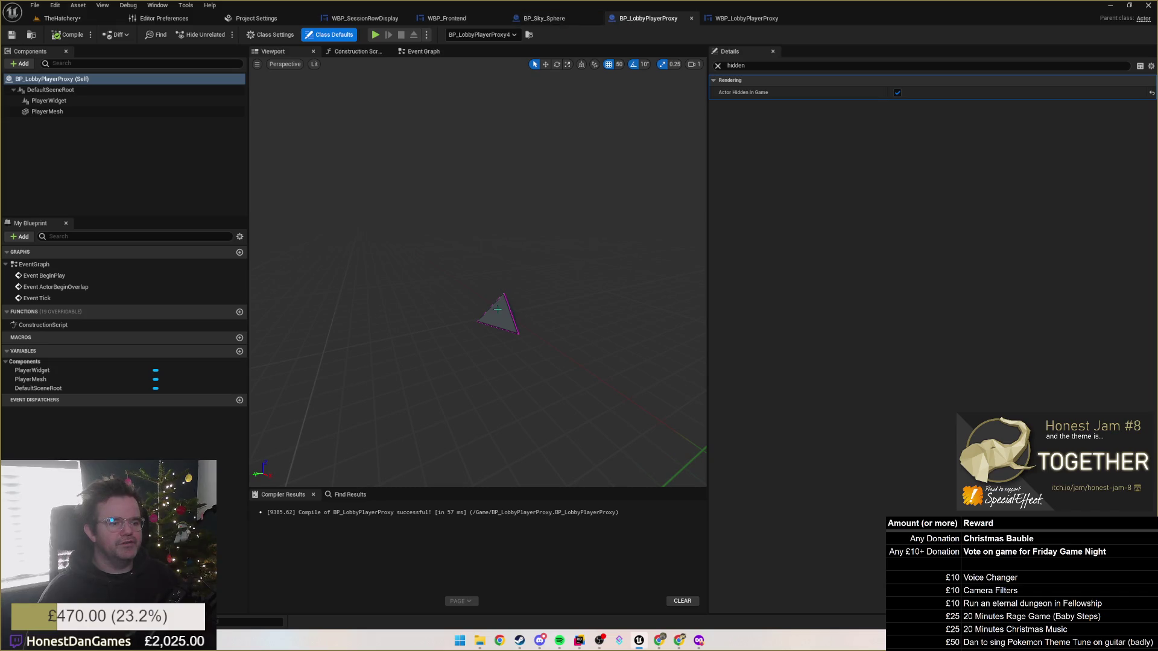
# Inspect PlayerMesh and PlayerWidget, then clear Actor Hidden In Game in the (Self) class defaults.
pyautogui.click(52, 110)
pyautogui.click(45, 112)
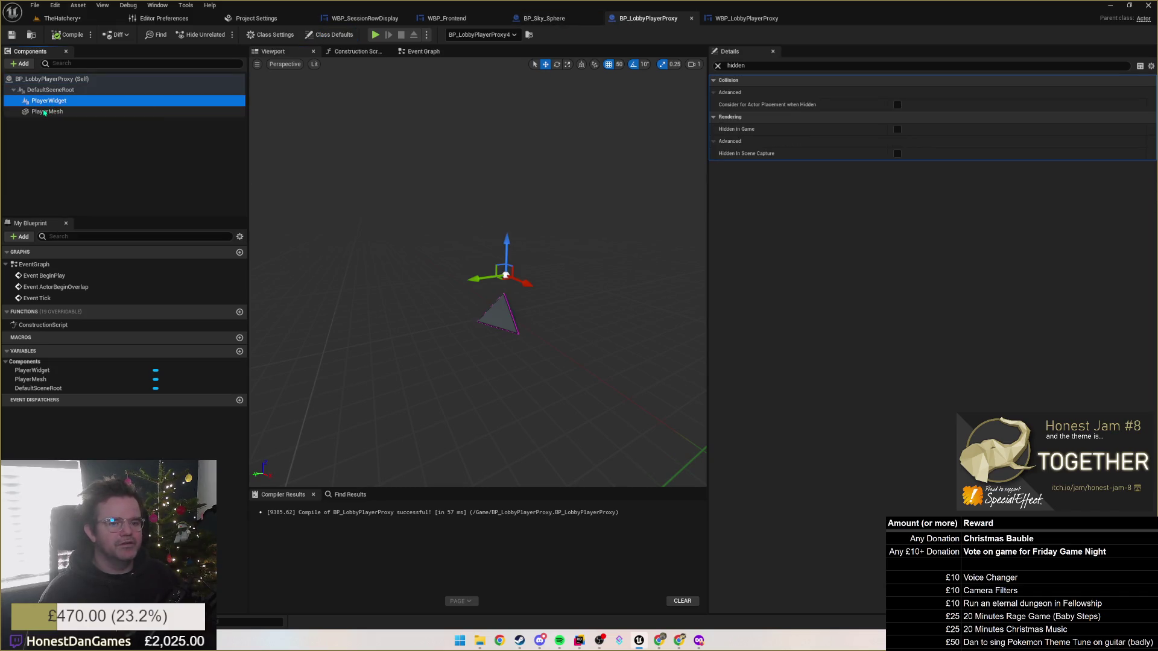
pyautogui.click(718, 65)
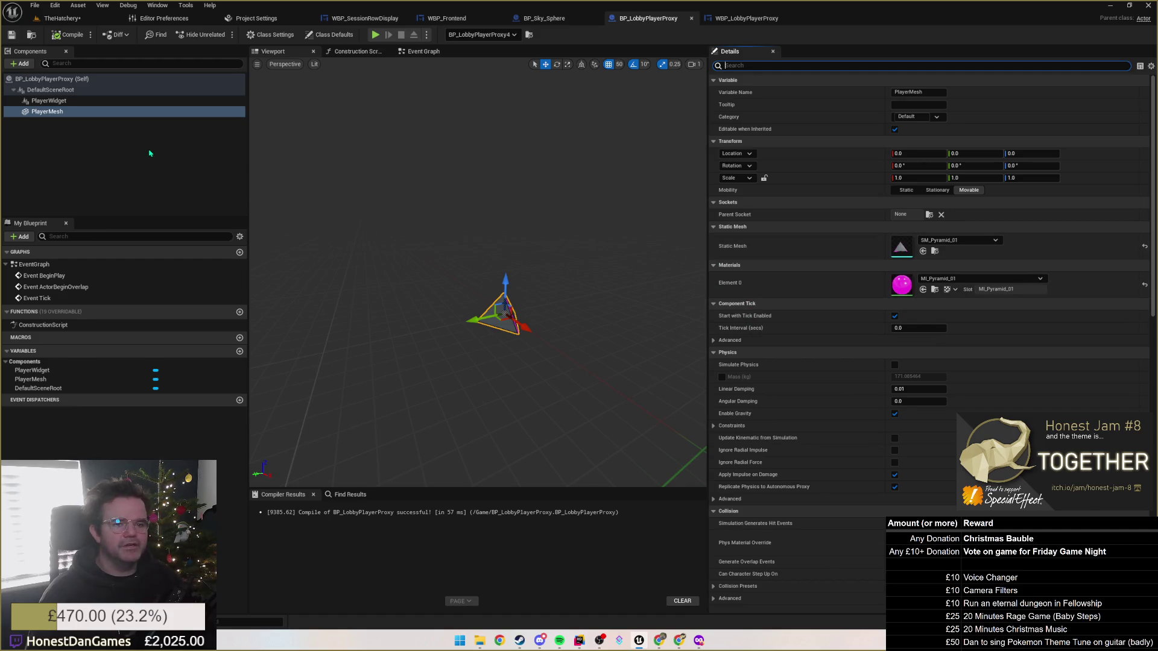
pyautogui.click(54, 100)
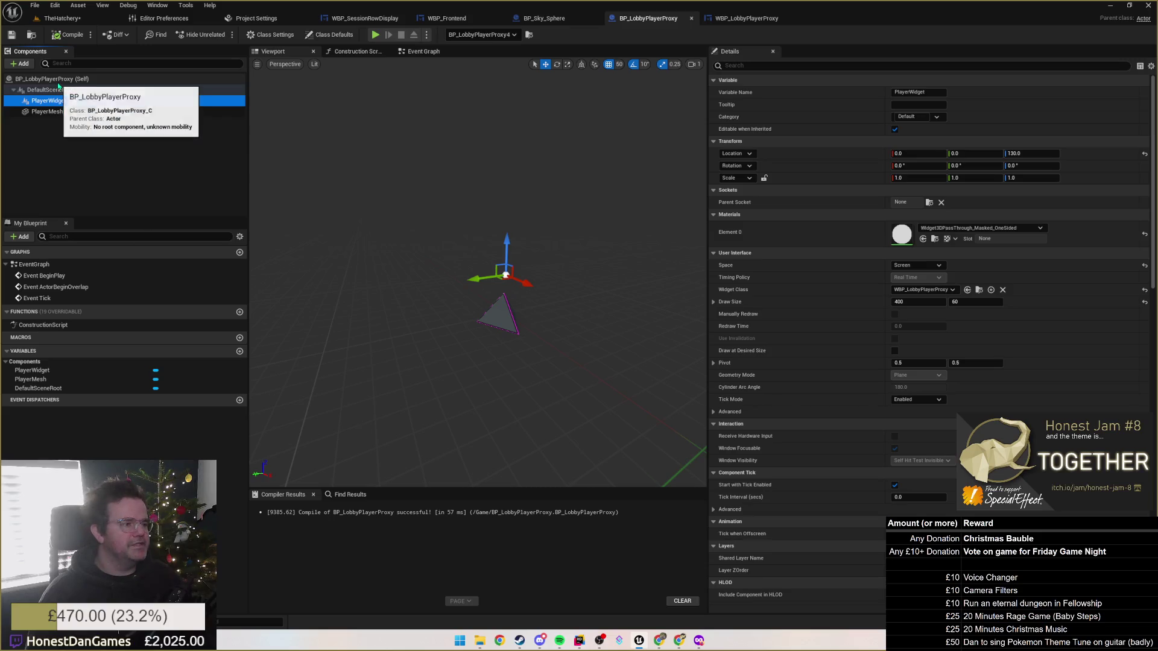
pyautogui.click(53, 79)
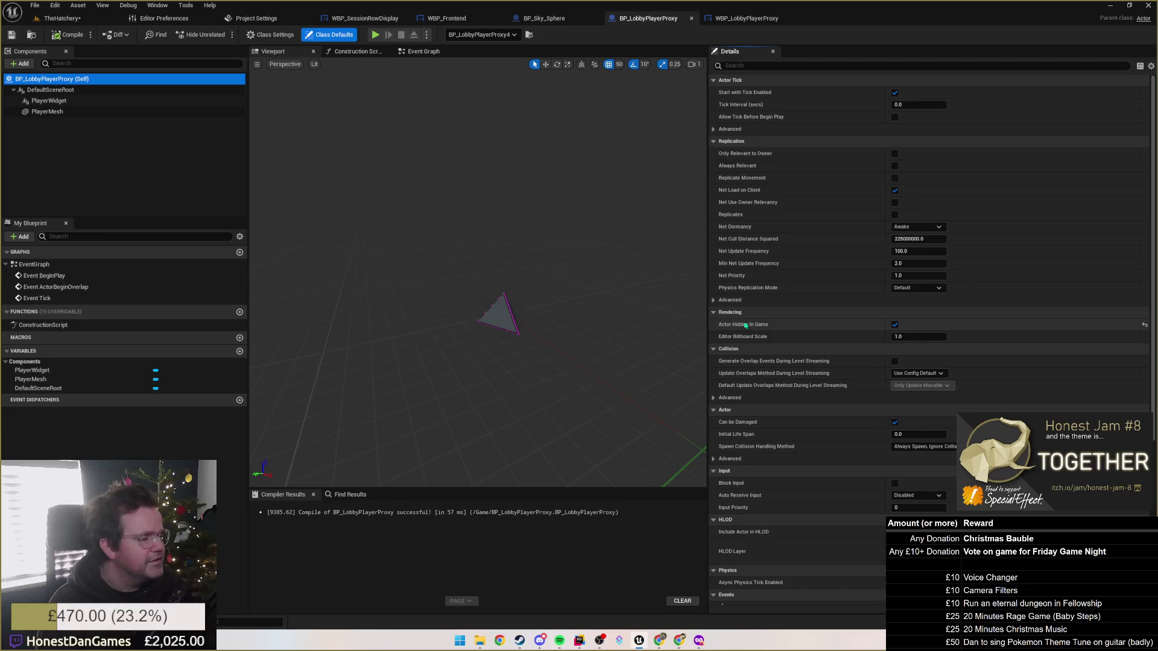
pyautogui.moveTo(743, 327)
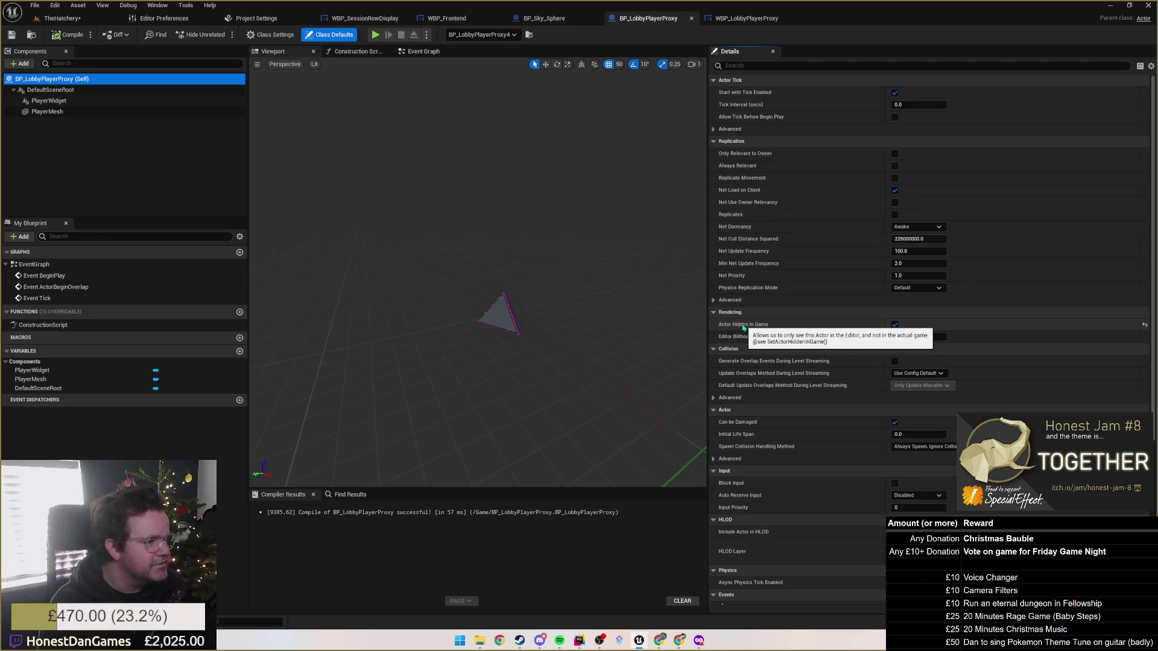
pyautogui.click(896, 325)
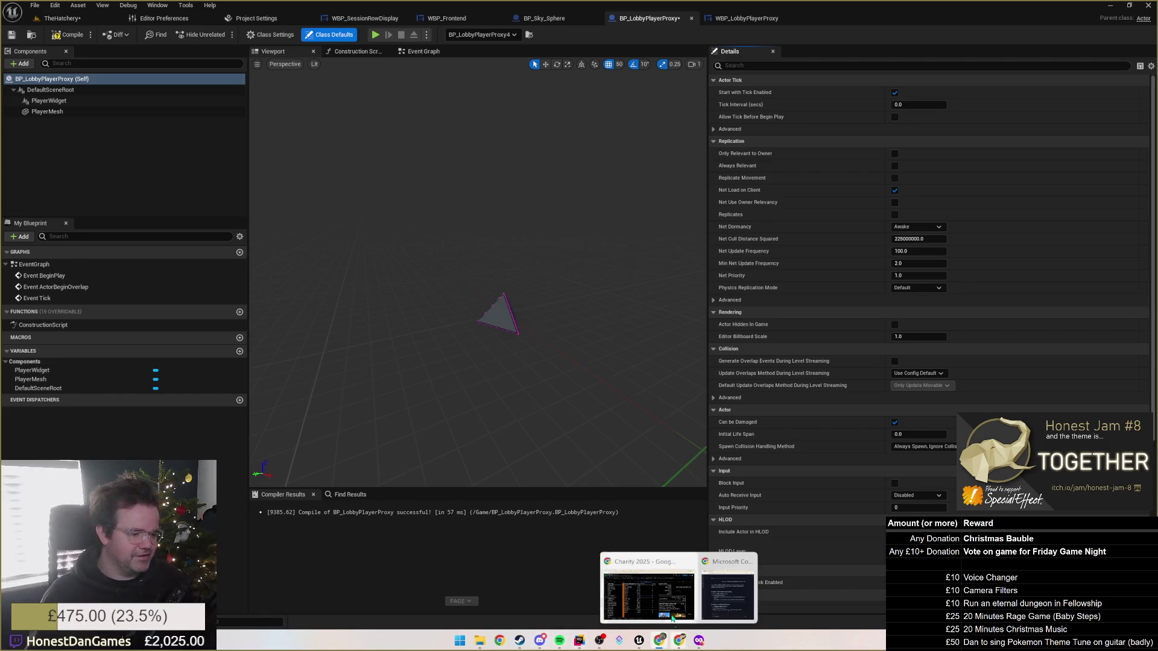
# Enter the new donor's name in C19 and a £5.00 amount in D19.
pyautogui.click(673, 621)
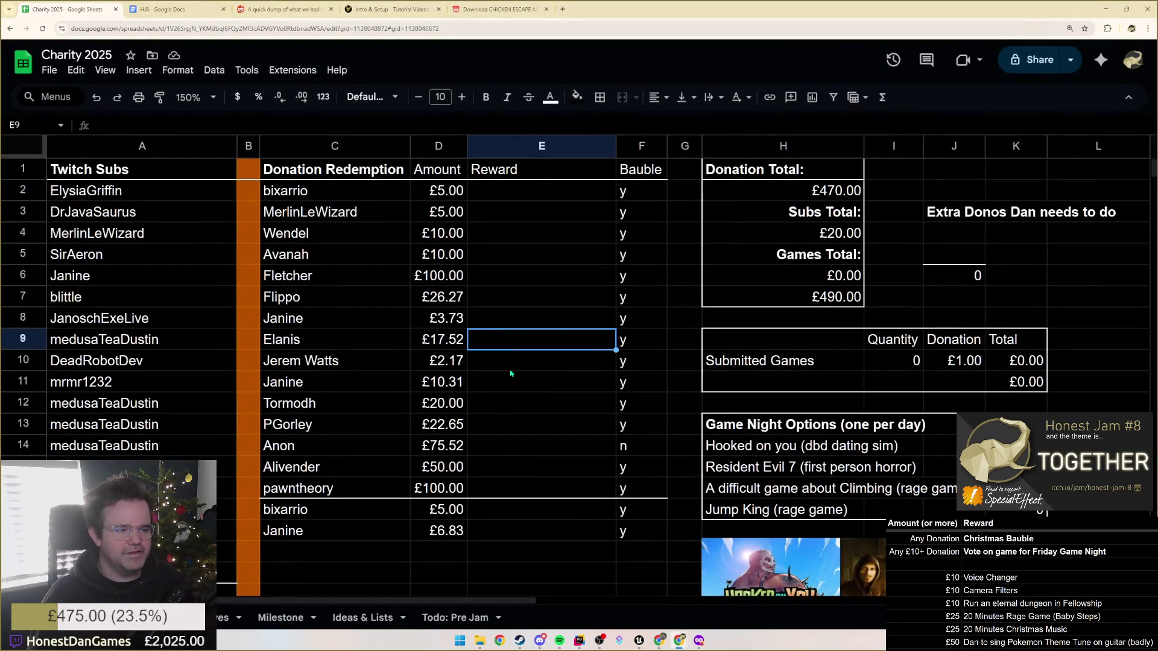
pyautogui.click(371, 553)
pyautogui.write('Egg')
pyautogui.press('Tab')
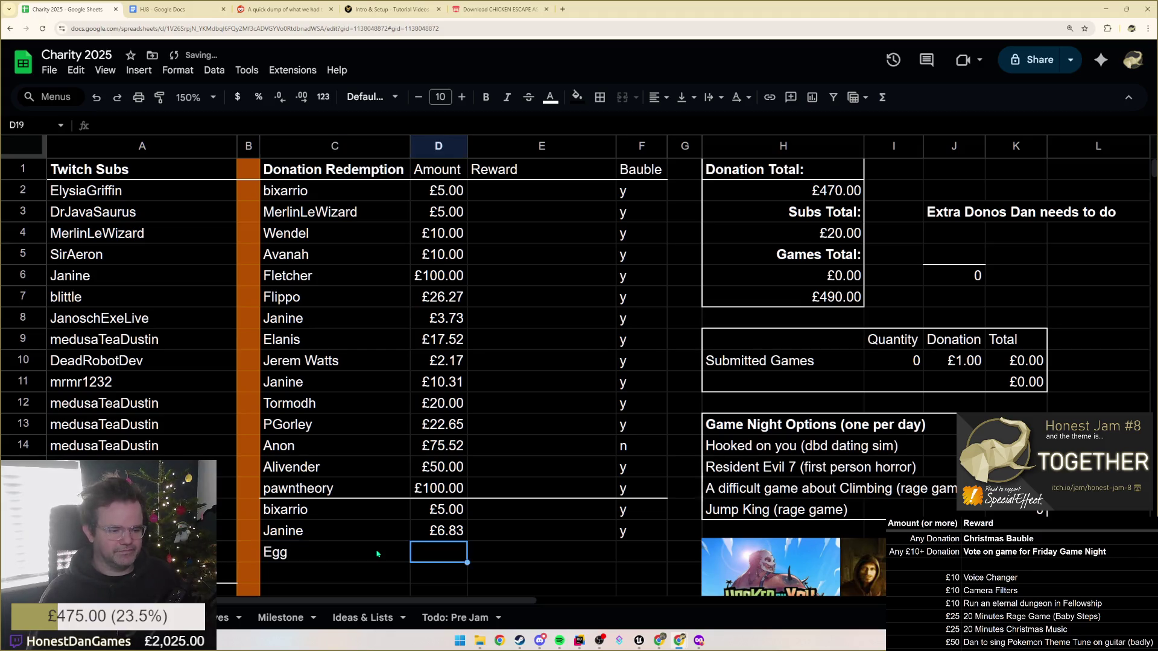
pyautogui.write('5')
pyautogui.press('Tab')
pyautogui.press('Tab')
pyautogui.write('y')
pyautogui.hotkey('shift', 'Tab')
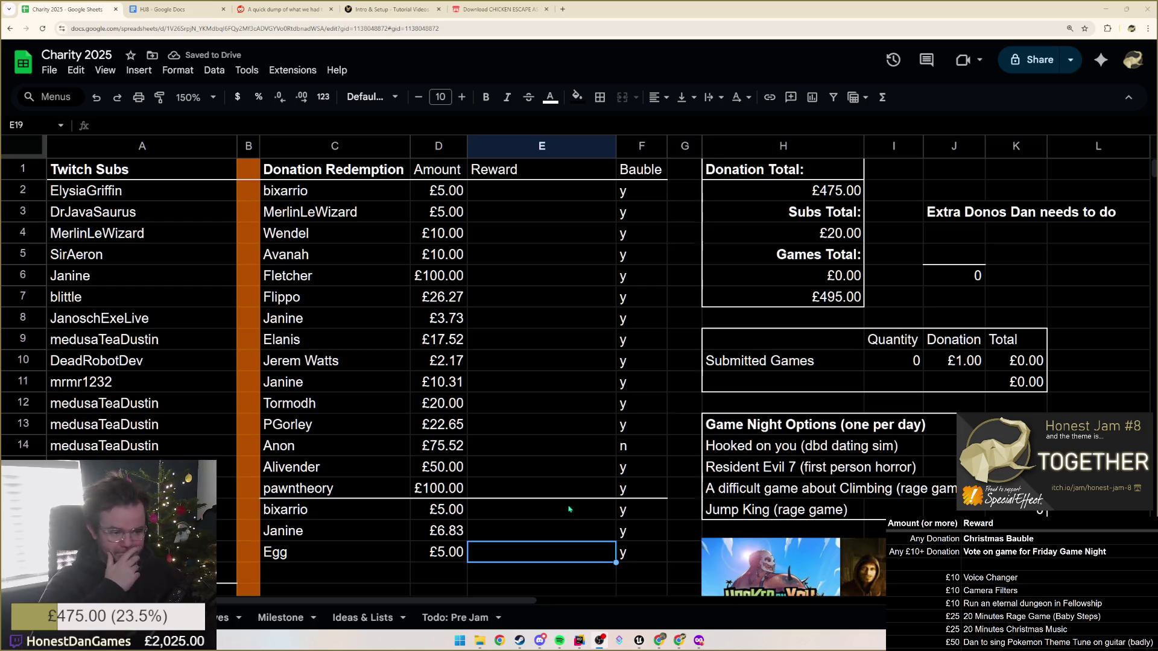
# Set the Bauble cell F19 to n, then minimise the spreadsheet.
pyautogui.press('Tab')
pyautogui.write('n')
pyautogui.press('Tab')
pyautogui.click(519, 556)
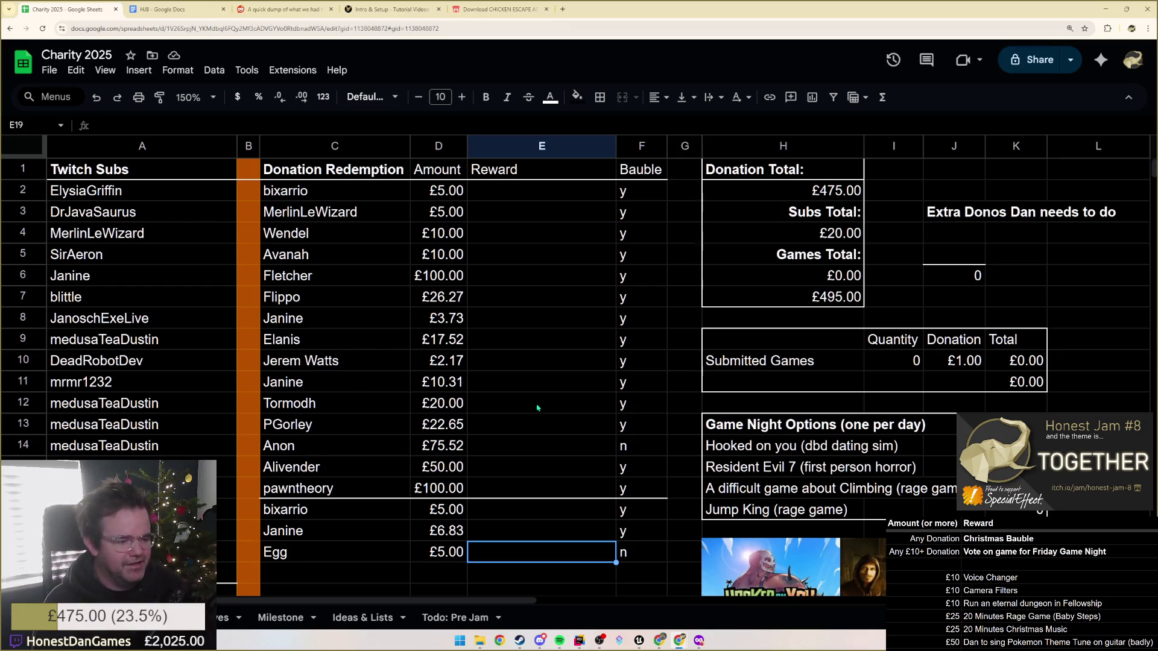
pyautogui.click(1101, 12)
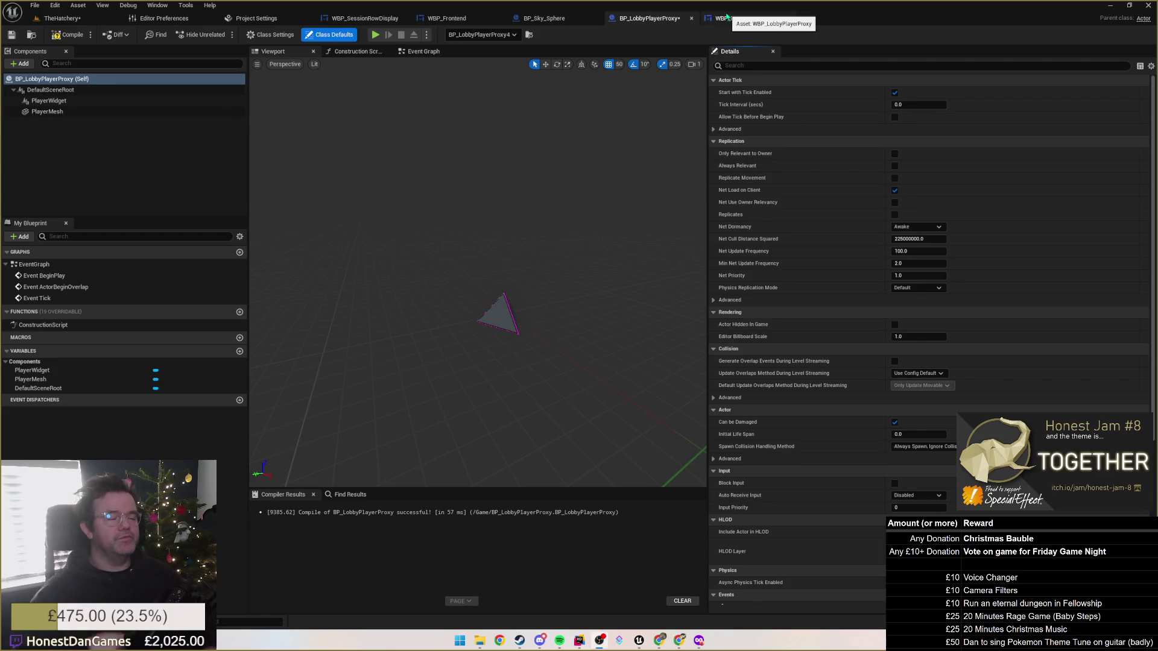
# Fly toward the pyramids, select BP_LobbyPlayerProxy and BP_LobbyPlayerProxy2, and open the Blueprint dropdown.
pyautogui.click(55, 19)
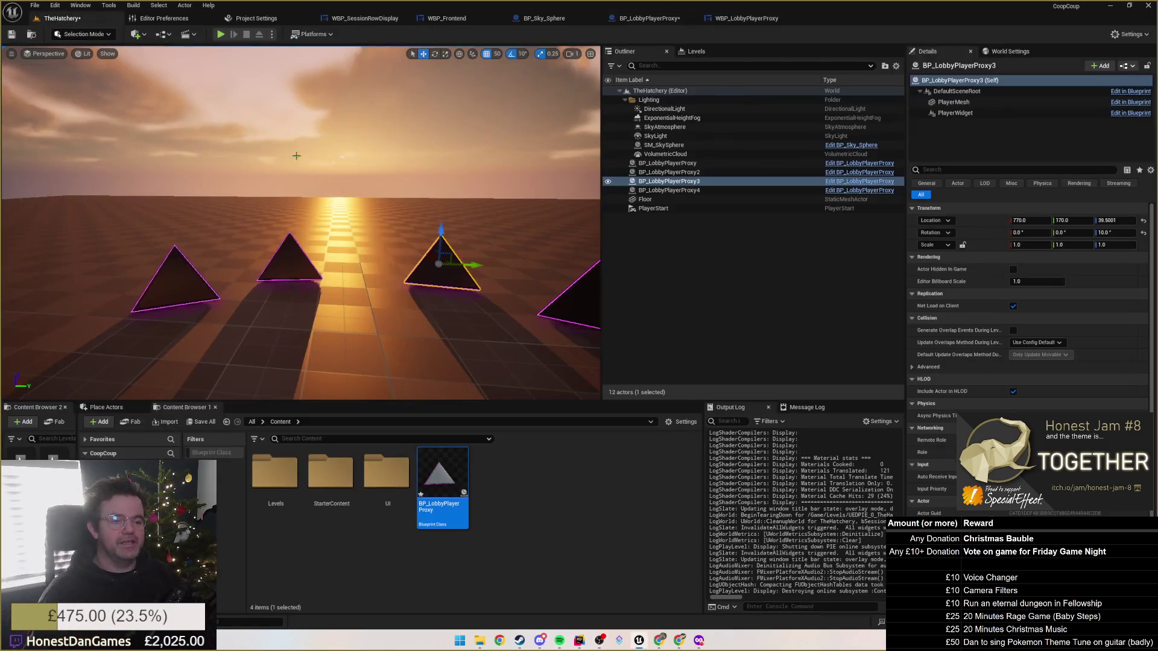
pyautogui.scroll(-5, 302, 223)
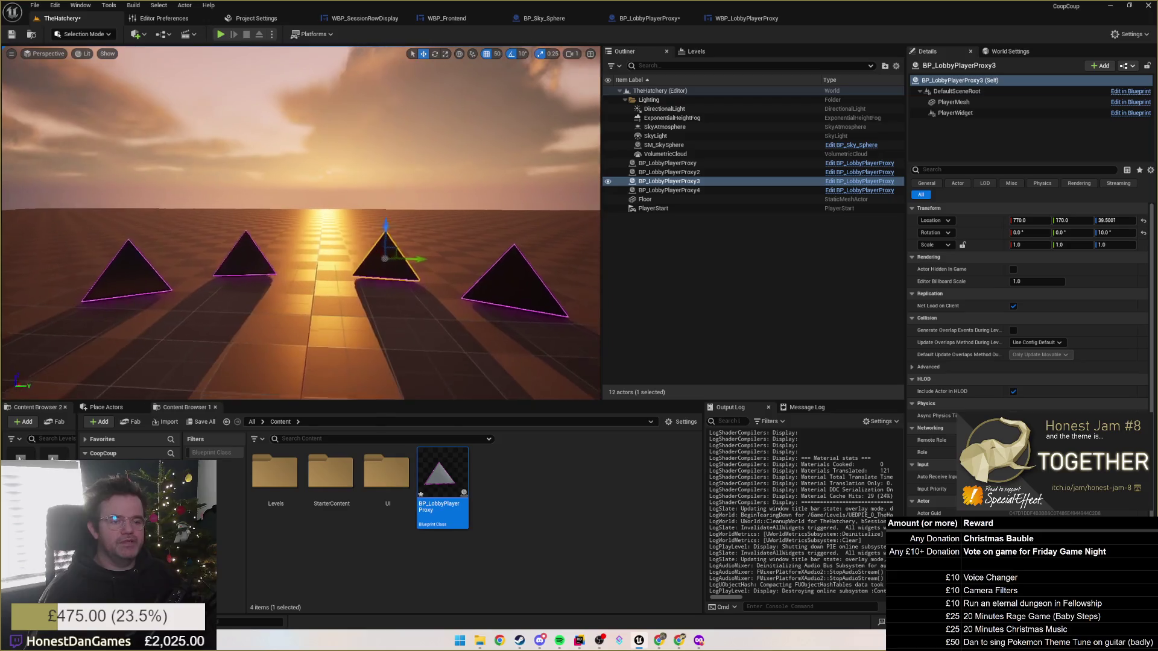
pyautogui.moveTo(126, 346)
pyautogui.mouseDown()
pyautogui.moveTo(130, 328)
pyautogui.moveTo(126, 346)
pyautogui.mouseUp()
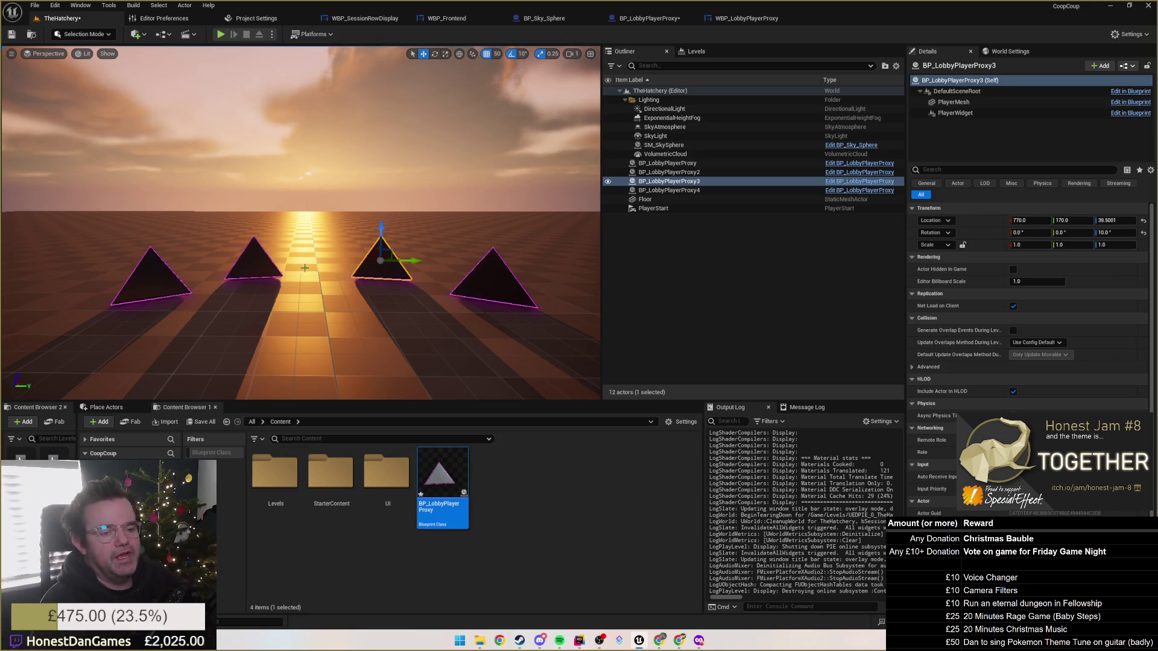
pyautogui.click(148, 279)
pyautogui.click(265, 268)
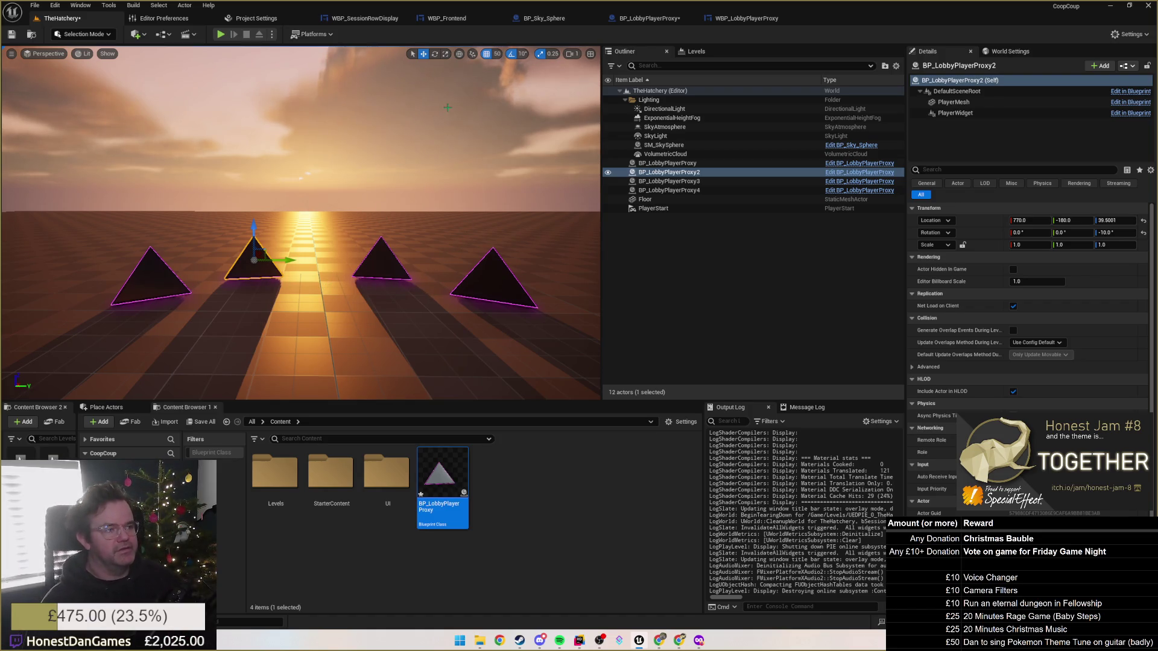
pyautogui.click(161, 34)
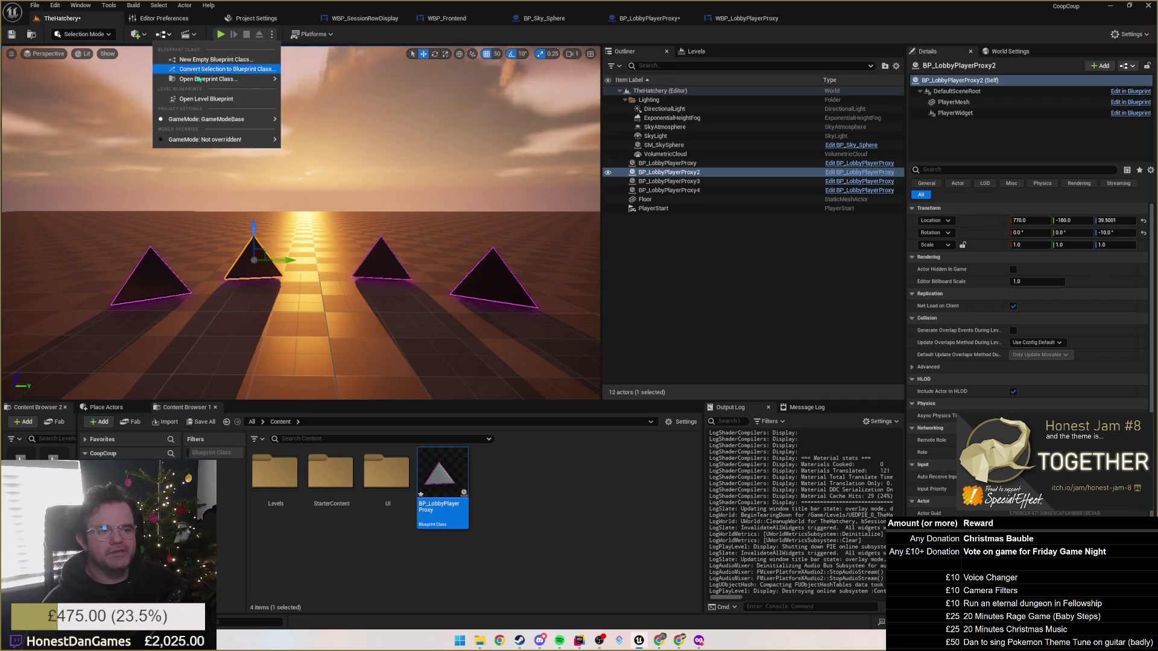
# Add a Get Game Mode node beside Event BeginPlay in TheHatchery's Level Blueprint, then bring up WBP_LobbyPlayerProxy.
pyautogui.click(206, 99)
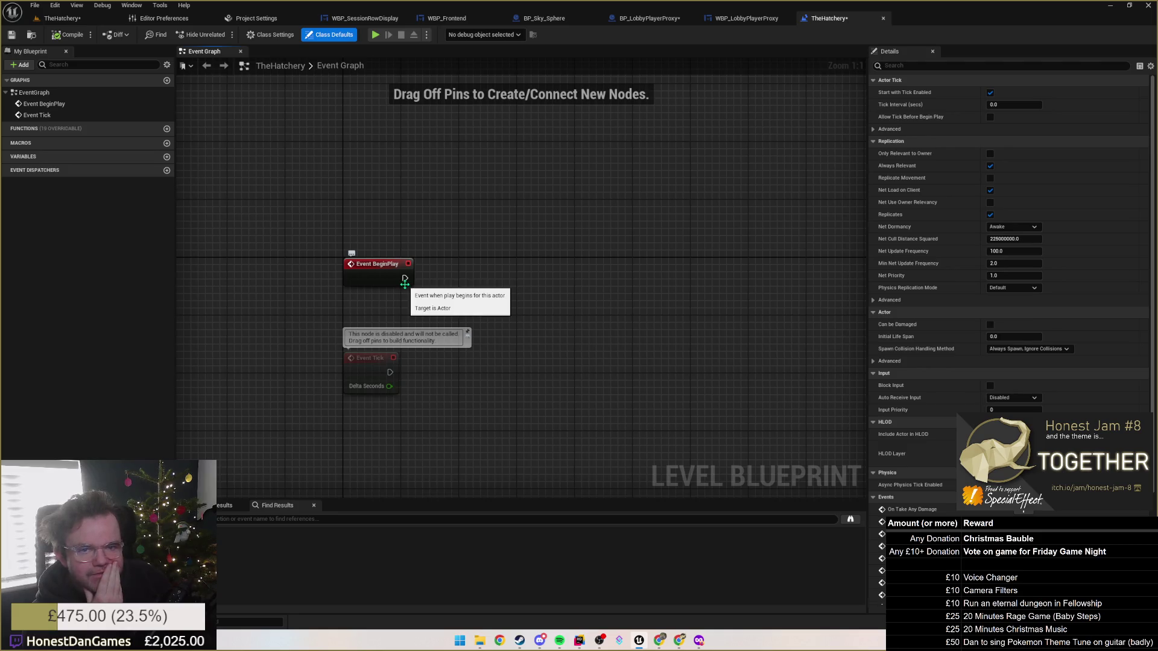
pyautogui.moveTo(439, 292)
pyautogui.mouseDown()
pyautogui.moveTo(486, 286)
pyautogui.moveTo(406, 297)
pyautogui.mouseUp()
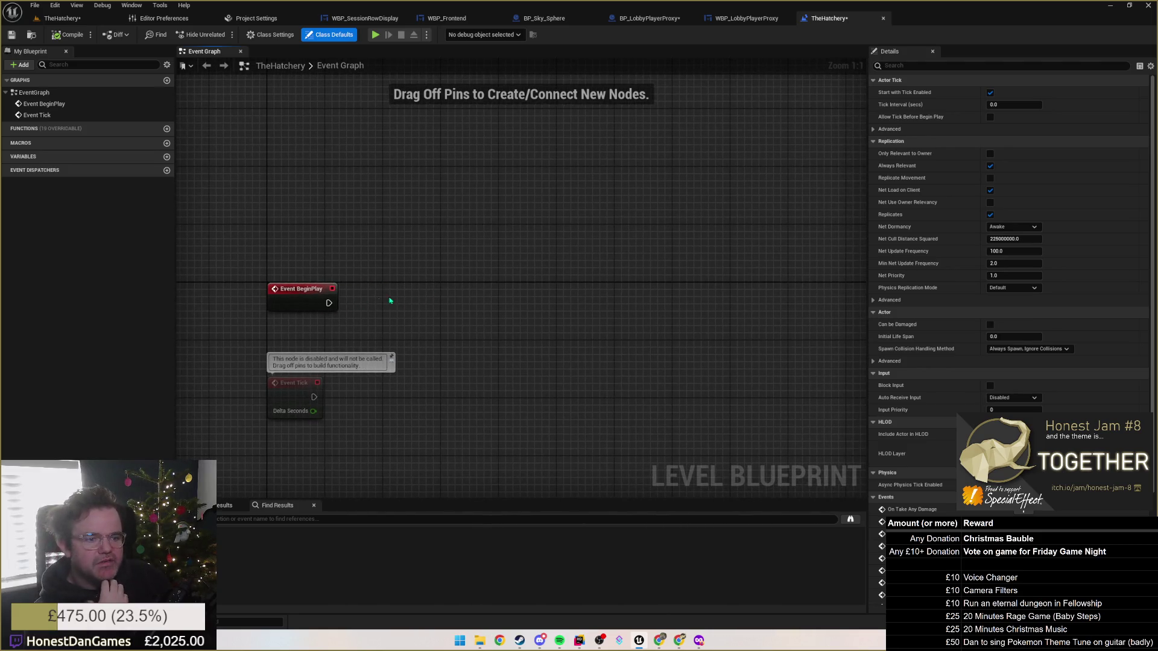
pyautogui.rightClick(394, 295)
pyautogui.write('get gome')
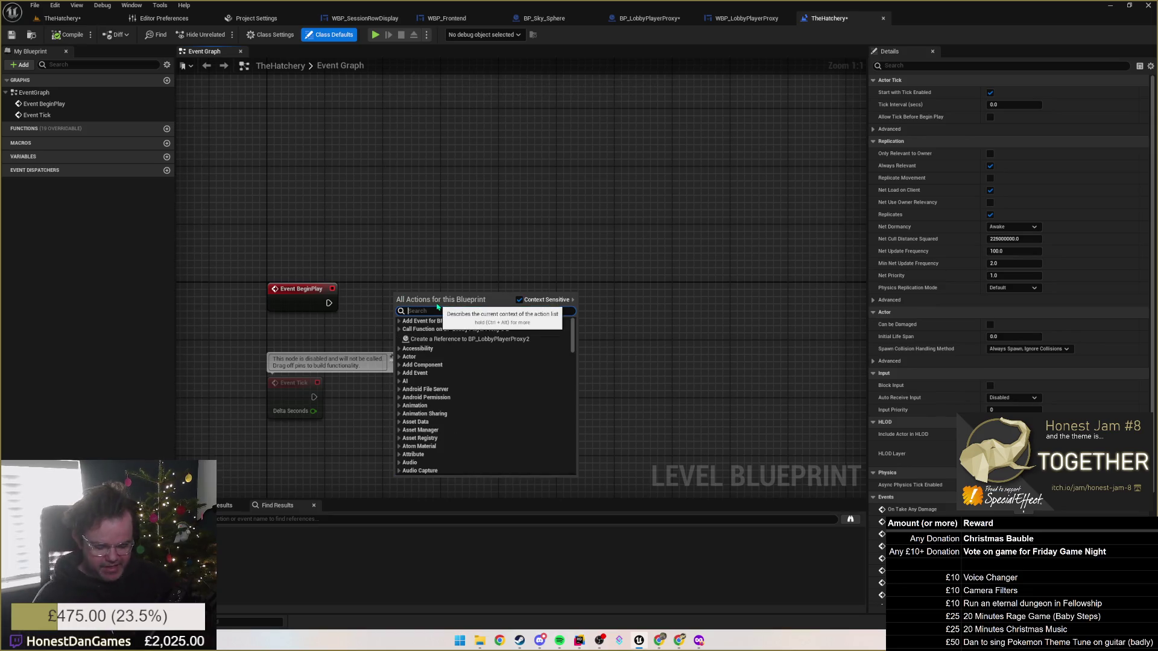
pyautogui.press('BackSpace')
pyautogui.press('BackSpace')
pyautogui.write('ame mo')
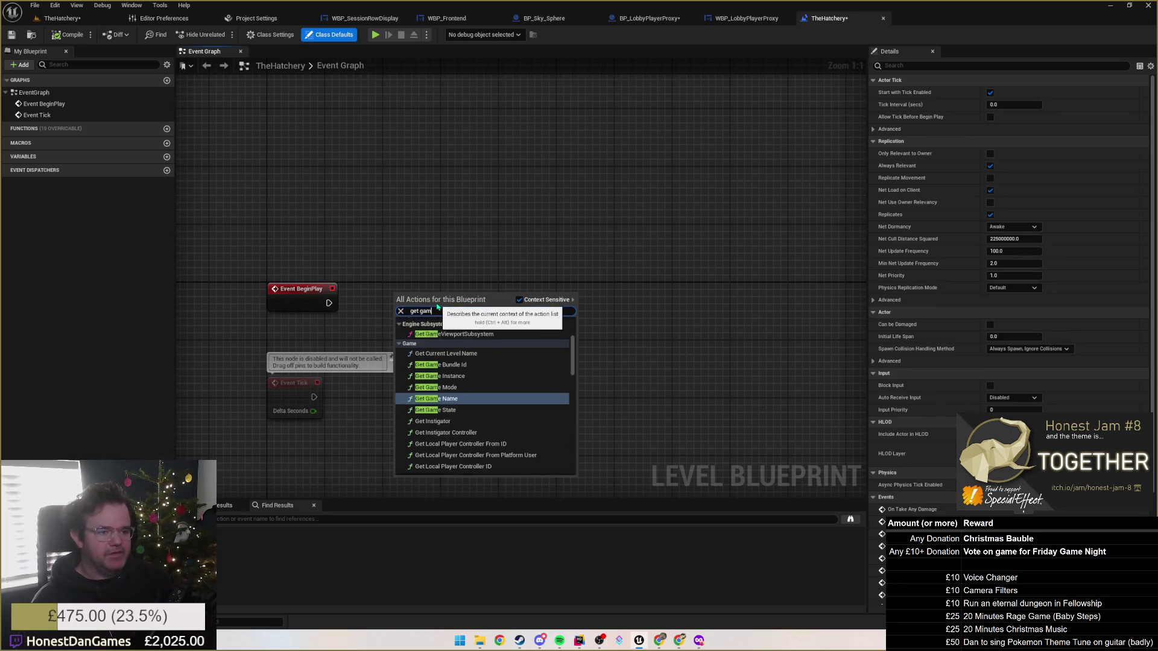
pyautogui.press('Return')
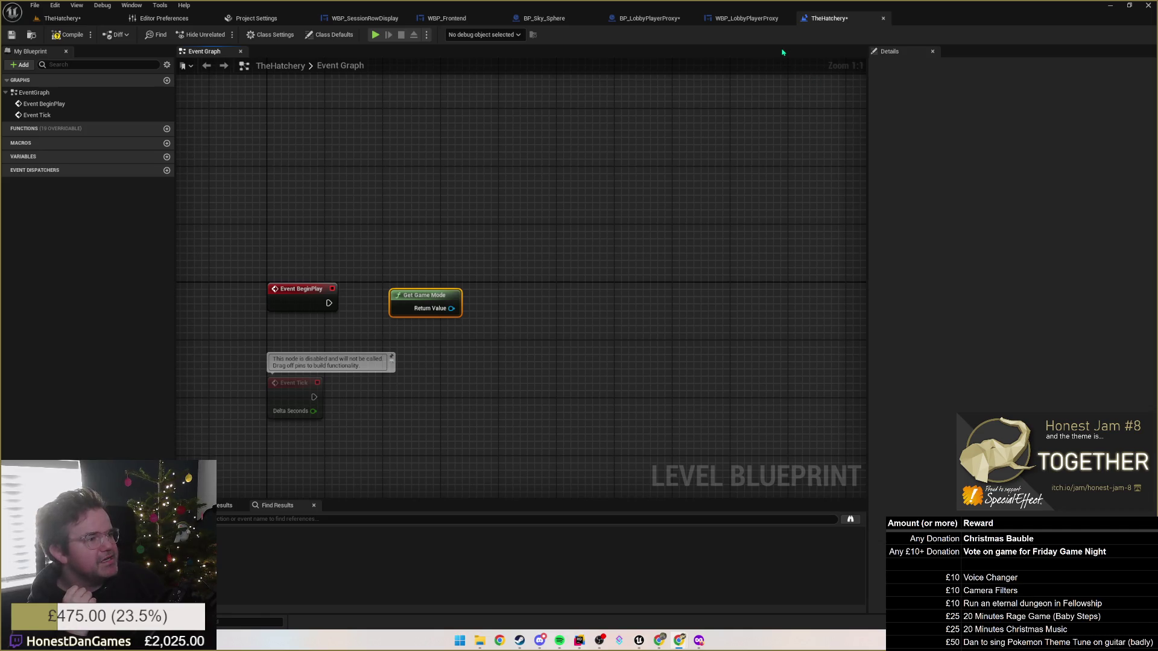
pyautogui.click(738, 26)
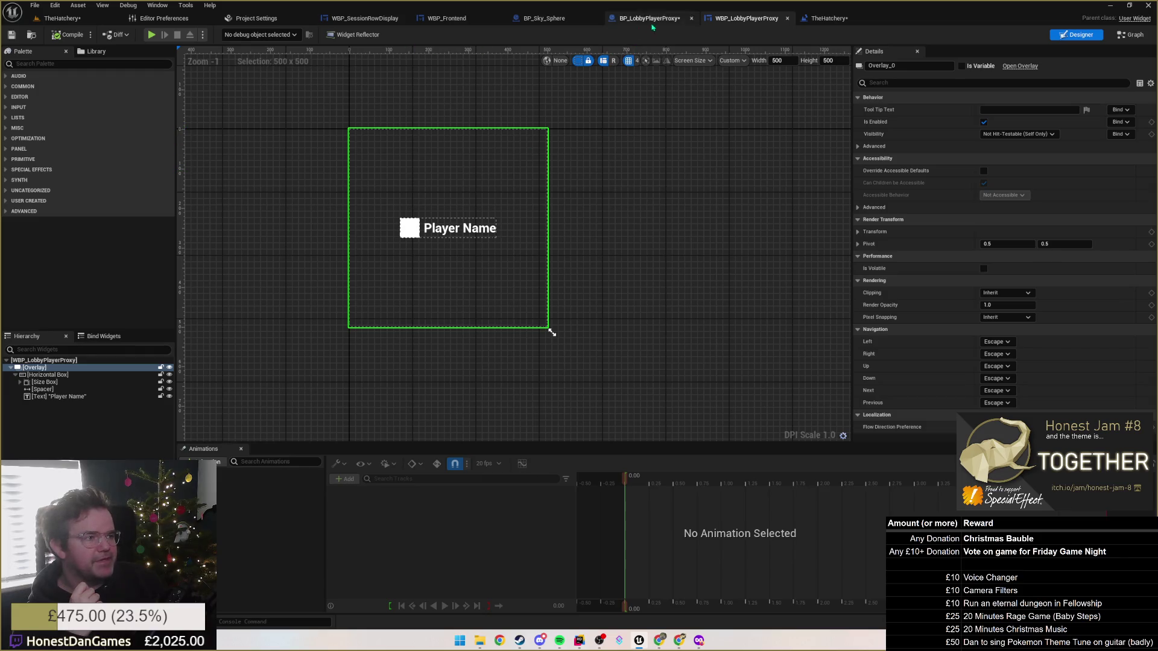
# Close the WBP_LobbyPlayerProxy widget editor, leaving the BP_LobbyPlayerProxy blueprint in view.
pyautogui.click(648, 18)
pyautogui.click(742, 18)
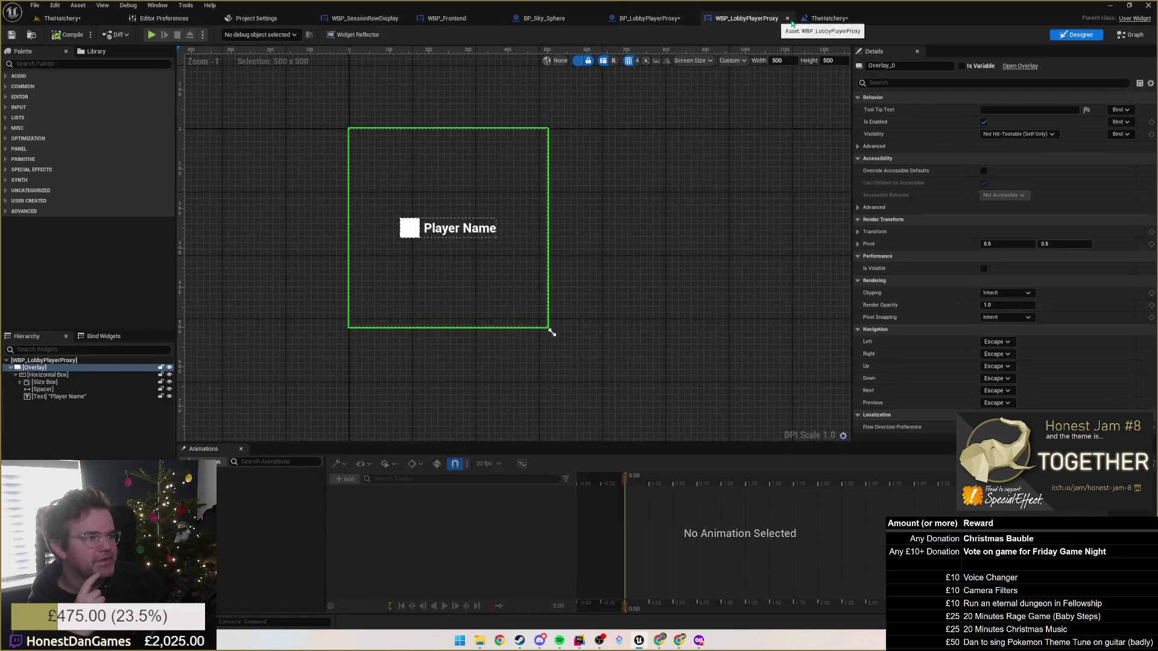
pyautogui.click(787, 19)
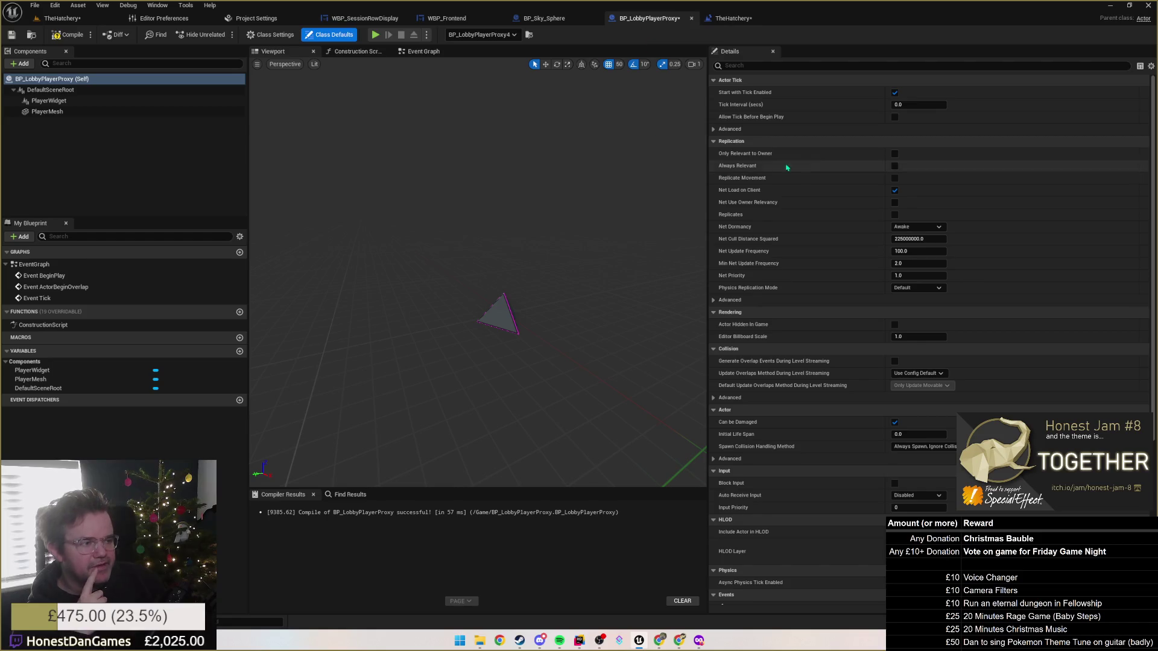
# Turn on Replicates for BP_LobbyPlayerProxy, then compile and save the blueprint.
pyautogui.click(758, 65)
pyautogui.write('repl')
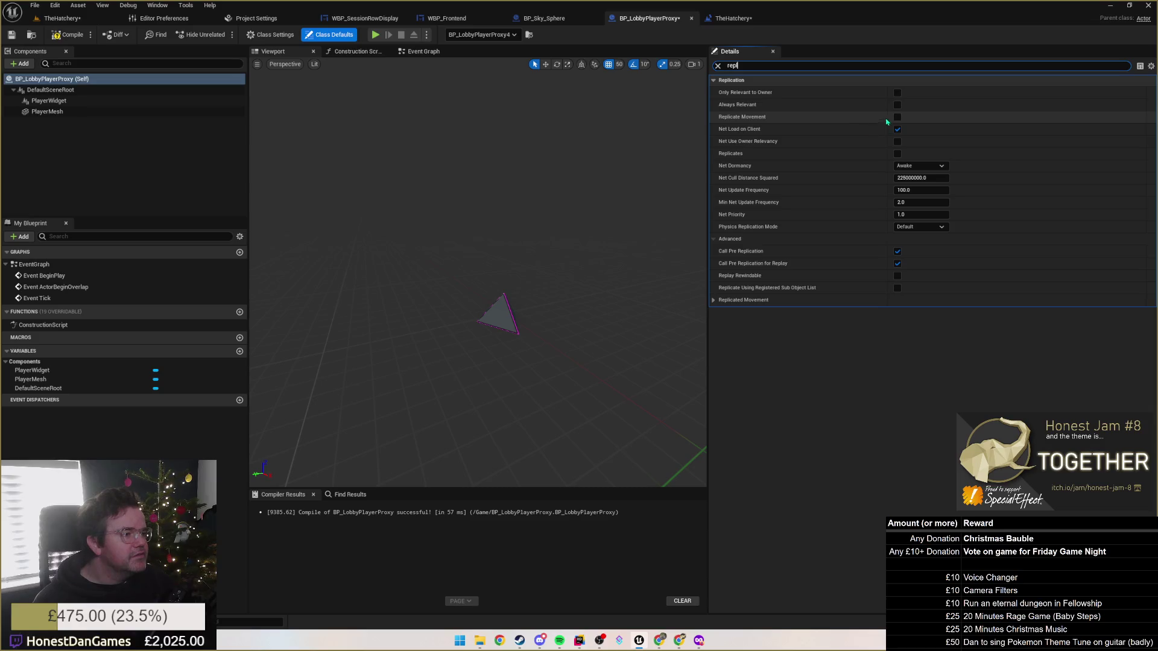
pyautogui.click(898, 154)
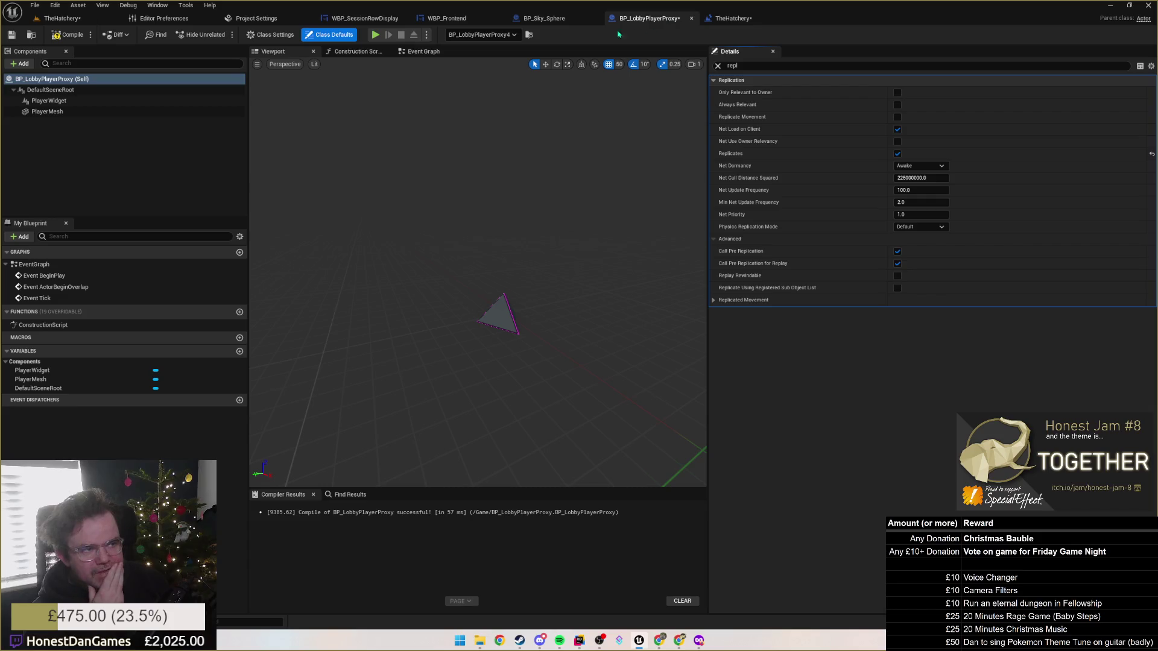
pyautogui.click(70, 34)
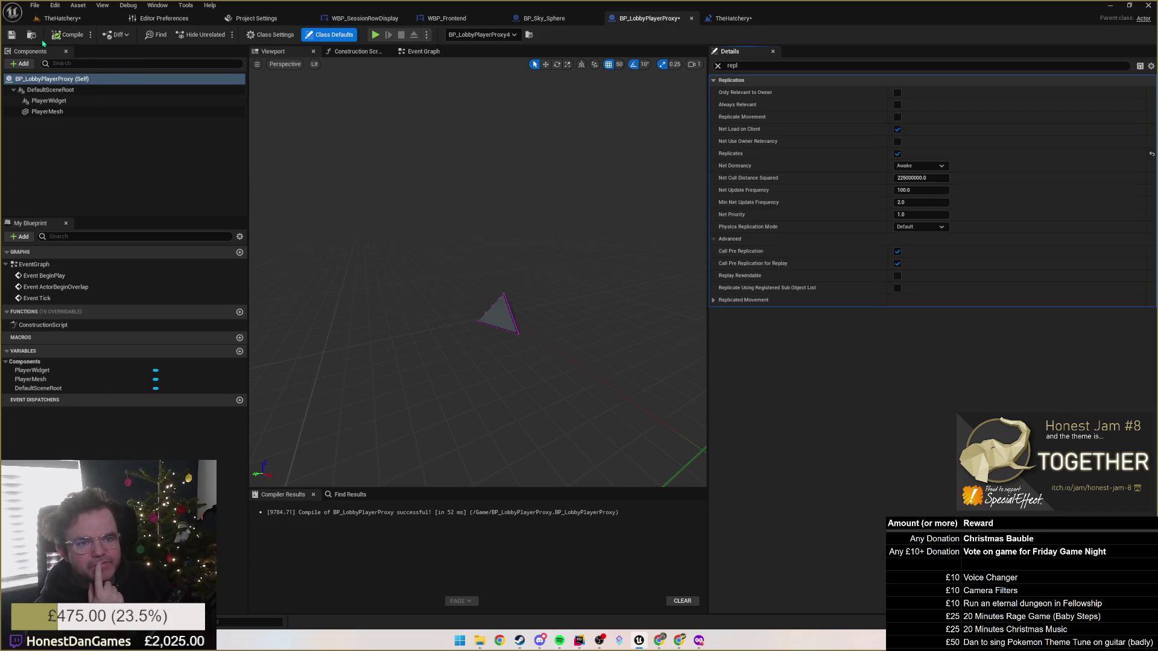
pyautogui.click(12, 34)
pyautogui.click(737, 17)
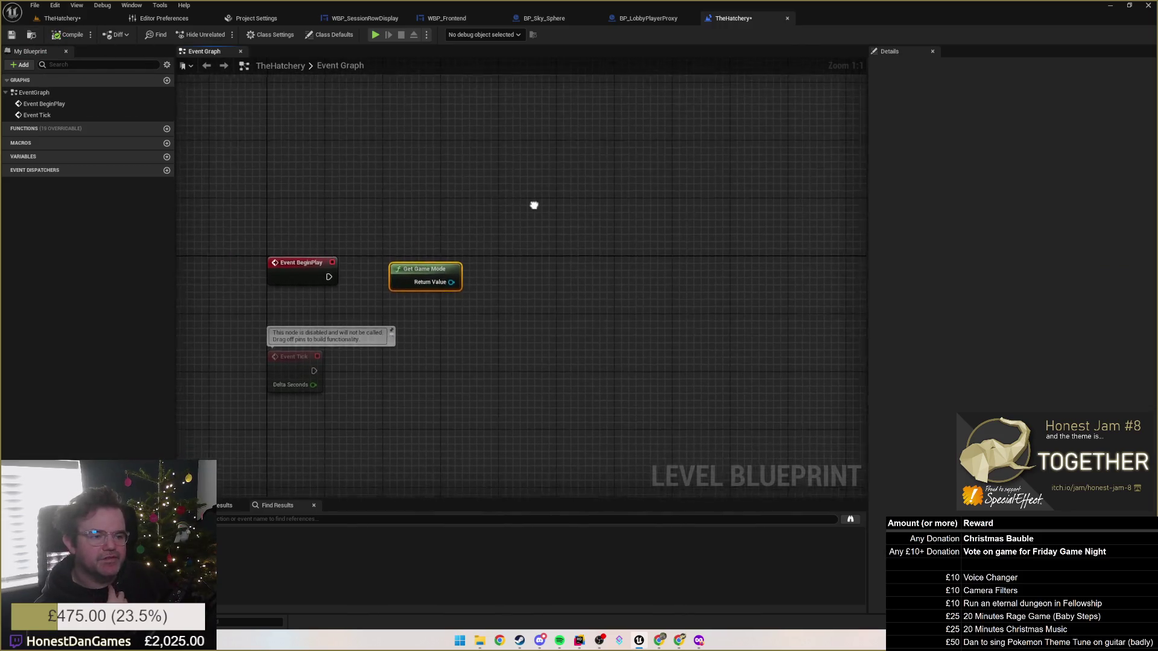
# Pull a wire from Get Game Mode's Return Value, then cancel the node search without adding anything.
pyautogui.moveTo(472, 296); pyautogui.dragTo(533, 261)
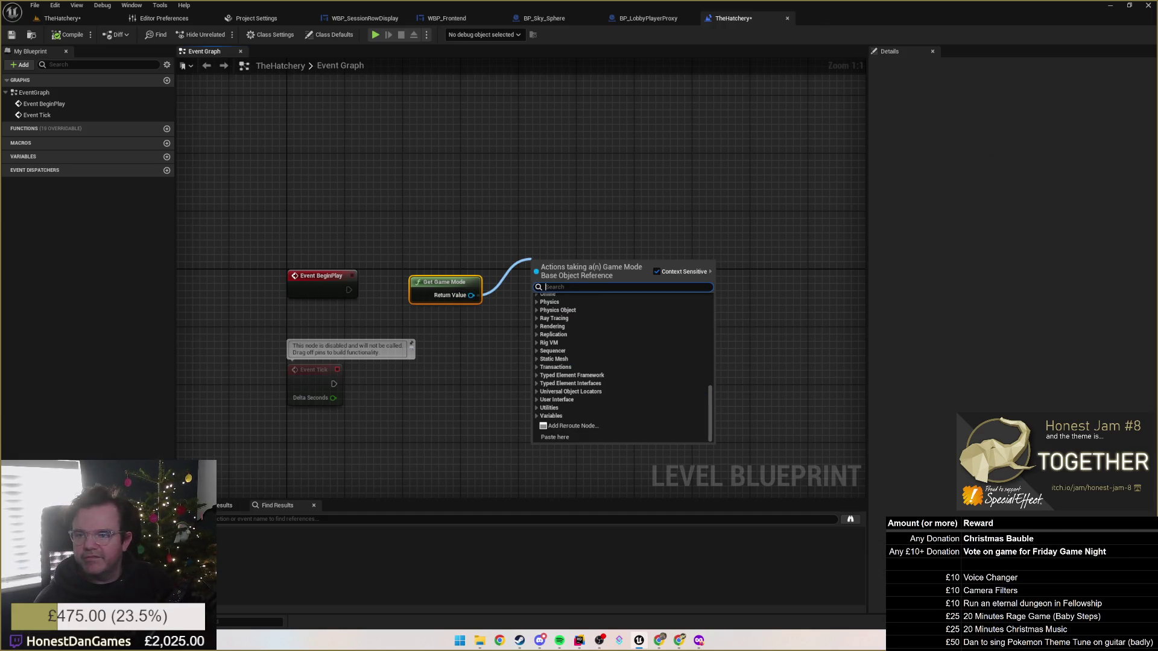
pyautogui.write('logi')
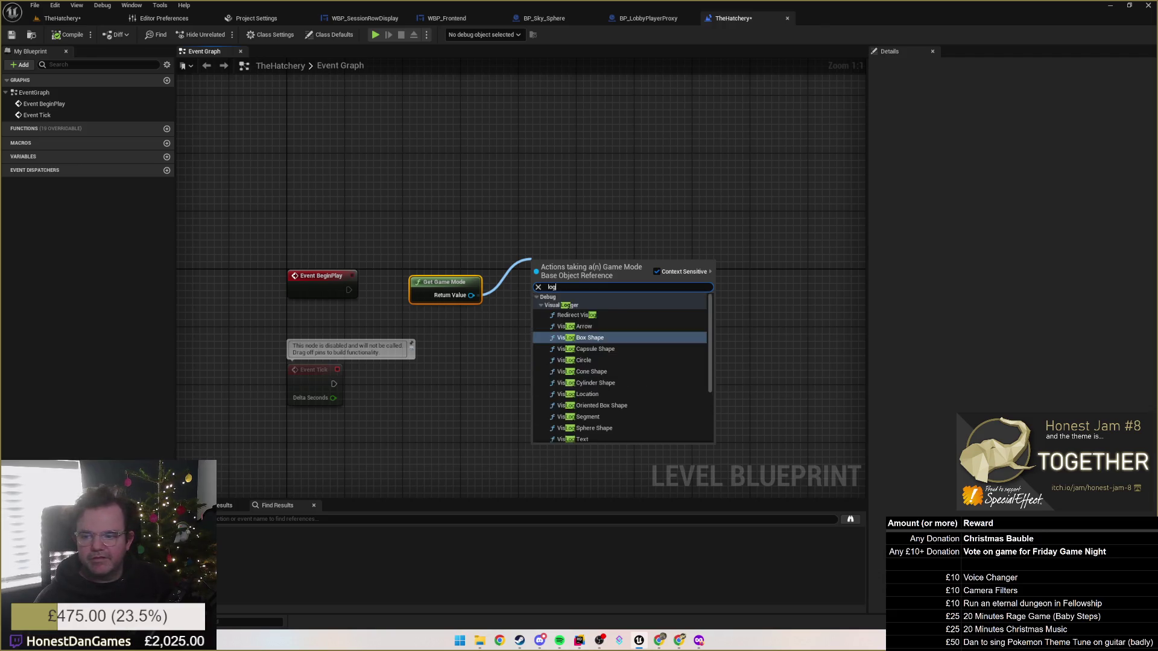
pyautogui.press('BackSpace')
pyautogui.press('BackSpace')
pyautogui.press('BackSpace')
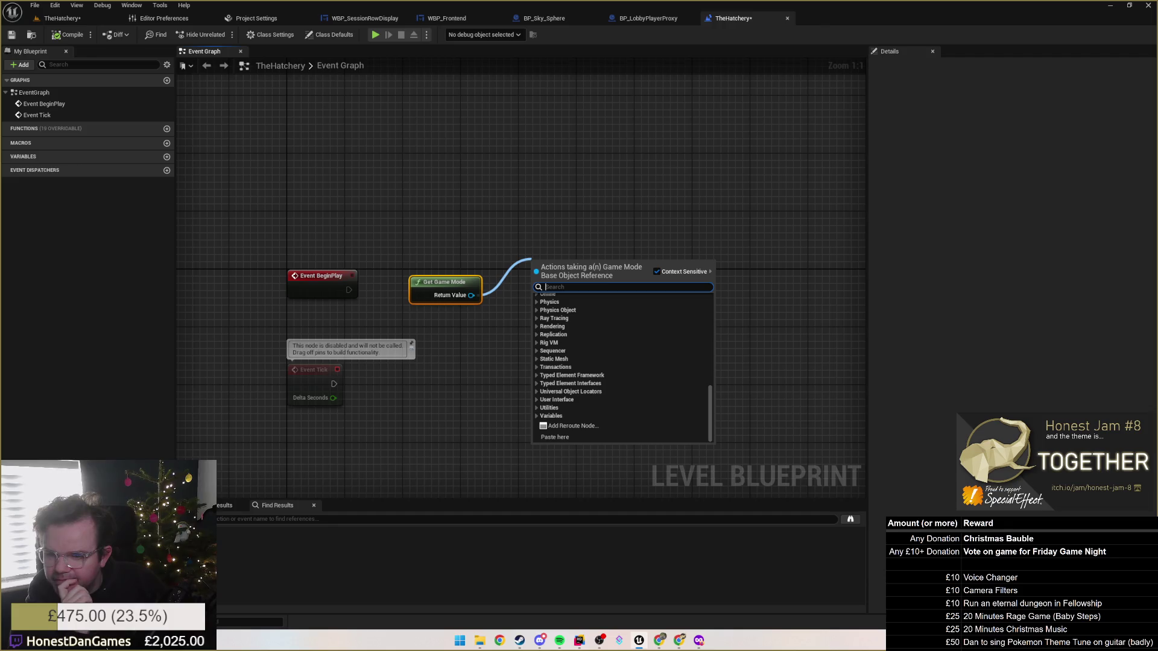
pyautogui.press('Escape')
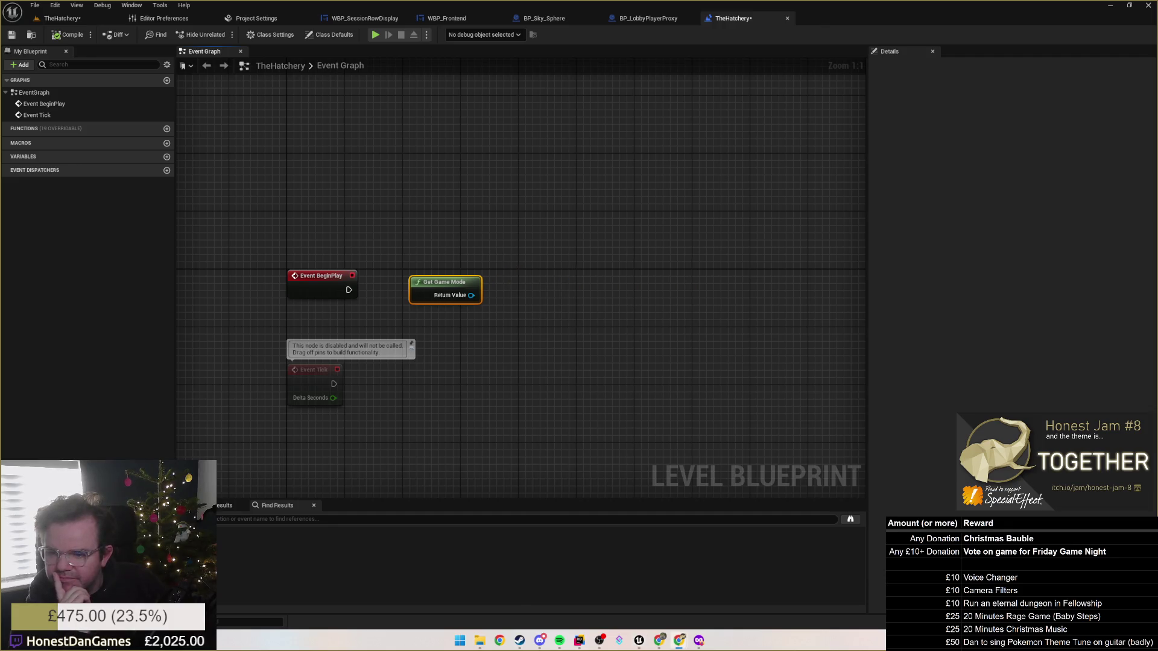
# Delete the Get Game Mode node and close the level blueprint, returning to TheHatchery level editor.
pyautogui.click(580, 270)
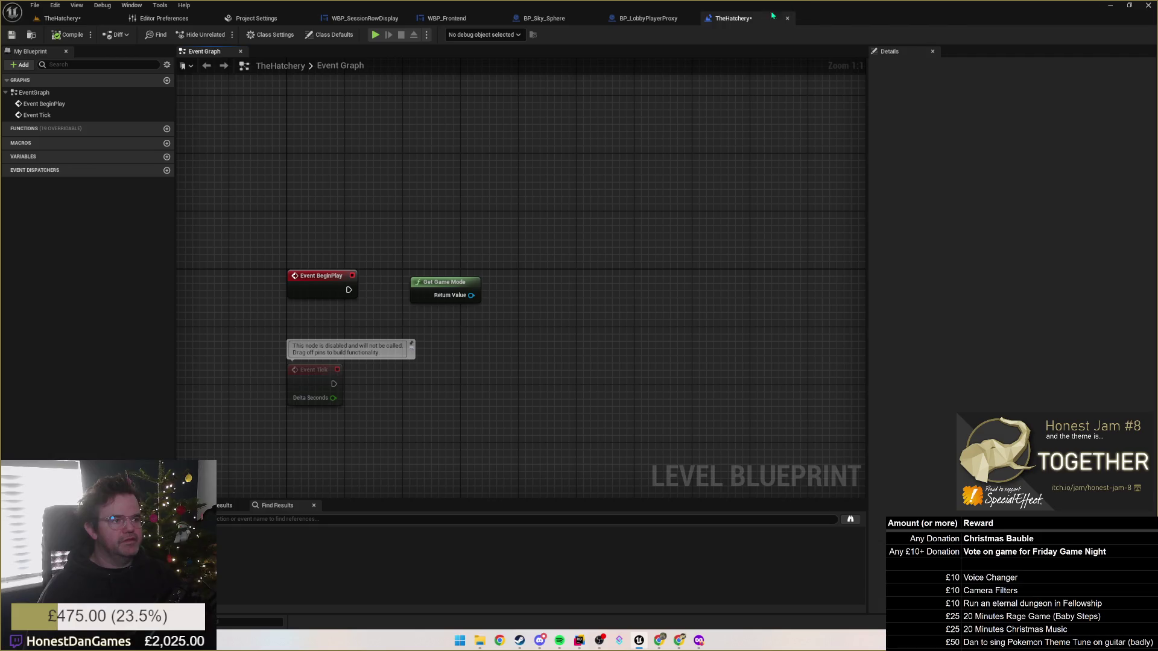
pyautogui.moveTo(445, 281); pyautogui.dragTo(539, 332)
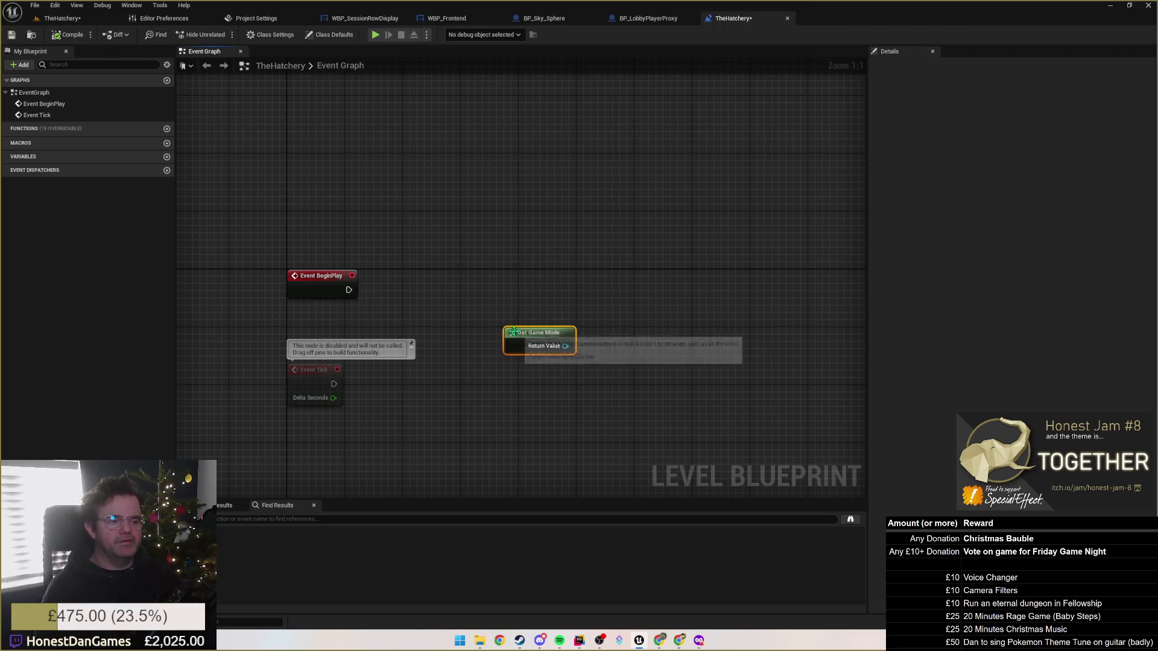
pyautogui.press('Delete')
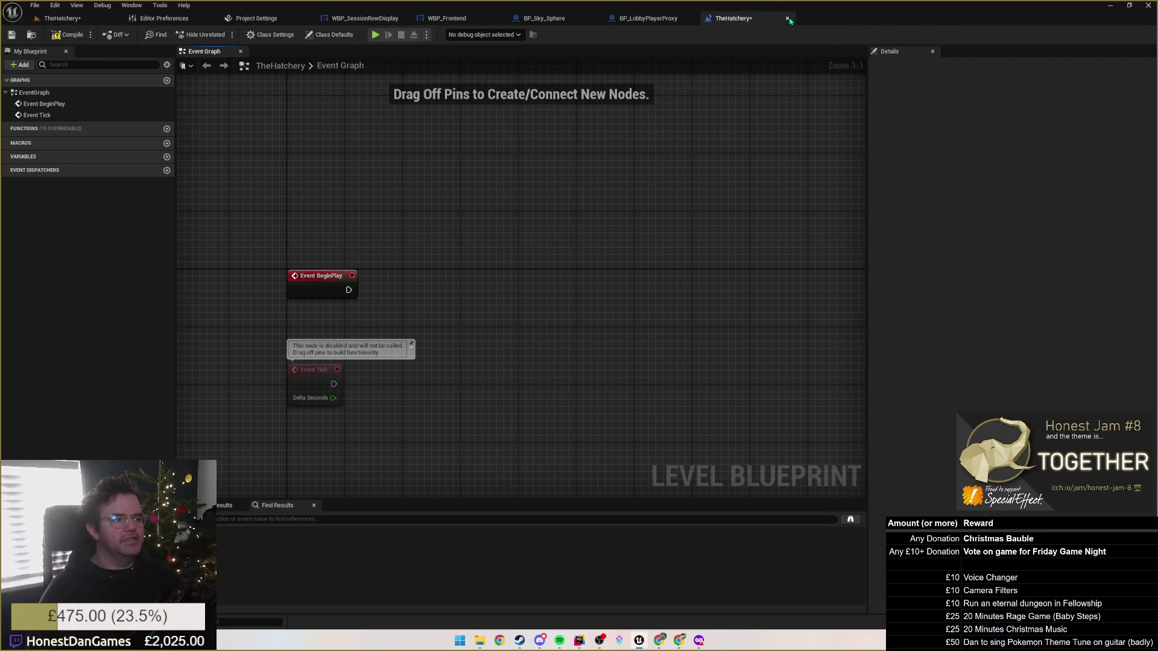
pyautogui.click(788, 19)
pyautogui.click(63, 18)
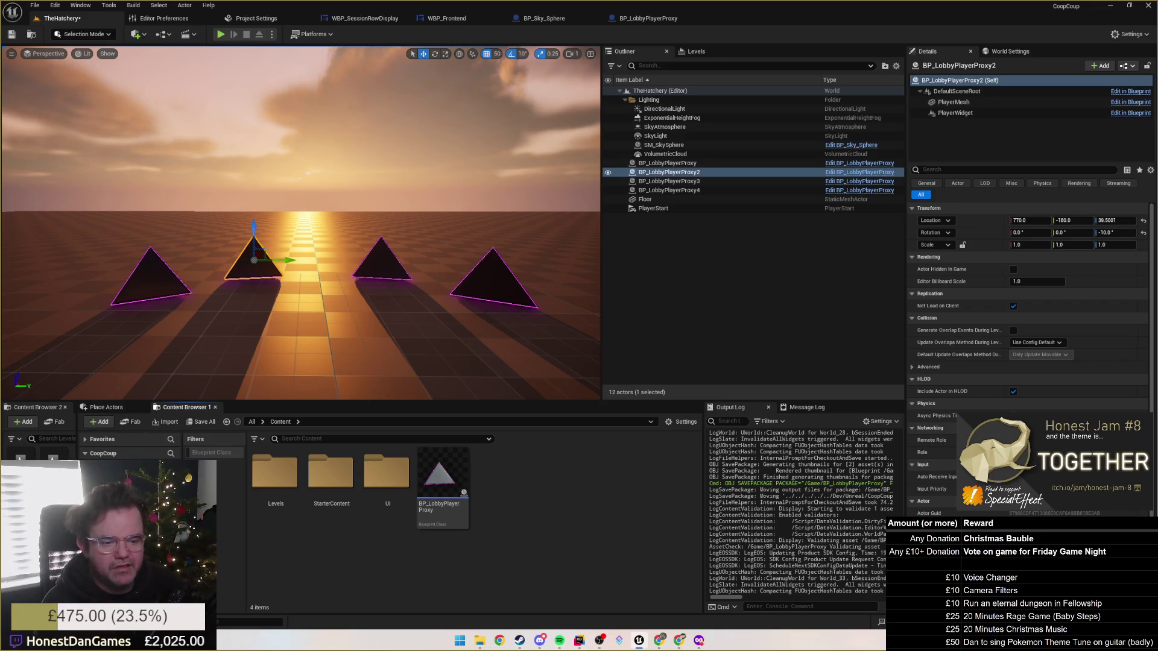
# Browse the Content Browser add menu and the editor's menus without changes, then bring Chrome's Moobot page forward.
pyautogui.rightClick(281, 532)
pyautogui.click(283, 568)
pyautogui.rightClick(283, 568)
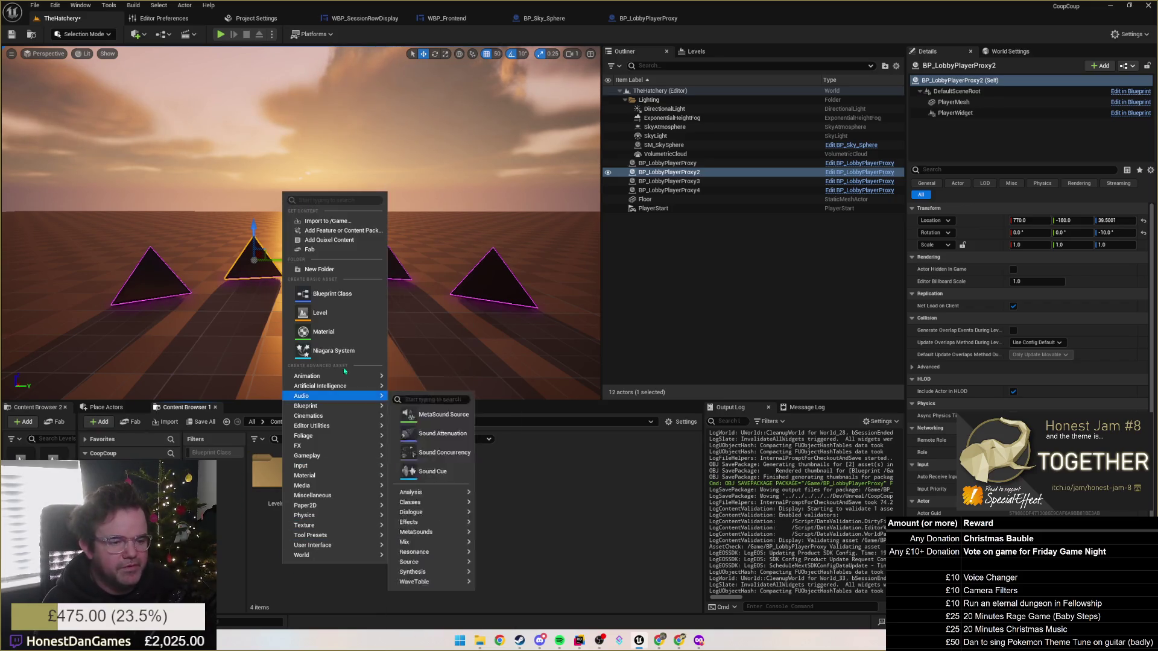
pyautogui.moveTo(361, 388)
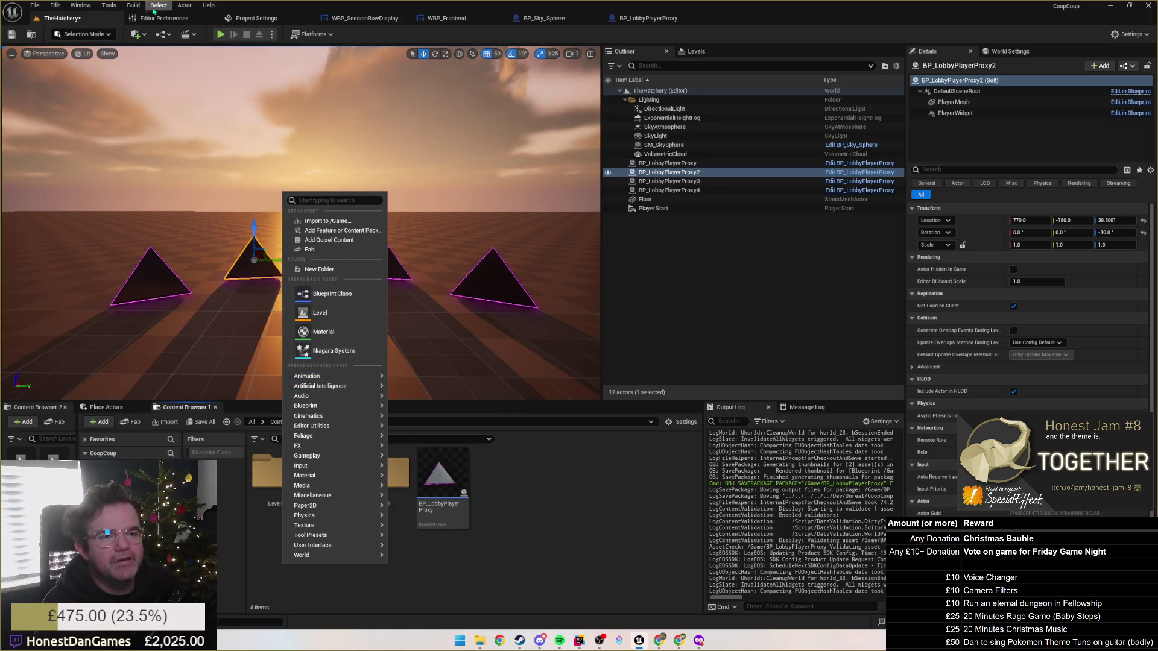
pyautogui.click(113, 8)
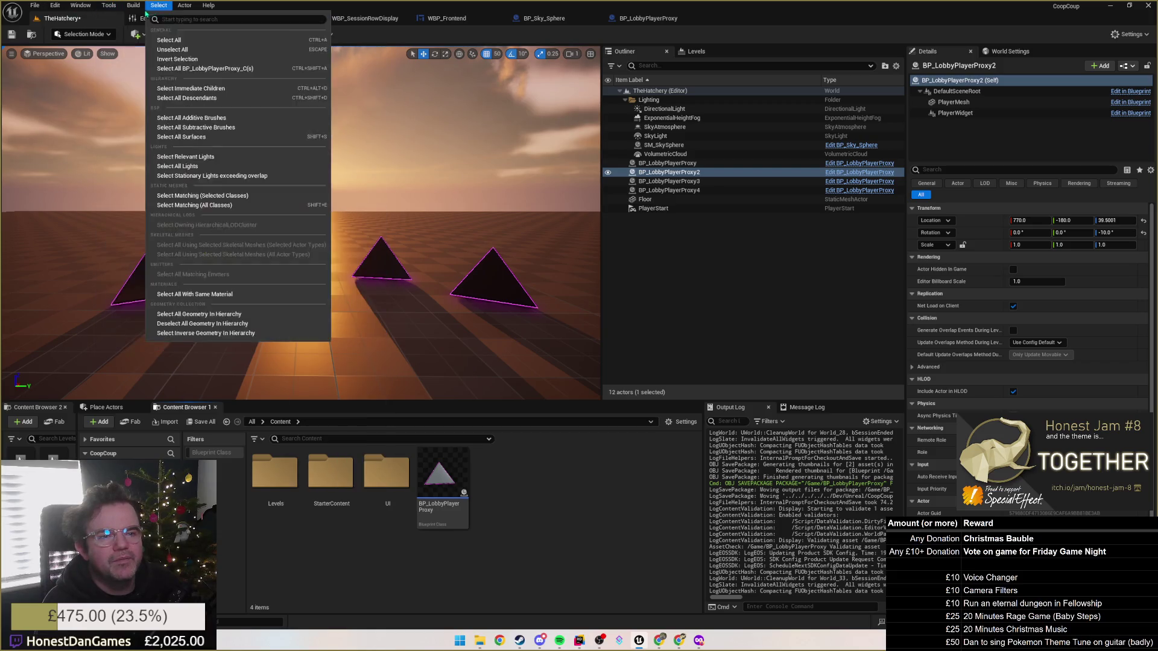
pyautogui.moveTo(142, 12)
pyautogui.moveTo(60, 8)
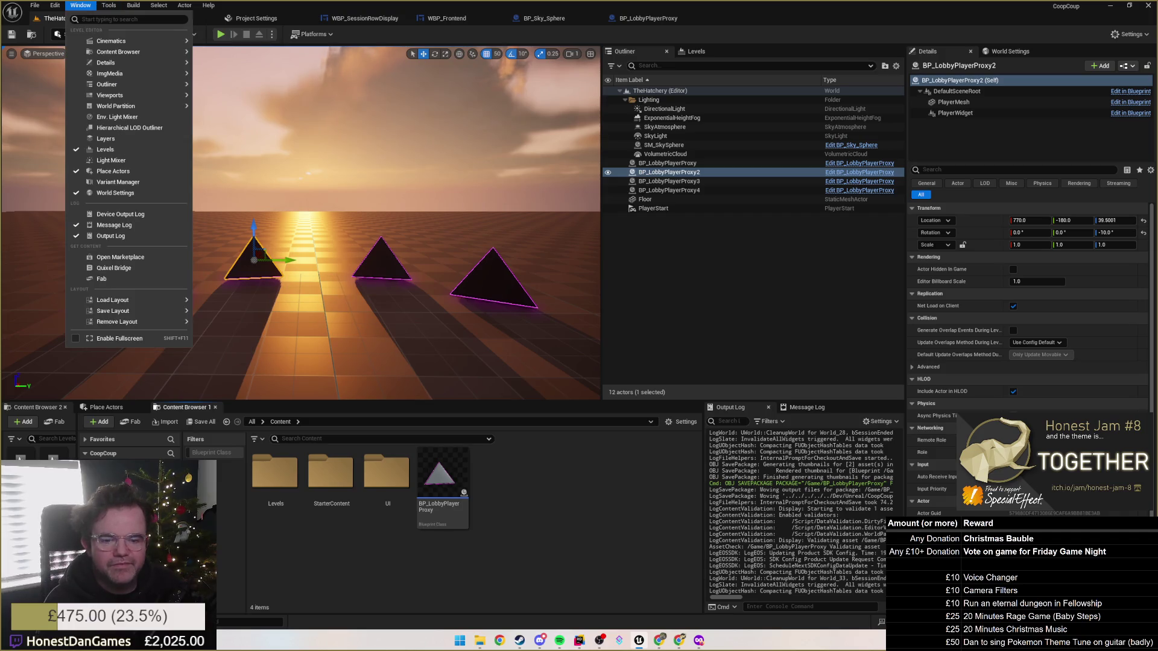
pyautogui.press('Escape')
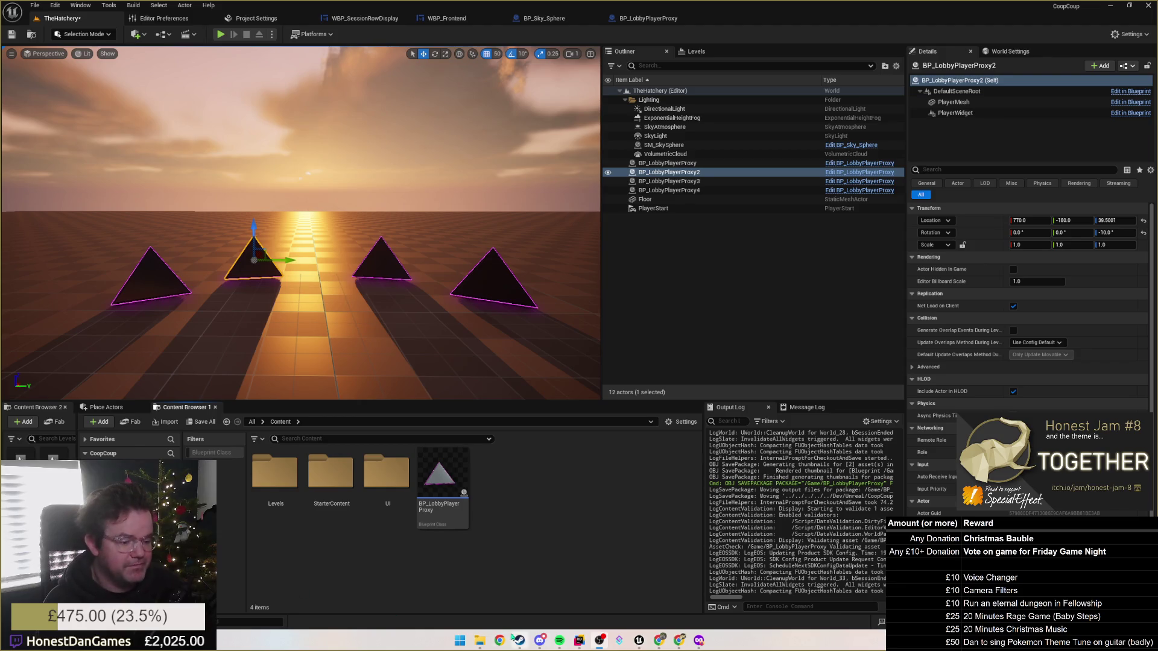
pyautogui.click(659, 641)
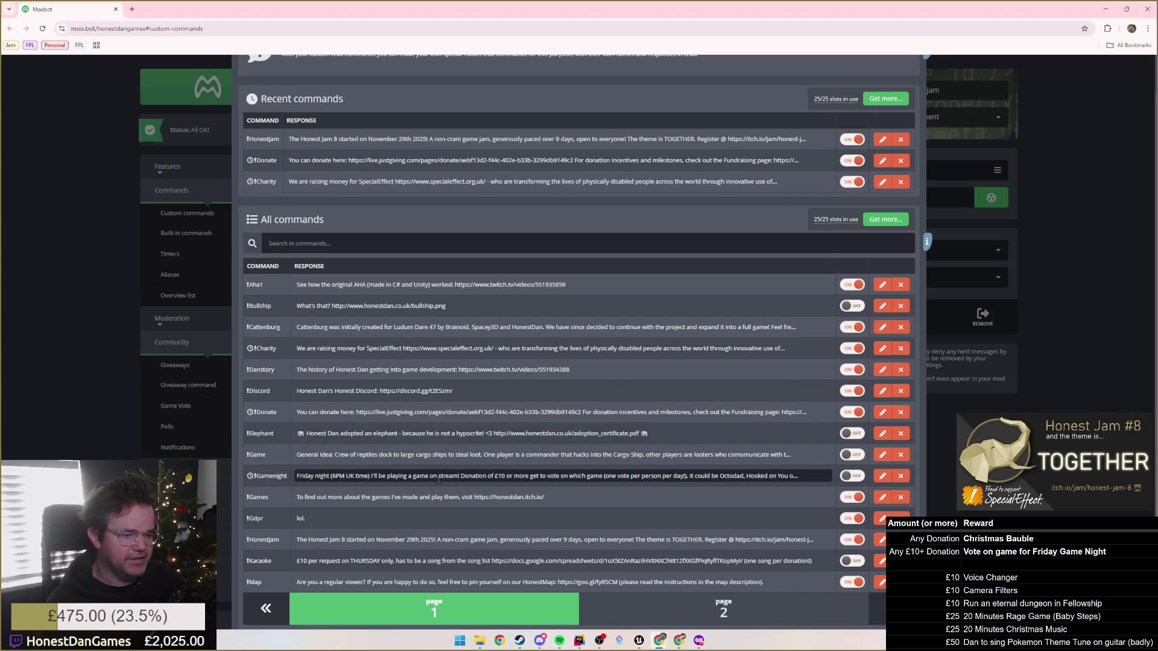
# Enable the !Game command and replace its response with text starting 'Early idea: The Coop Coup - a'.
pyautogui.click(852, 454)
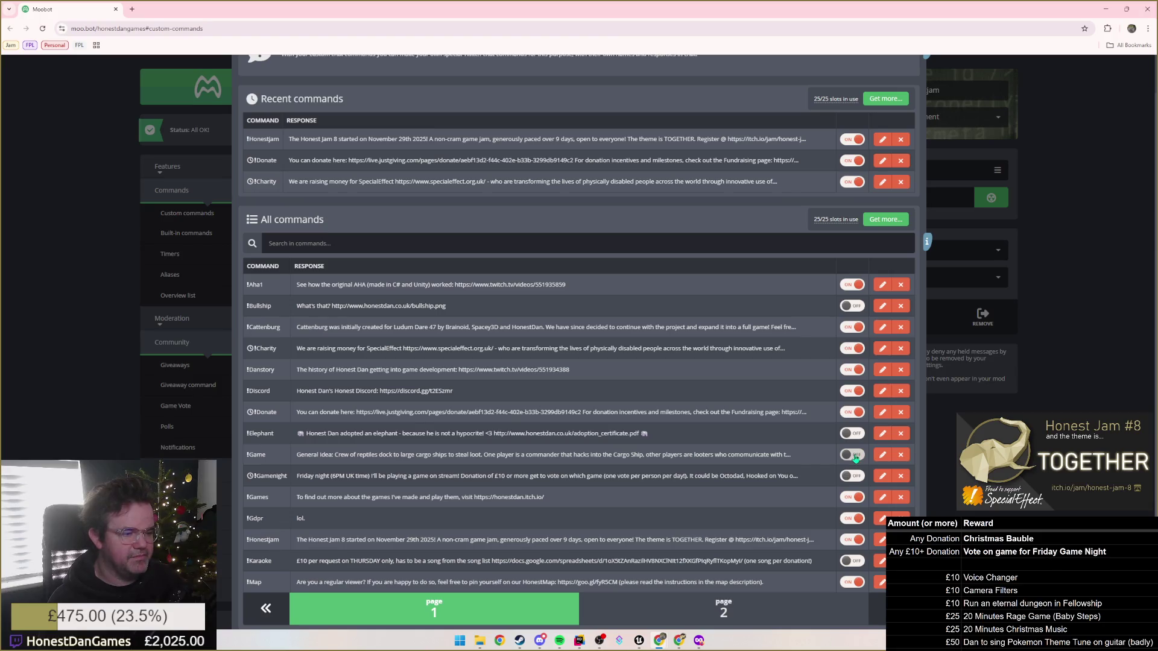
pyautogui.click(713, 453)
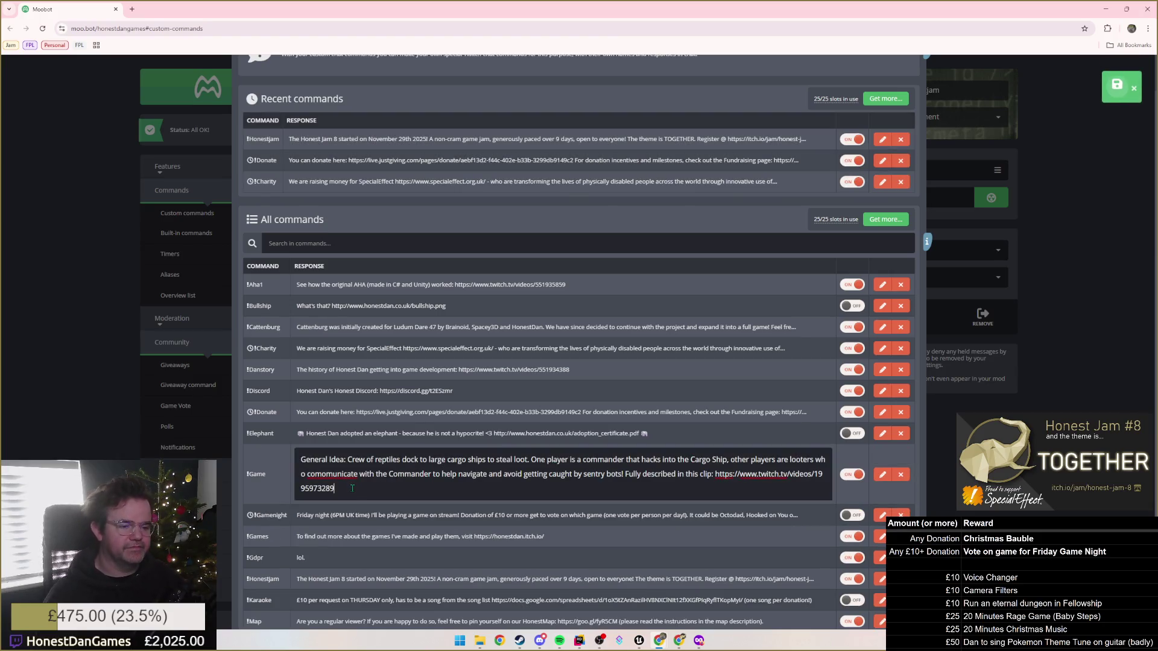
pyautogui.hotkey('ctrl', 'a')
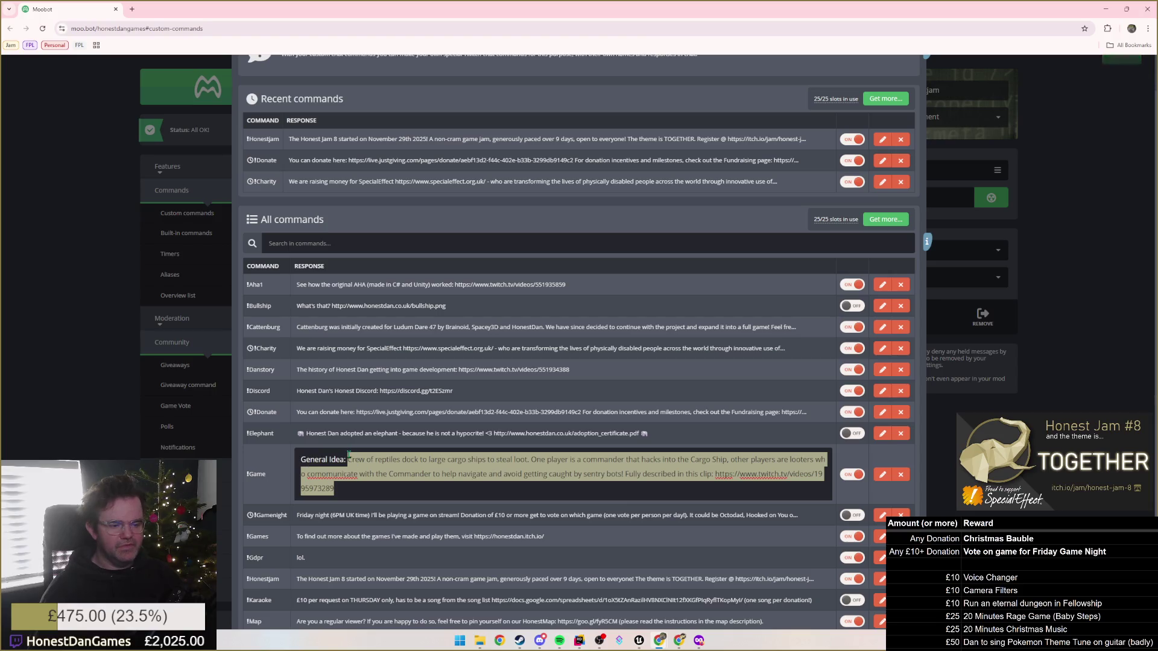
pyautogui.write('Eaaa')
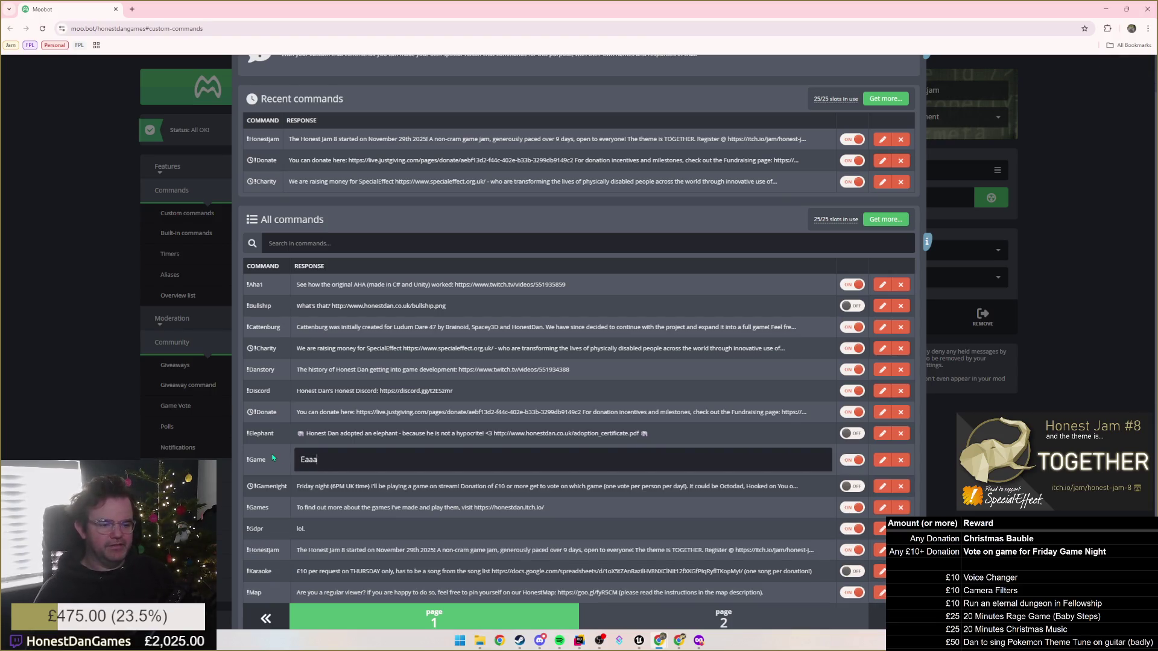
pyautogui.press('BackSpace')
pyautogui.press('BackSpace')
pyautogui.write('rly idea:')
pyautogui.write(' The Coop')
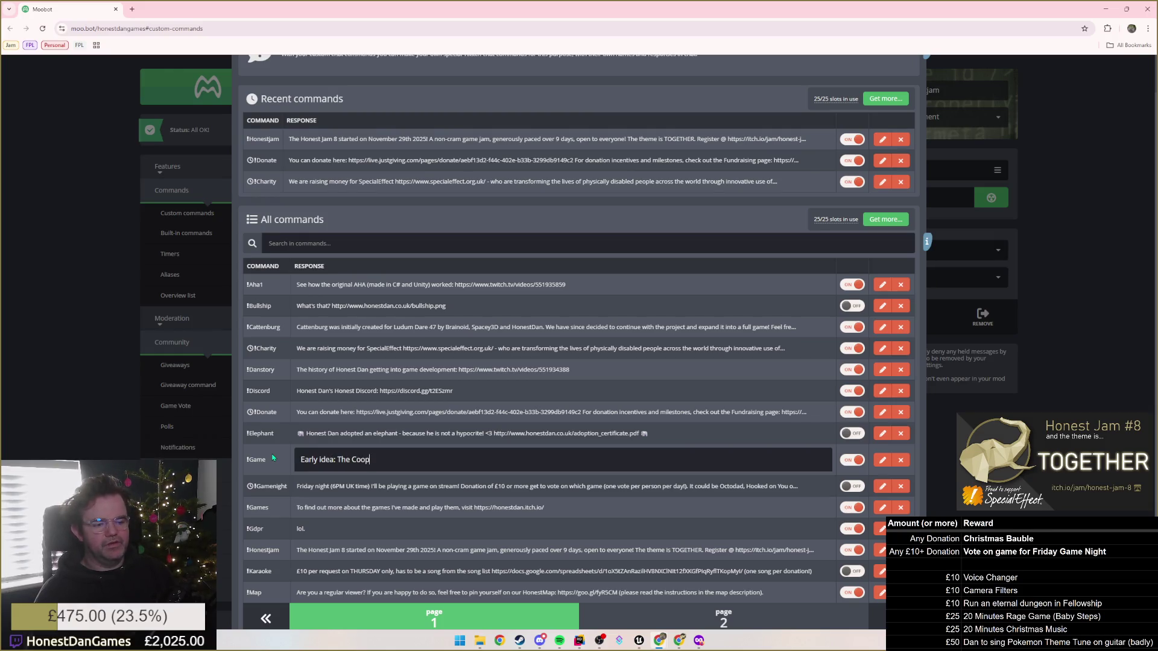
pyautogui.write(' Coup - a gaame')
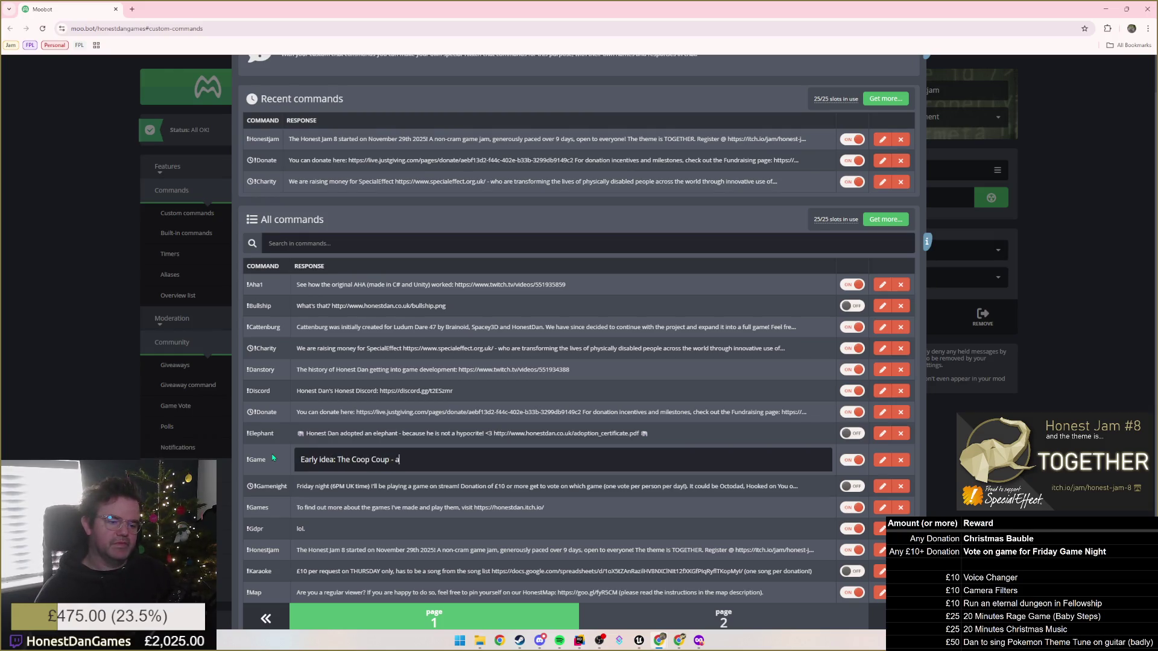
# Continue the description: a multiplayer game where players control chickens within a coop, usurping whoever's top of the pecking order.
pyautogui.press('BackSpace')
pyautogui.press('BackSpace')
pyautogui.press('BackSpace')
pyautogui.write('muy')
pyautogui.press('BackSpace')
pyautogui.write('lt')
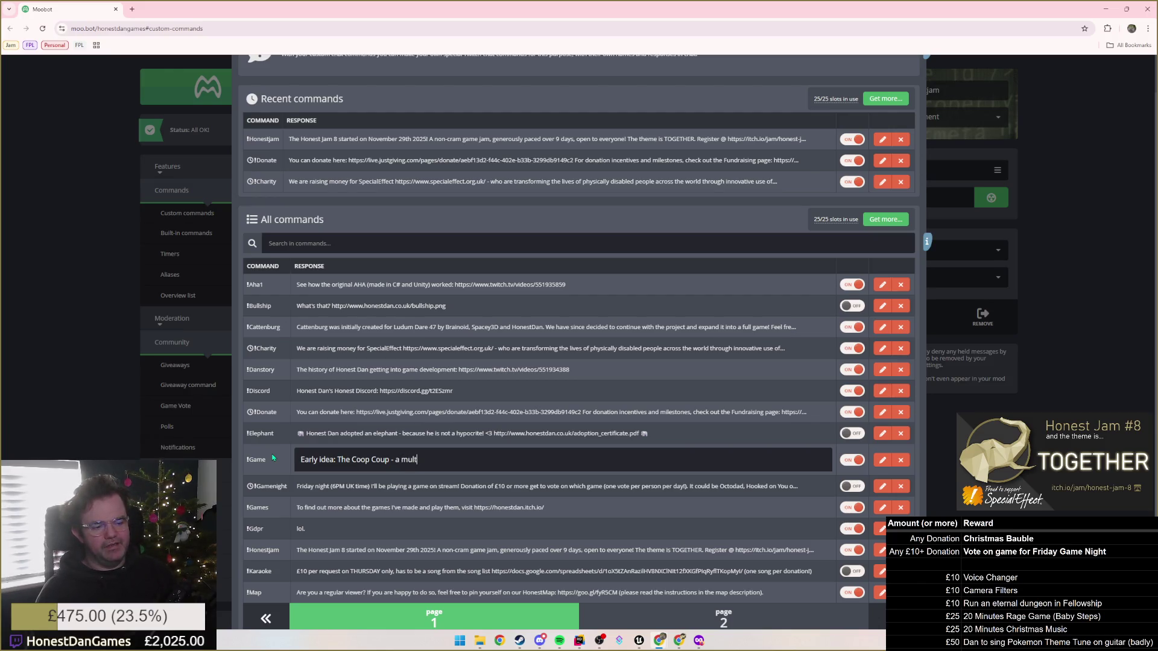
pyautogui.write('iplayer game')
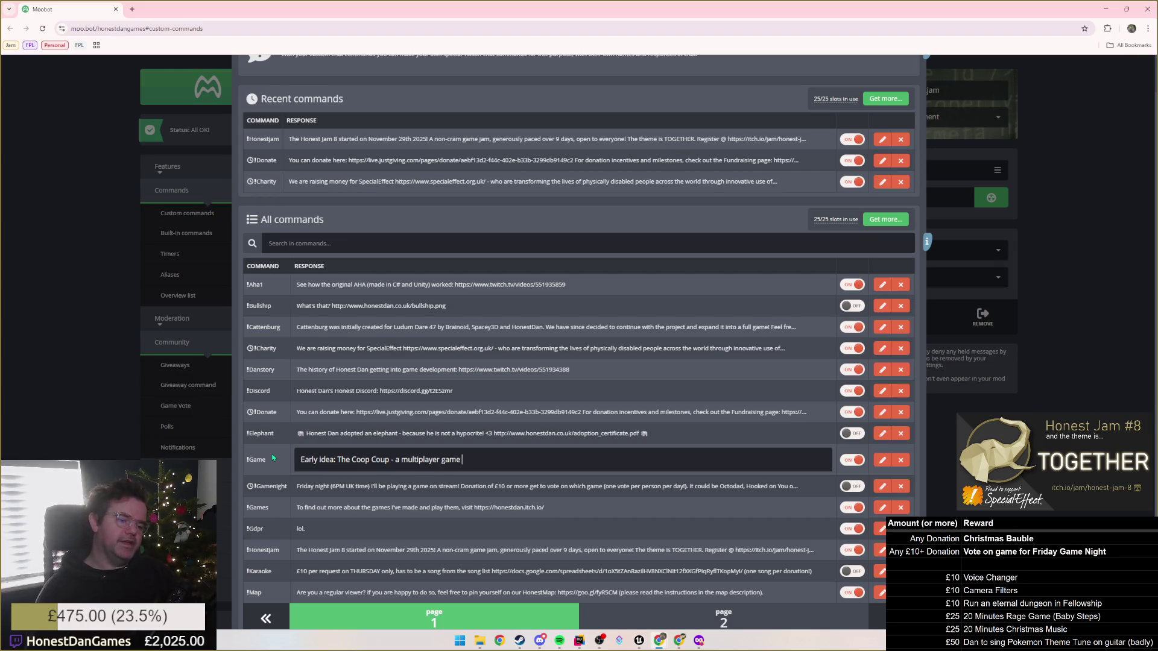
pyautogui.press('BackSpace')
pyautogui.press('BackSpace')
pyautogui.press('BackSpace')
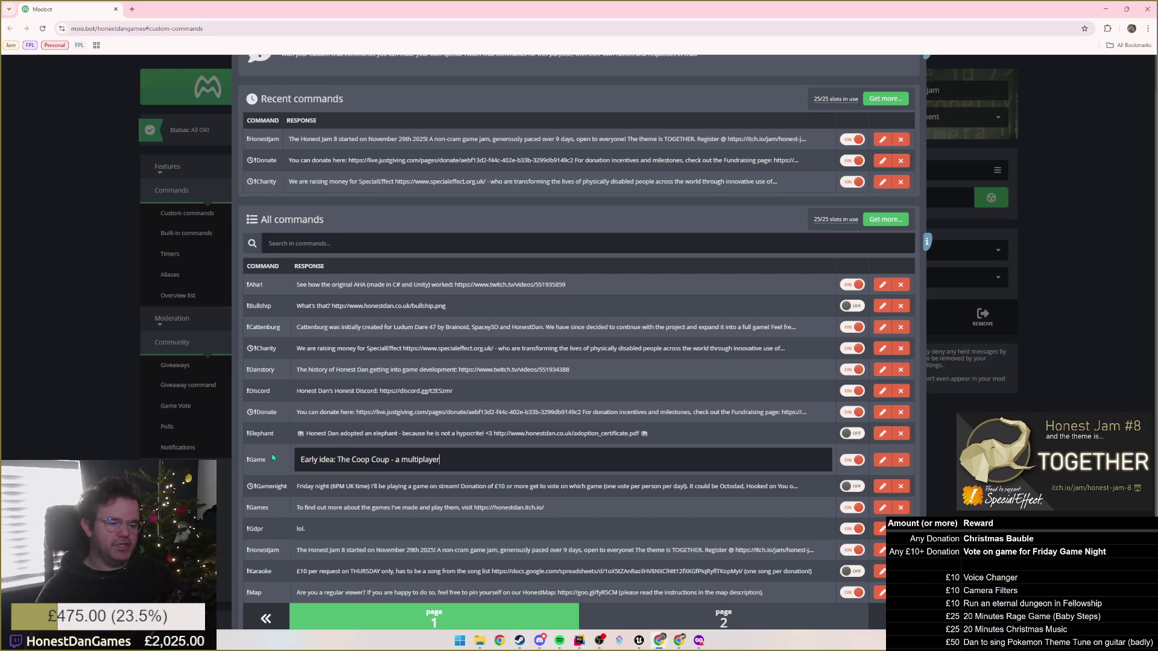
pyautogui.write('chicken')
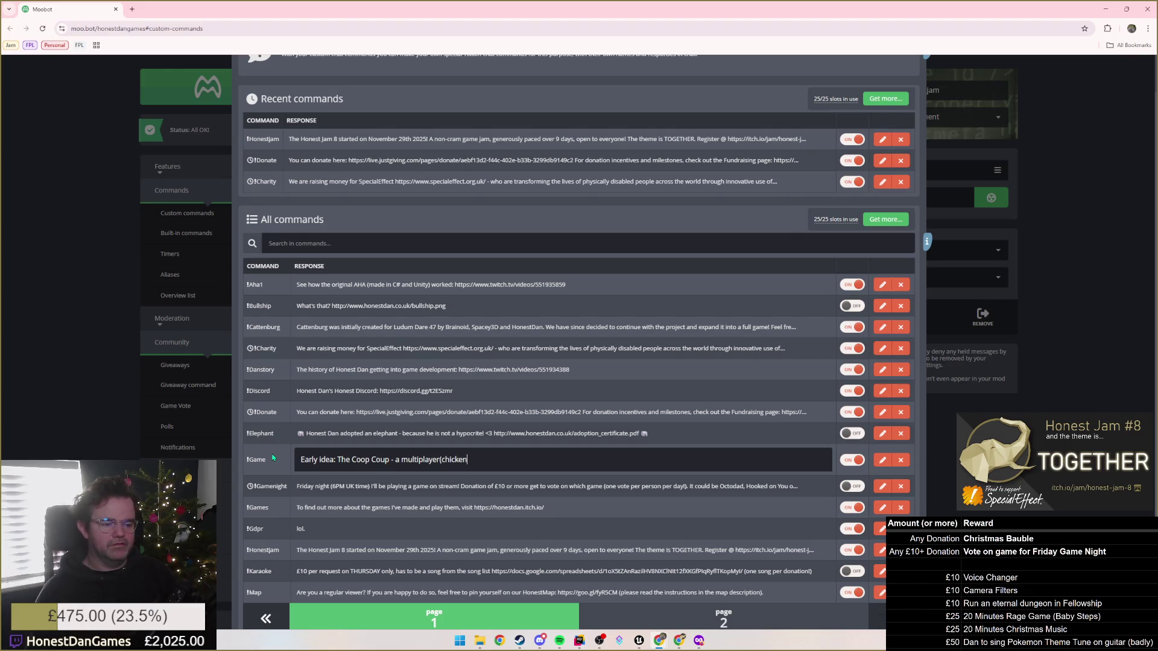
pyautogui.write('?) g')
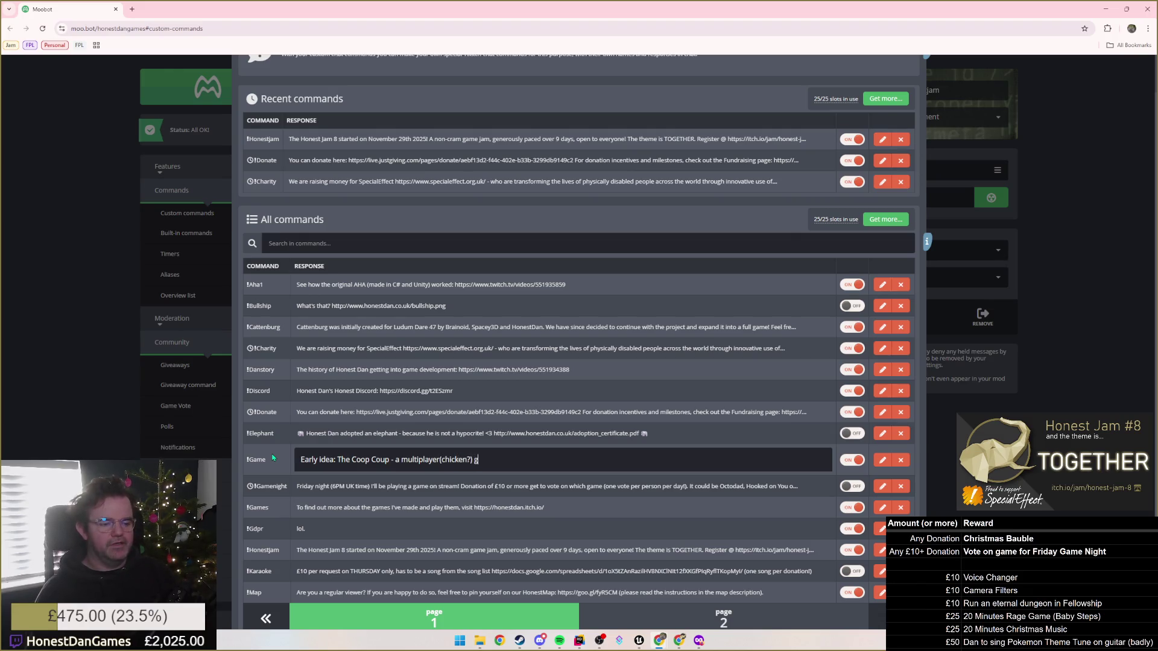
pyautogui.write('ame where yo')
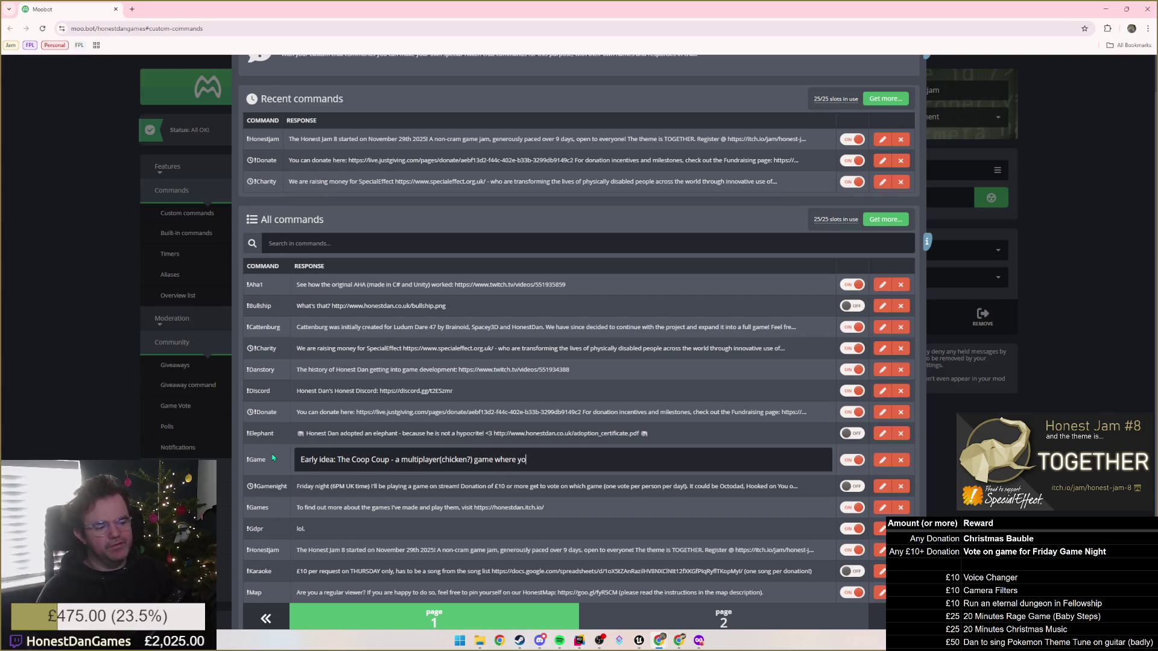
pyautogui.press('BackSpace')
pyautogui.press('BackSpace')
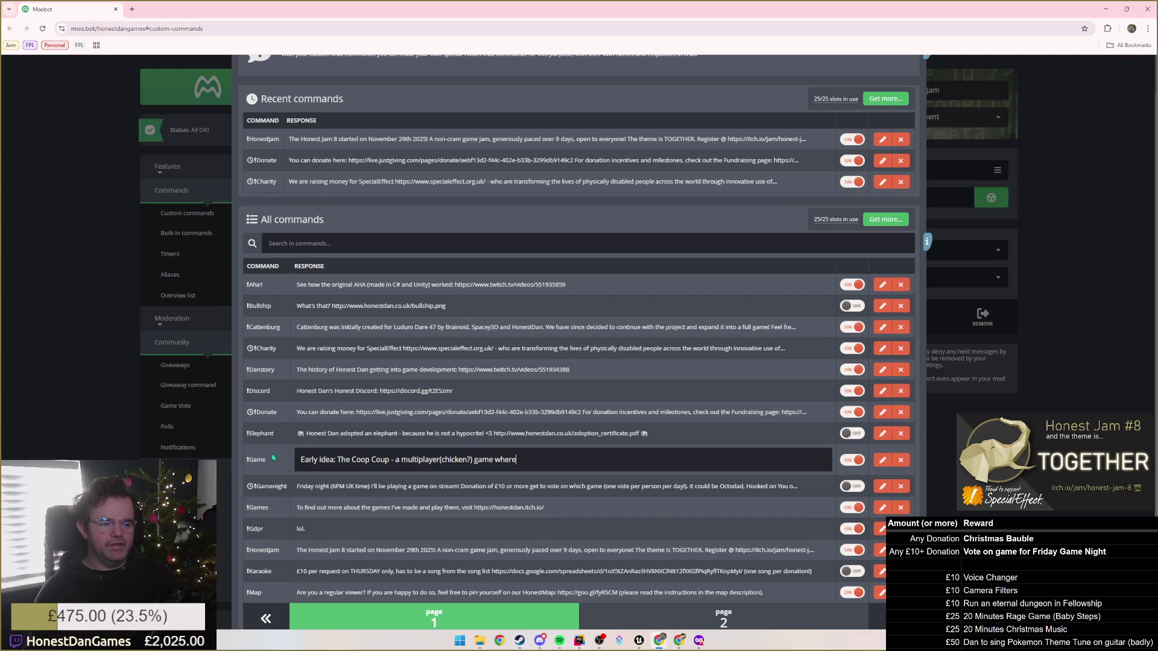
pyautogui.write(' players control ')
pyautogui.write('chickens, with')
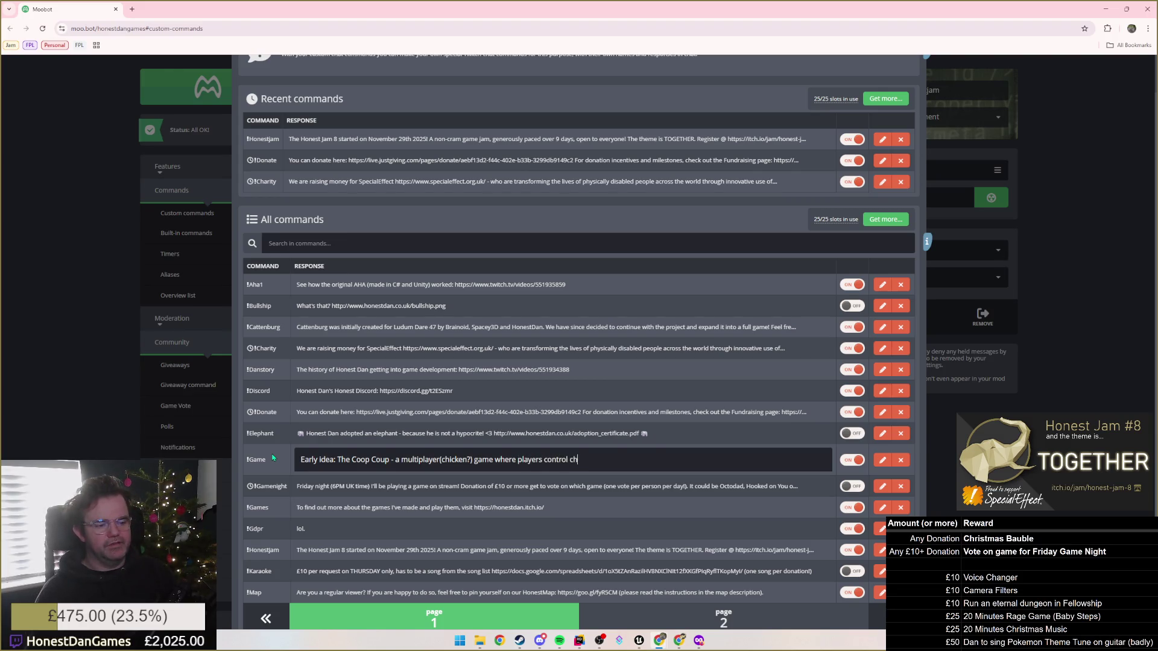
pyautogui.press('BackSpace')
pyautogui.press('BackSpace')
pyautogui.press('BackSpace')
pyautogui.write('within a coop, with the aim of usu')
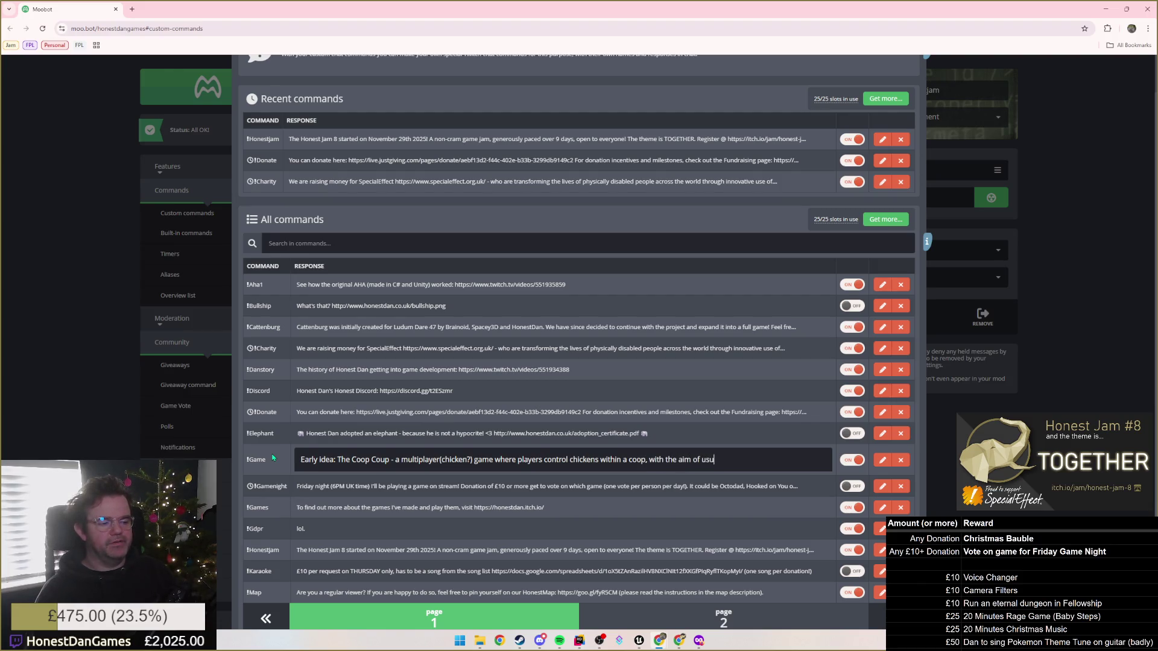
pyautogui.write('rping the')
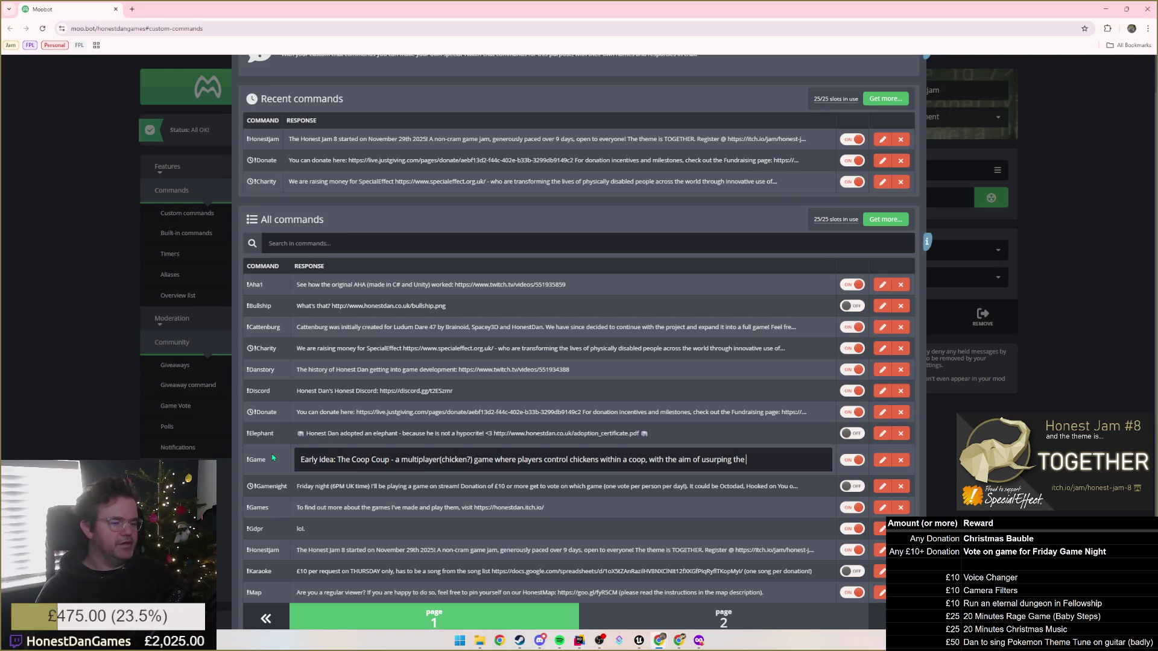
pyautogui.press('BackSpace')
pyautogui.press('BackSpace')
pyautogui.press('BackSpace')
pyautogui.write("whoever's top of the pecking order.")
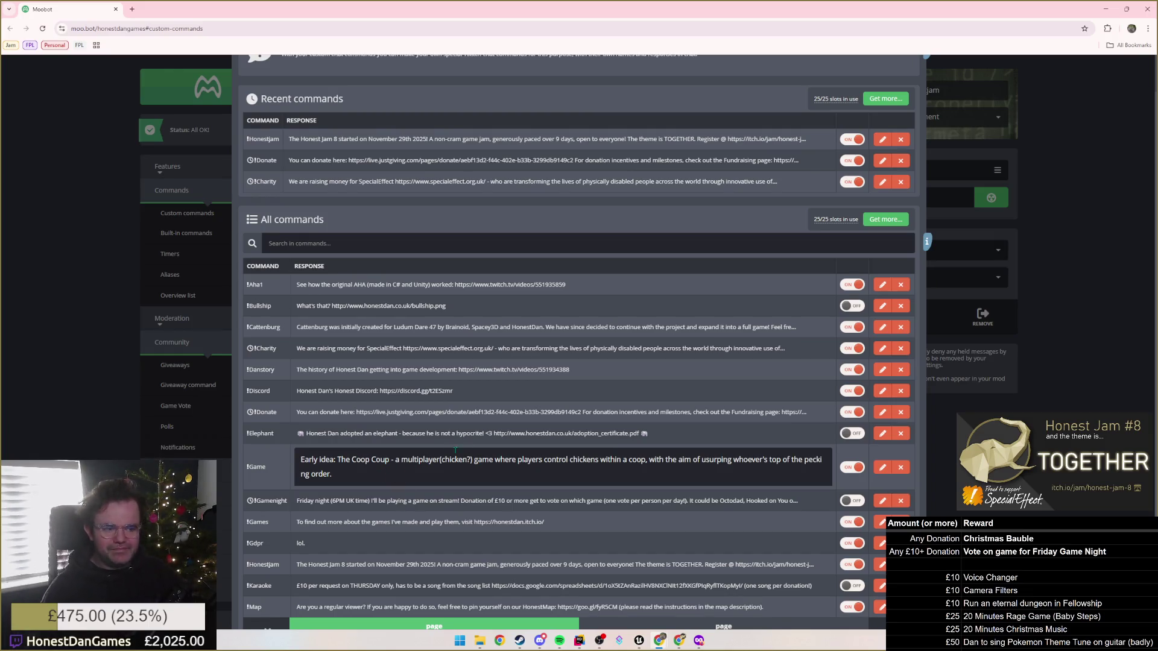
# Type and then remove a 'NEEDS FLES' note, and save the updated !Game response.
pyautogui.write(' NEEDS FLES')
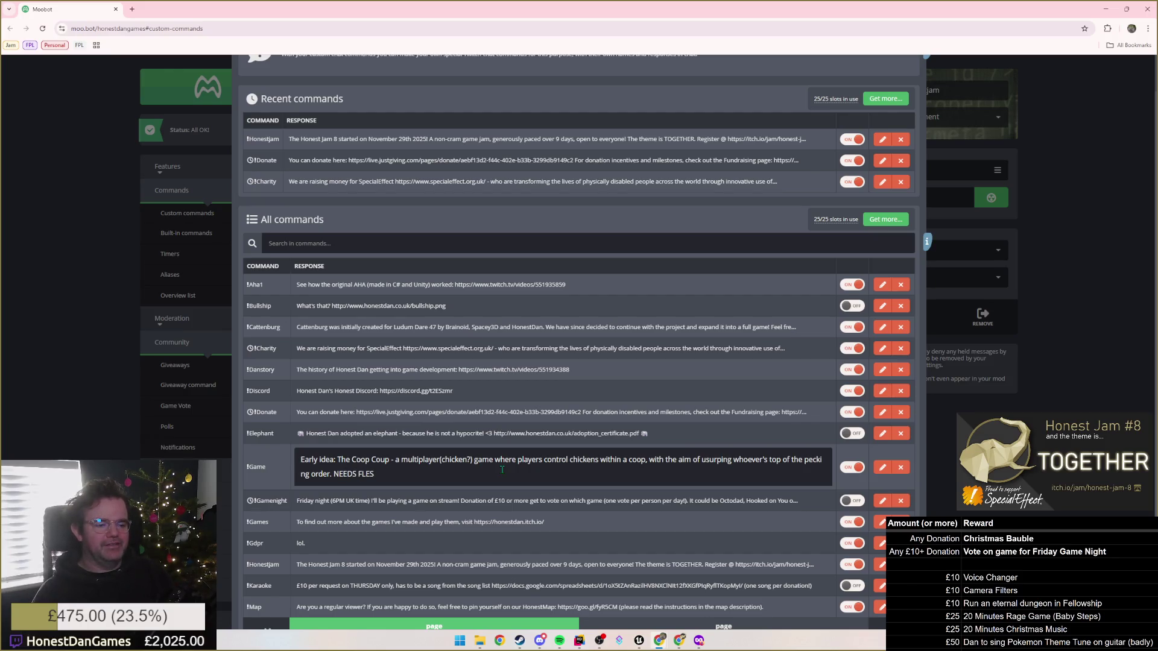
pyautogui.press('BackSpace')
pyautogui.press('BackSpace')
pyautogui.press('BackSpace')
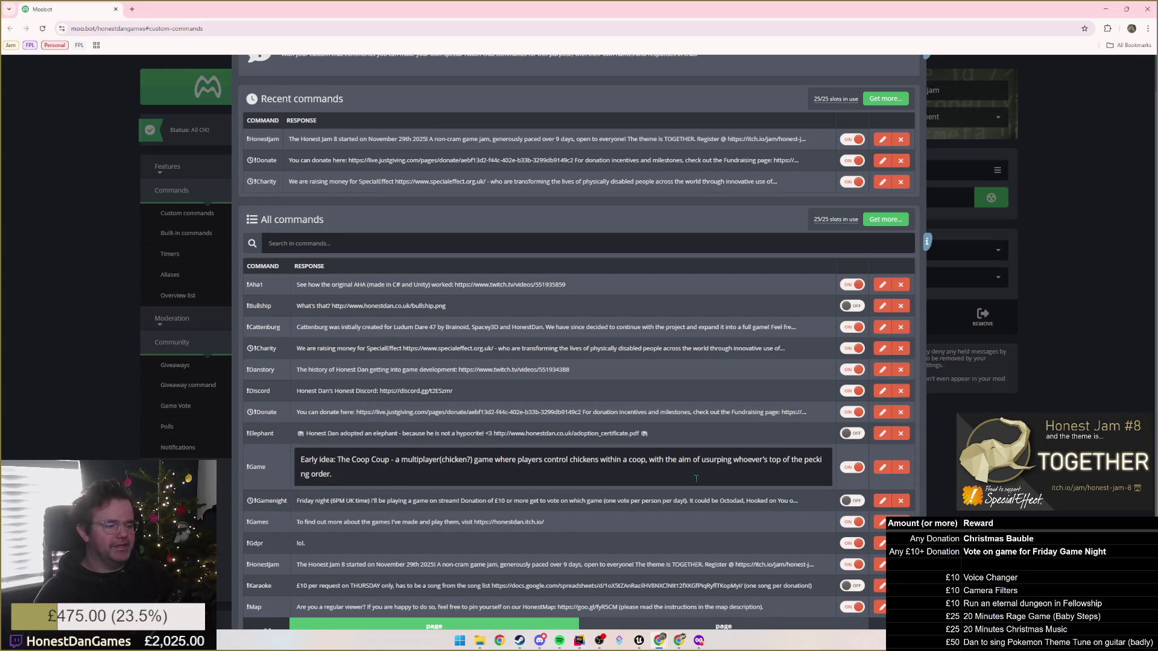
pyautogui.press('Return')
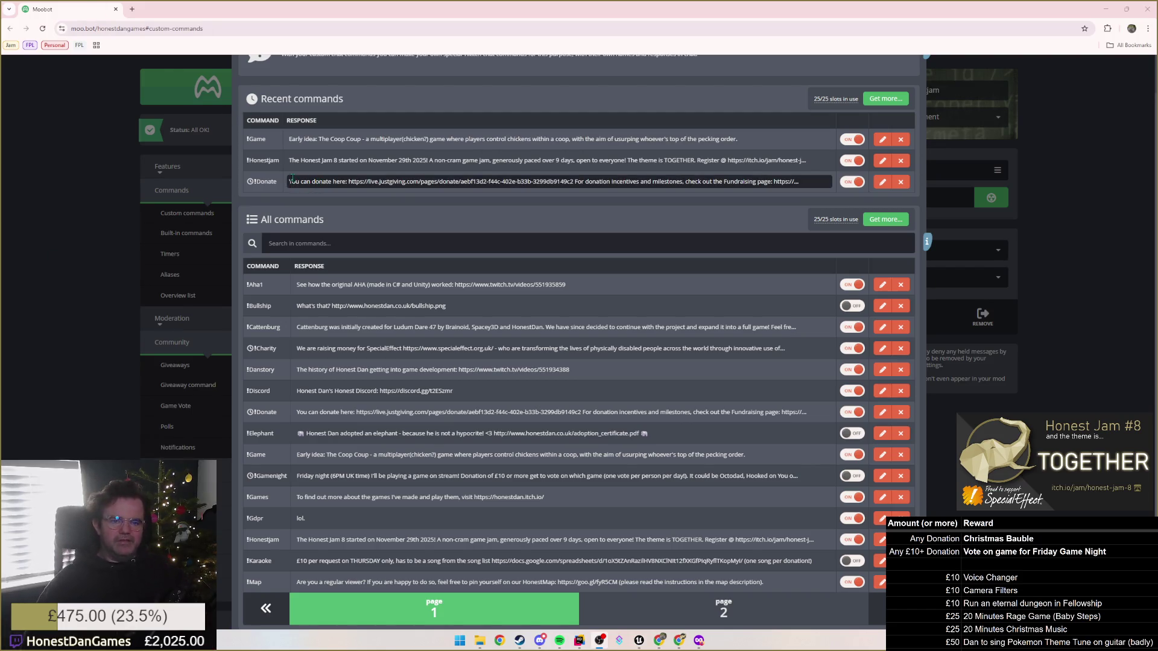
# Close the Custom commands list and switch back to the Unreal Editor.
pyautogui.scroll(1, 292, 178)
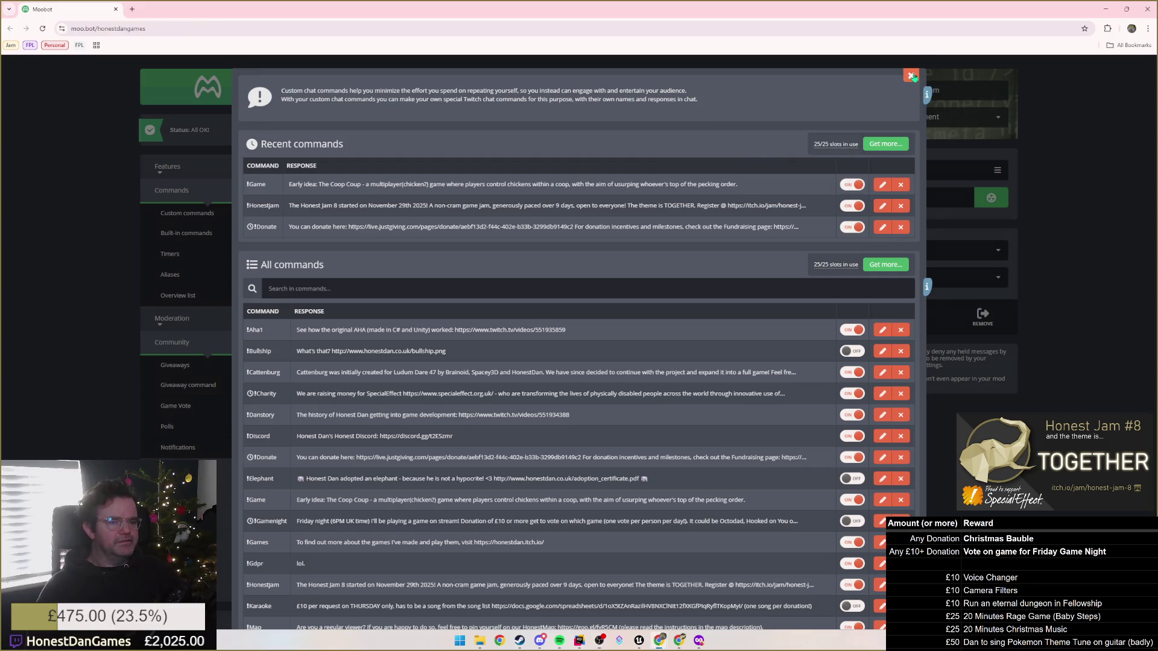
pyautogui.click(911, 76)
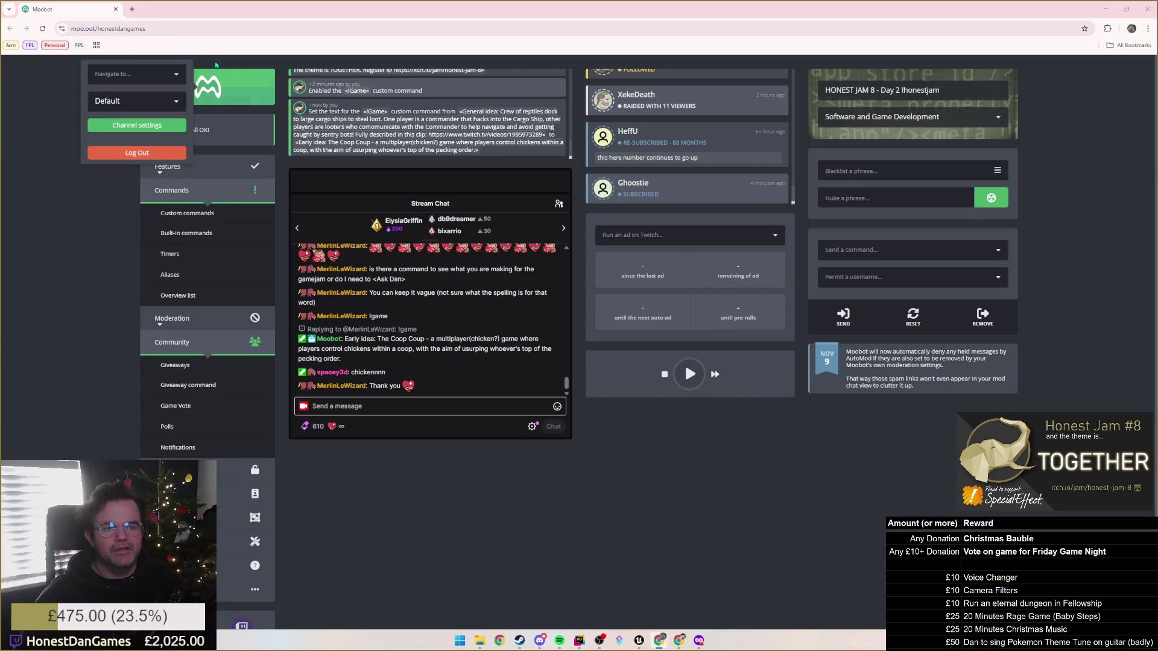
pyautogui.hotkey('alt', 'Tab')
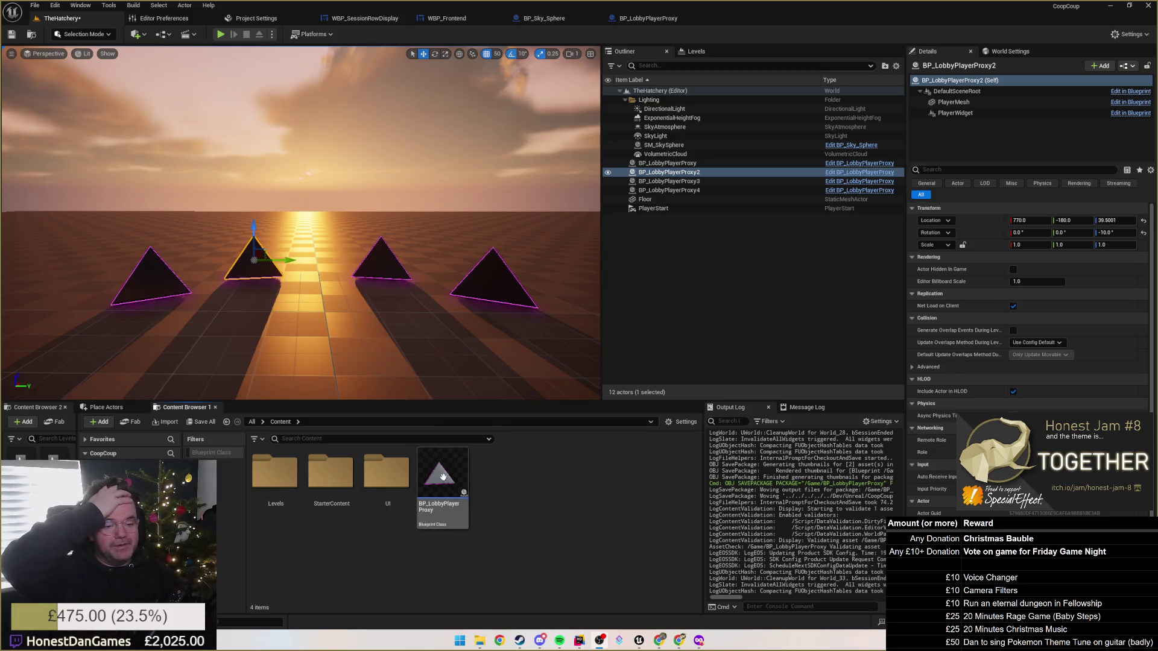
# Check the Unreal Editor's menu bar for a way to create a new C++ class.
pyautogui.click(151, 7)
# Look through the File, Window and Actor menus for a new-class option, closing each unchanged.
pyautogui.moveTo(136, 7)
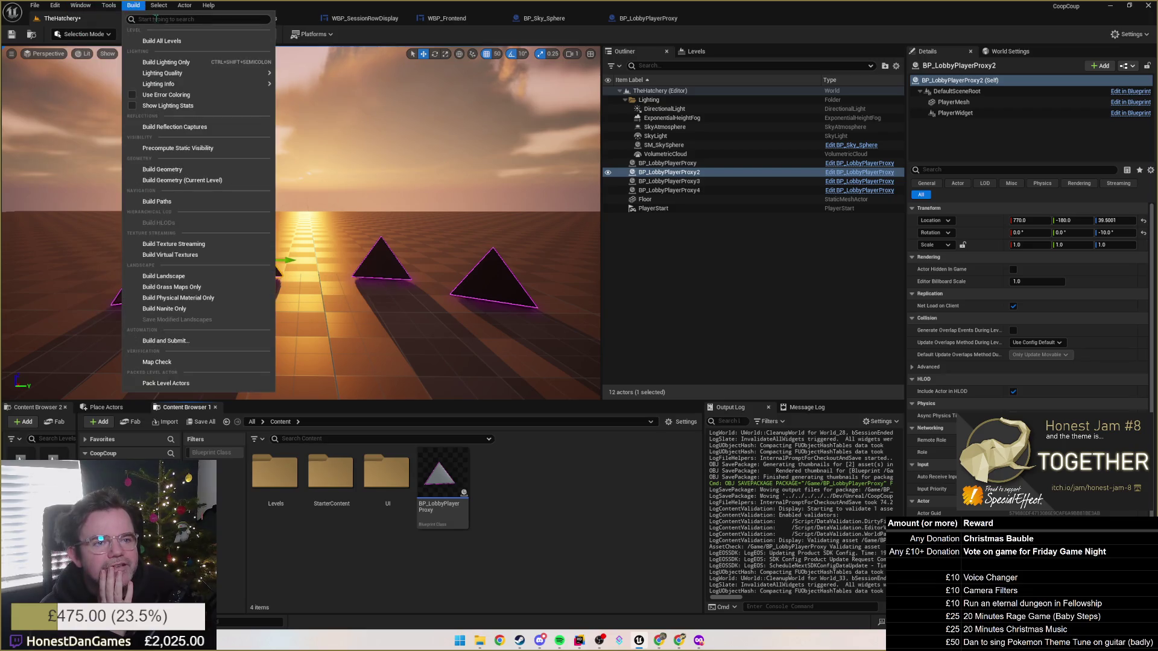
pyautogui.write('new c')
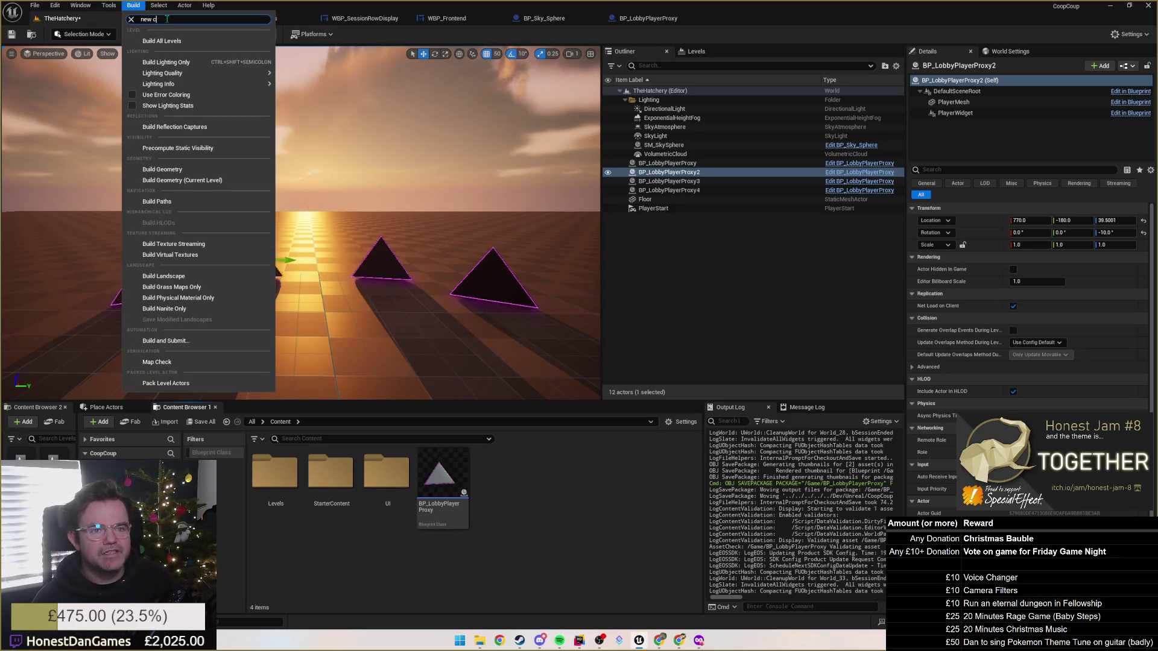
pyautogui.click(130, 19)
pyautogui.moveTo(34, 5)
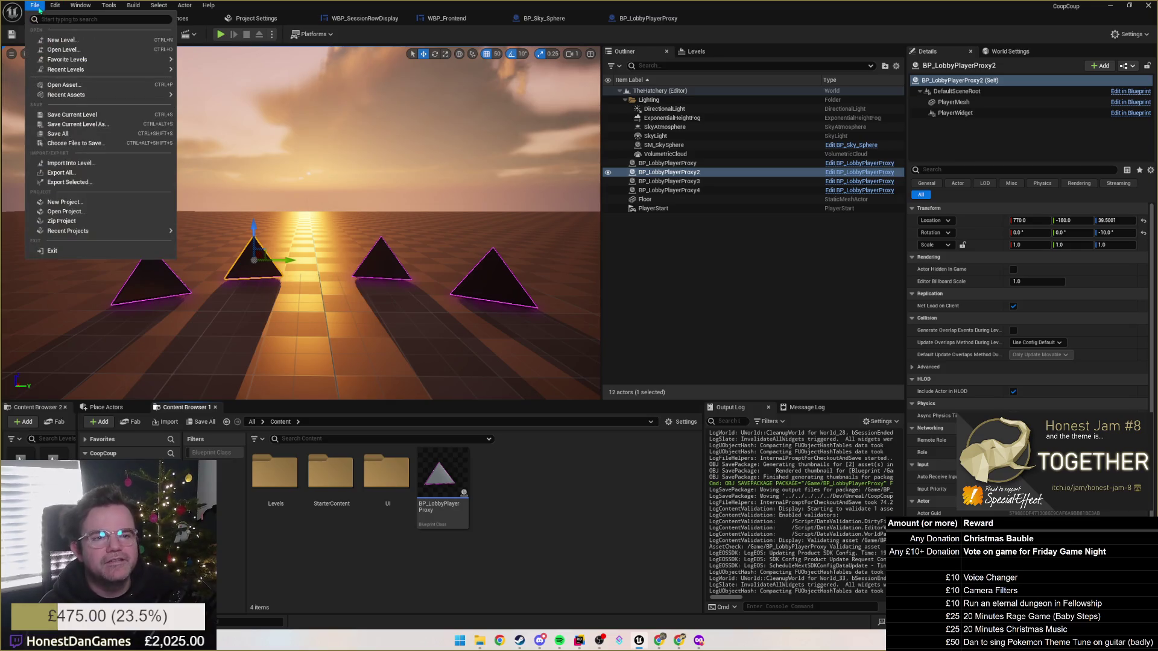
pyautogui.moveTo(66, 69)
pyautogui.moveTo(71, 95)
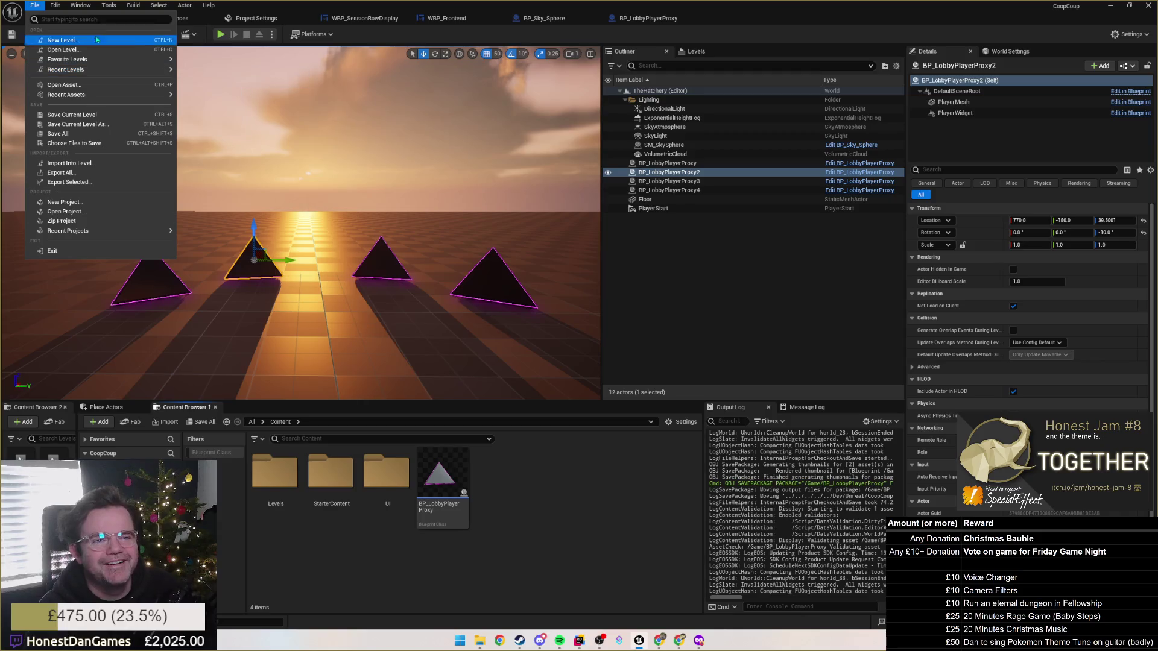
pyautogui.press('Escape')
pyautogui.click(77, 6)
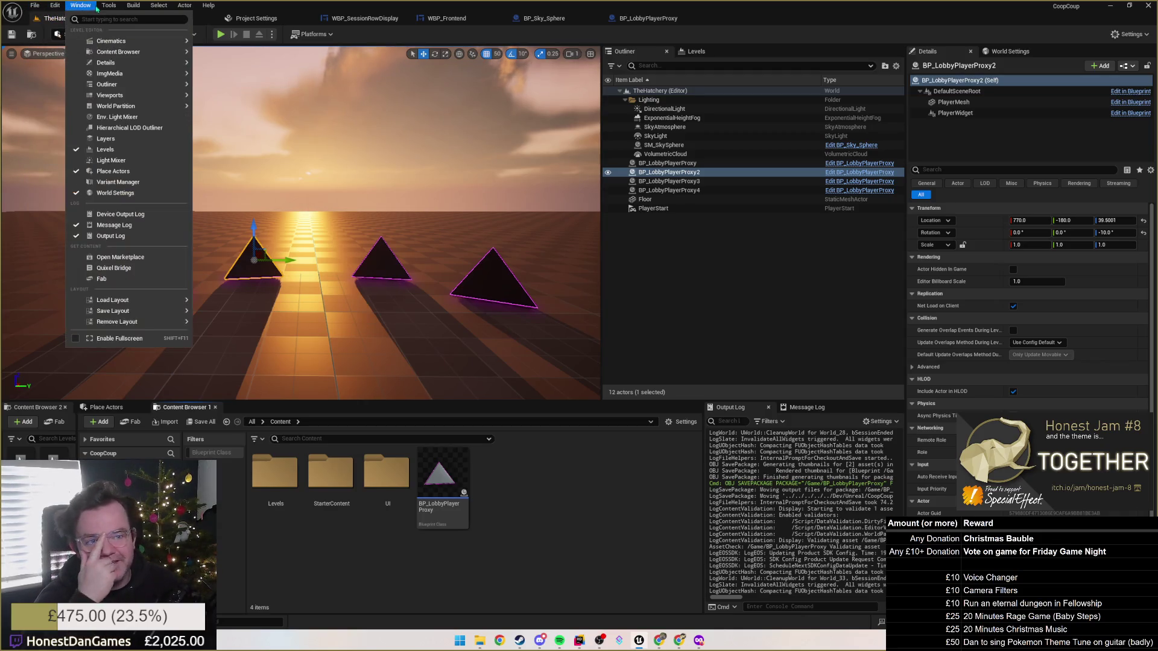
pyautogui.moveTo(103, 11)
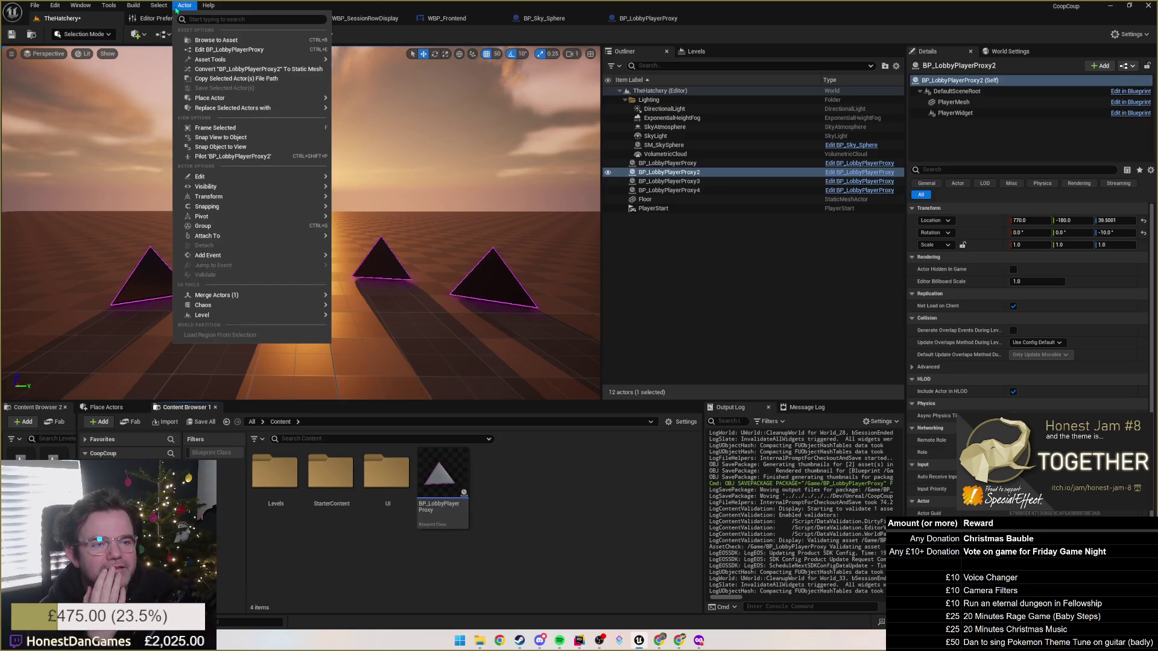
pyautogui.click(178, 8)
pyautogui.click(185, 8)
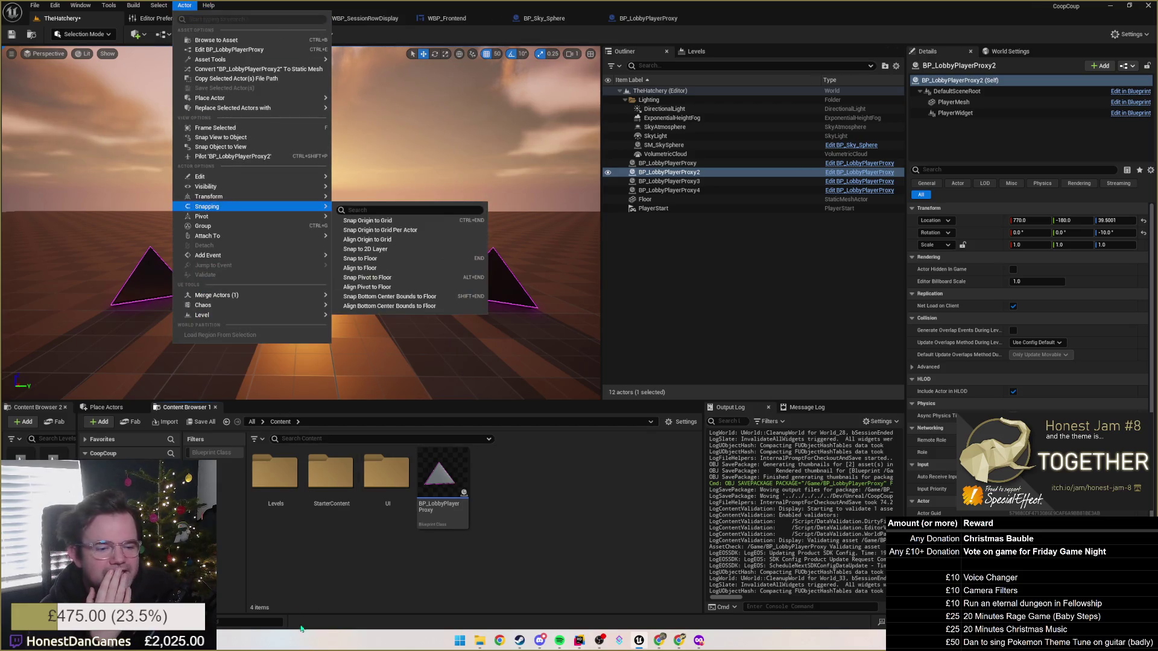
pyautogui.click(319, 536)
# Check the Content Browser's add-content menu, then open the Tools menu instead.
pyautogui.rightClick(319, 536)
pyautogui.moveTo(322, 528)
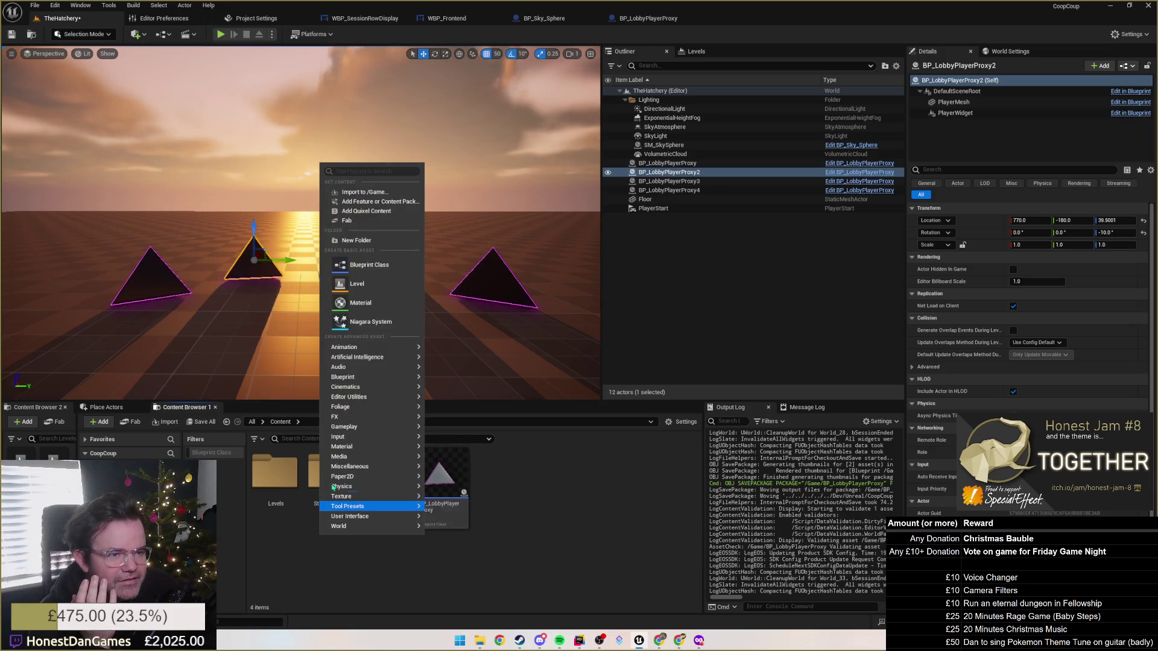
pyautogui.moveTo(362, 387)
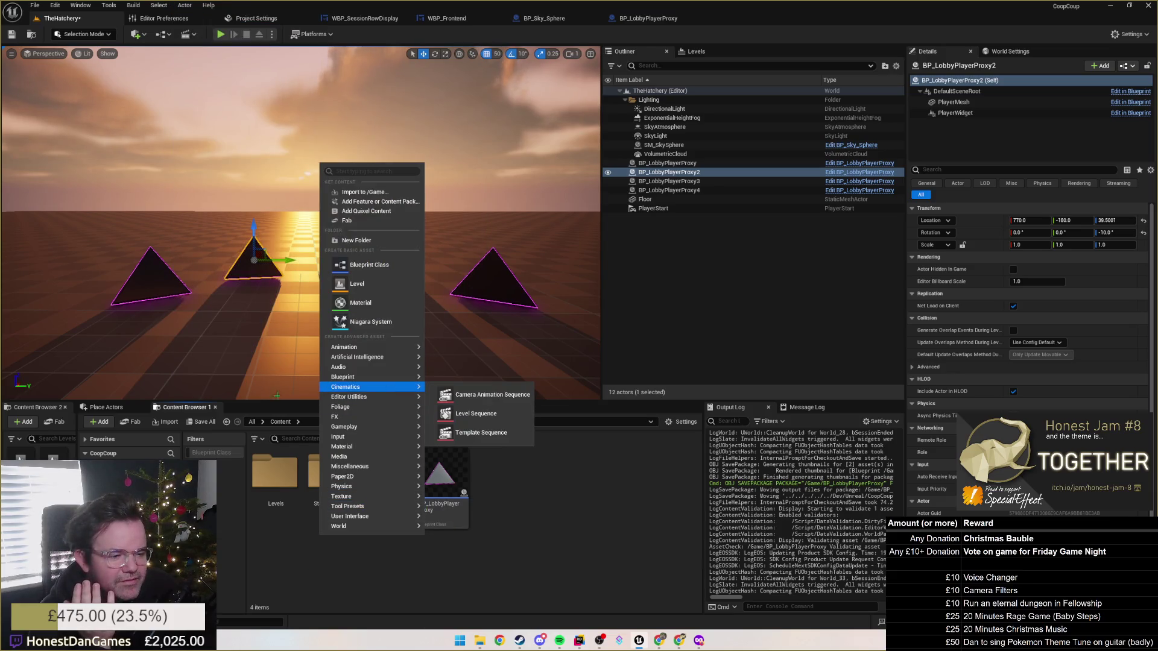
pyautogui.click(283, 547)
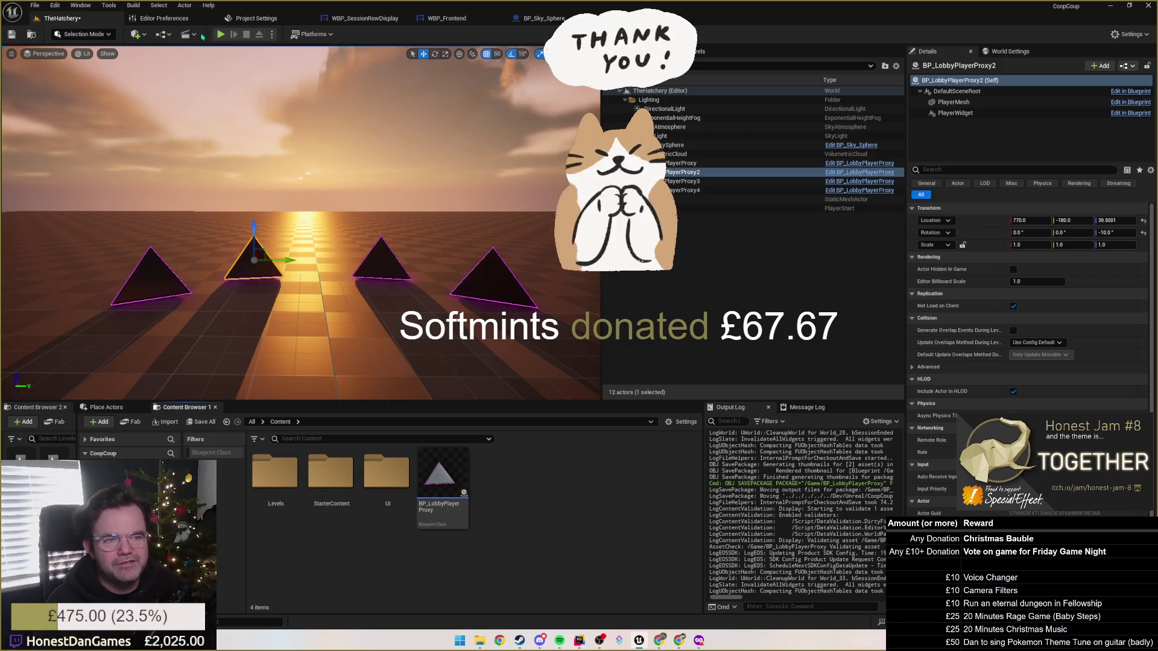
pyautogui.click(117, 7)
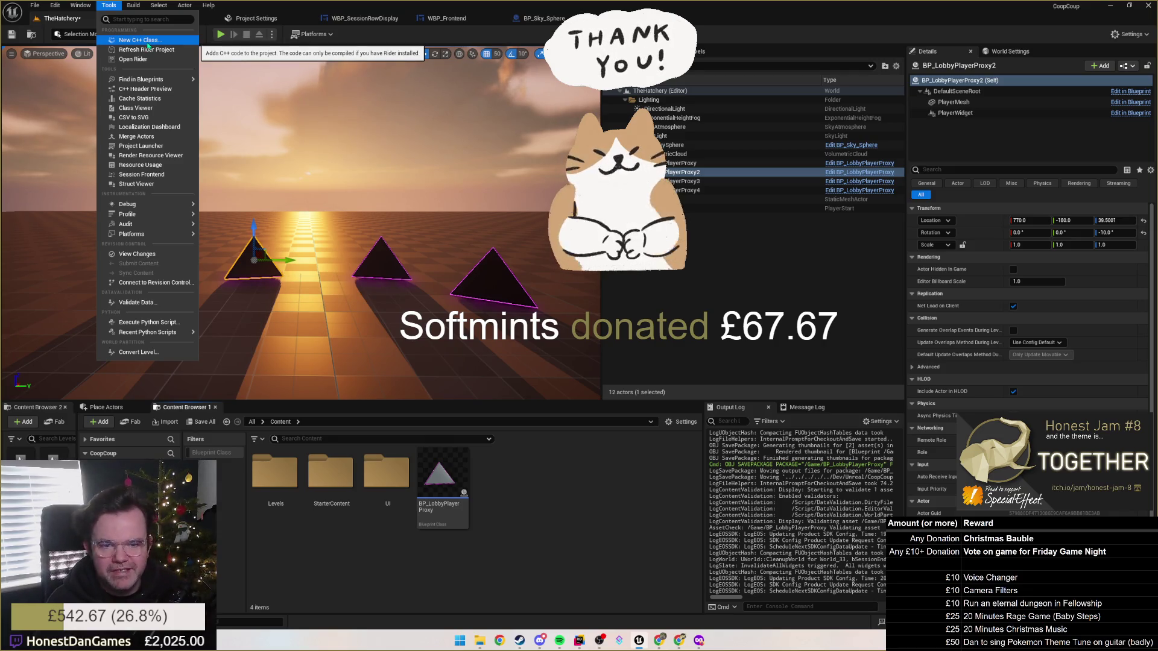
# Launch New C++ Class from Tools, move the dialog aside, and choose Actor as the parent class.
pyautogui.click(148, 44)
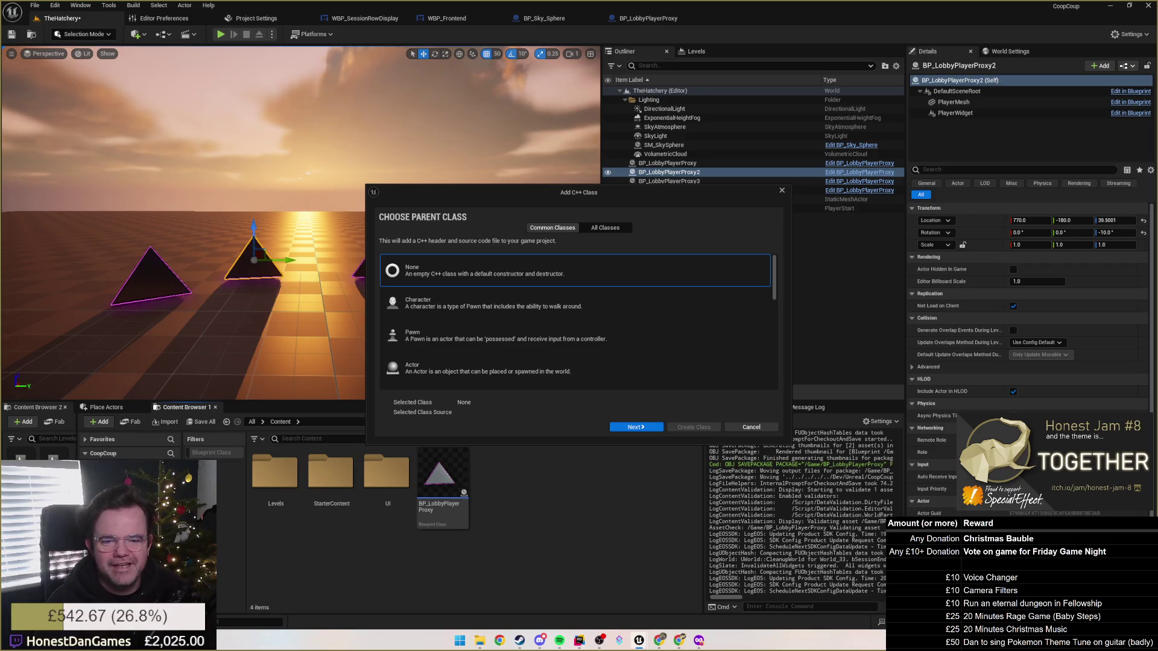
pyautogui.hotkey('alt', 'Tab')
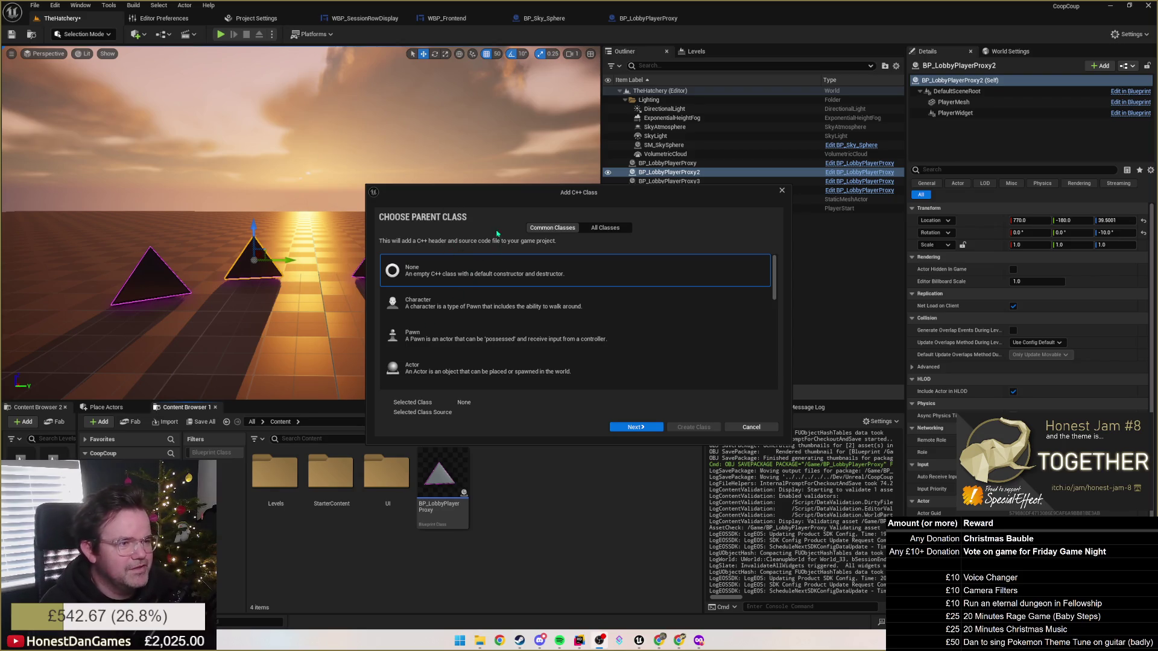
pyautogui.moveTo(478, 196); pyautogui.dragTo(366, 220)
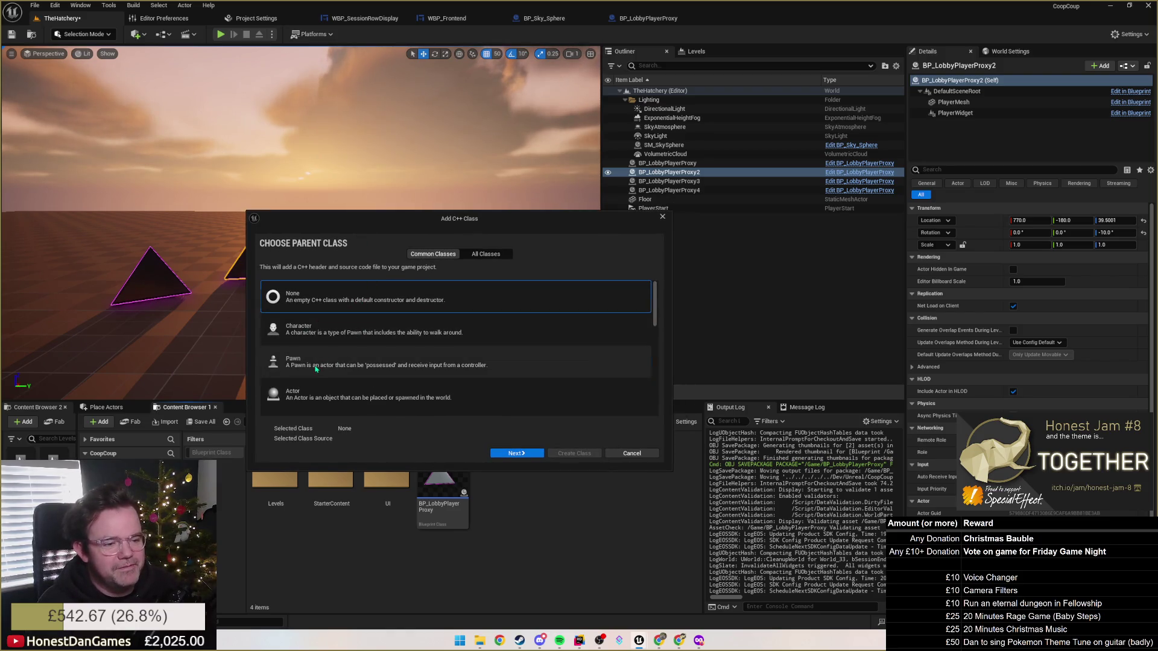
pyautogui.click(314, 395)
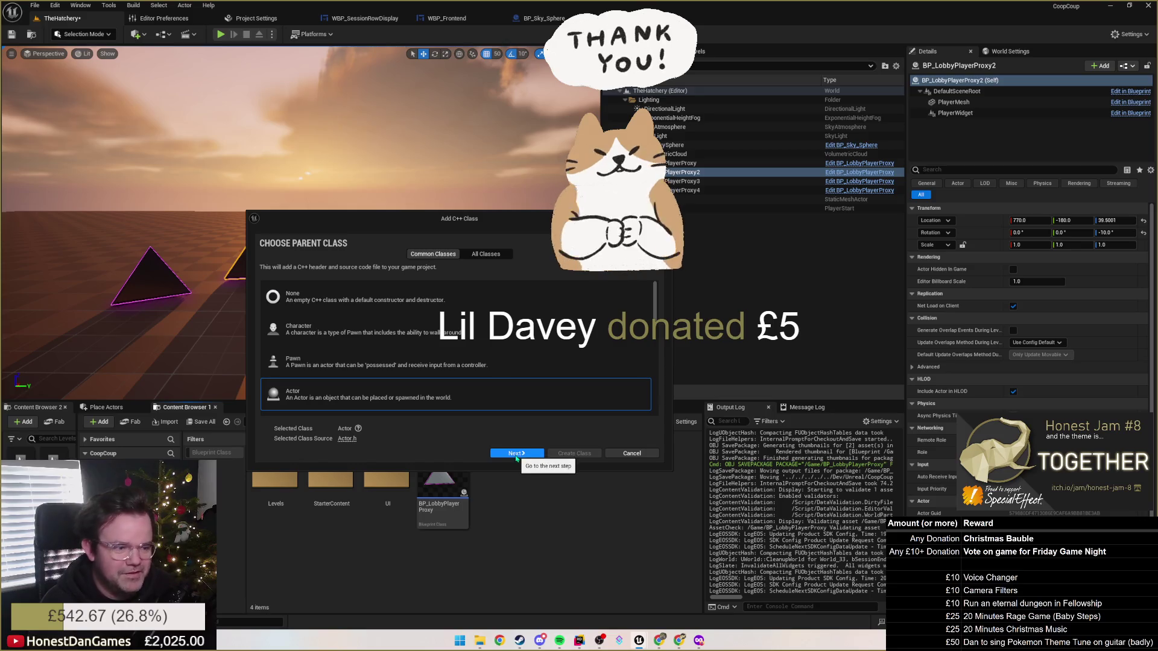
# Name the new Actor class LobbyParty, create it, and switch over to the code IDE.
pyautogui.click(515, 453)
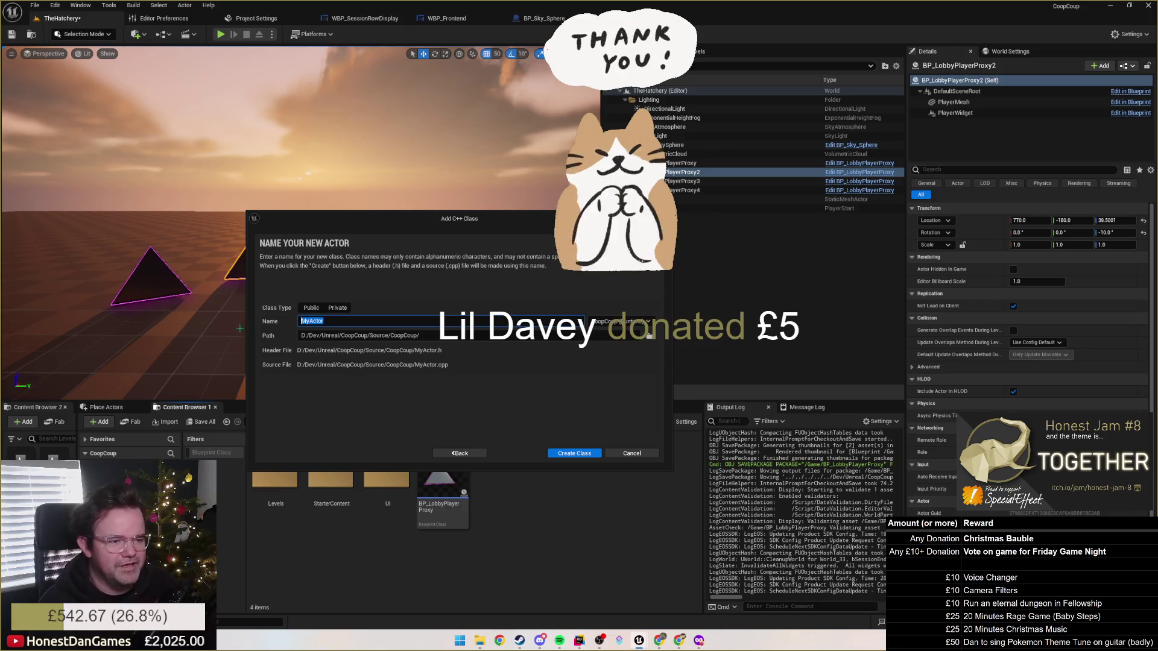
pyautogui.write('Lobby')
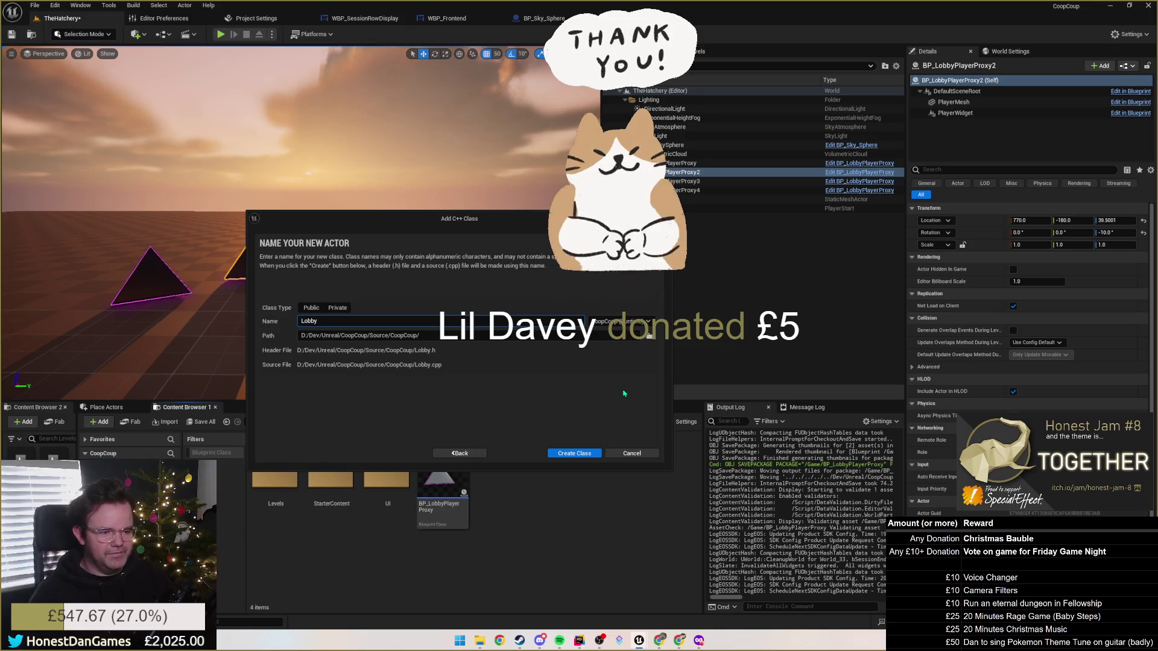
pyautogui.write('Party')
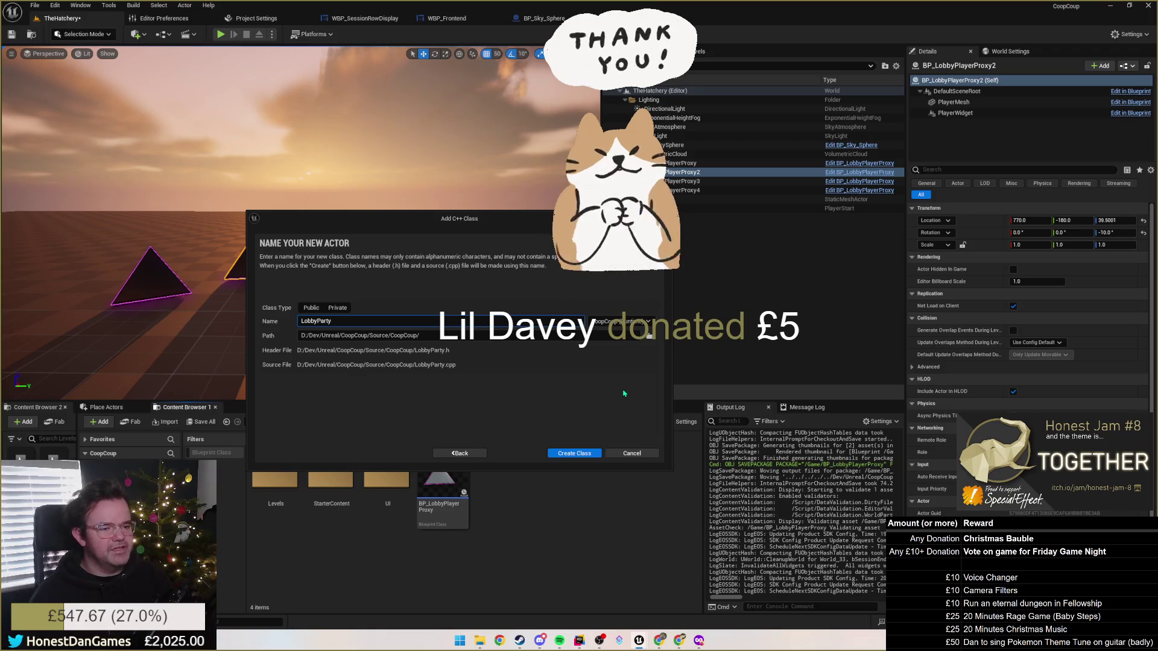
pyautogui.click(574, 456)
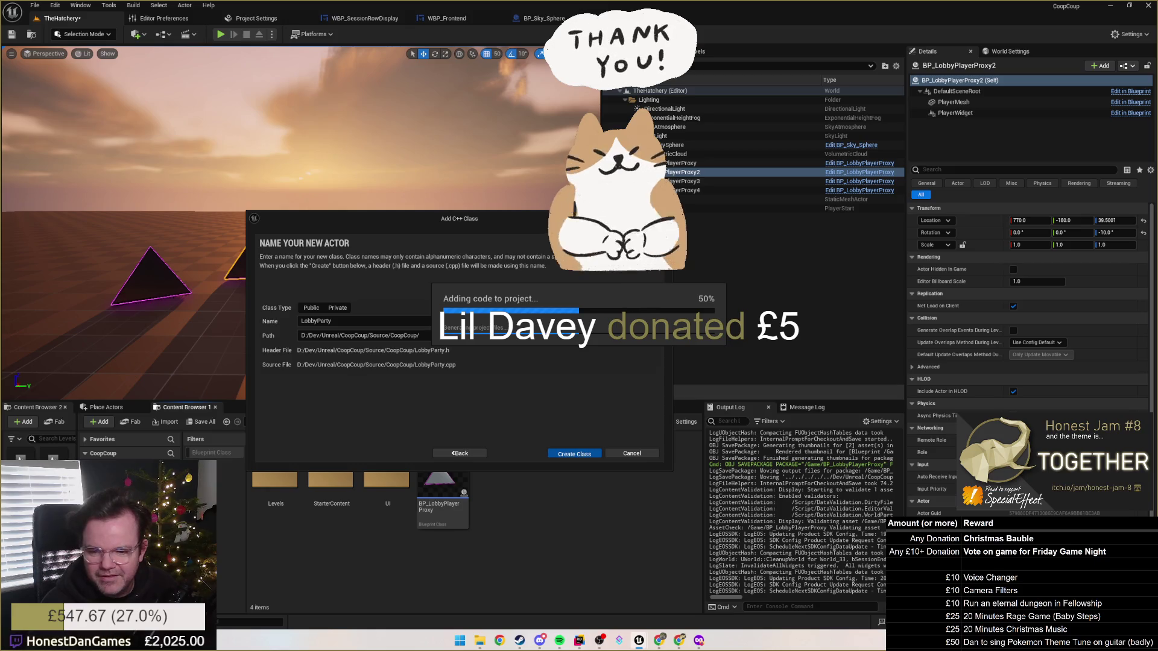
pyautogui.hotkey('alt', 'Tab')
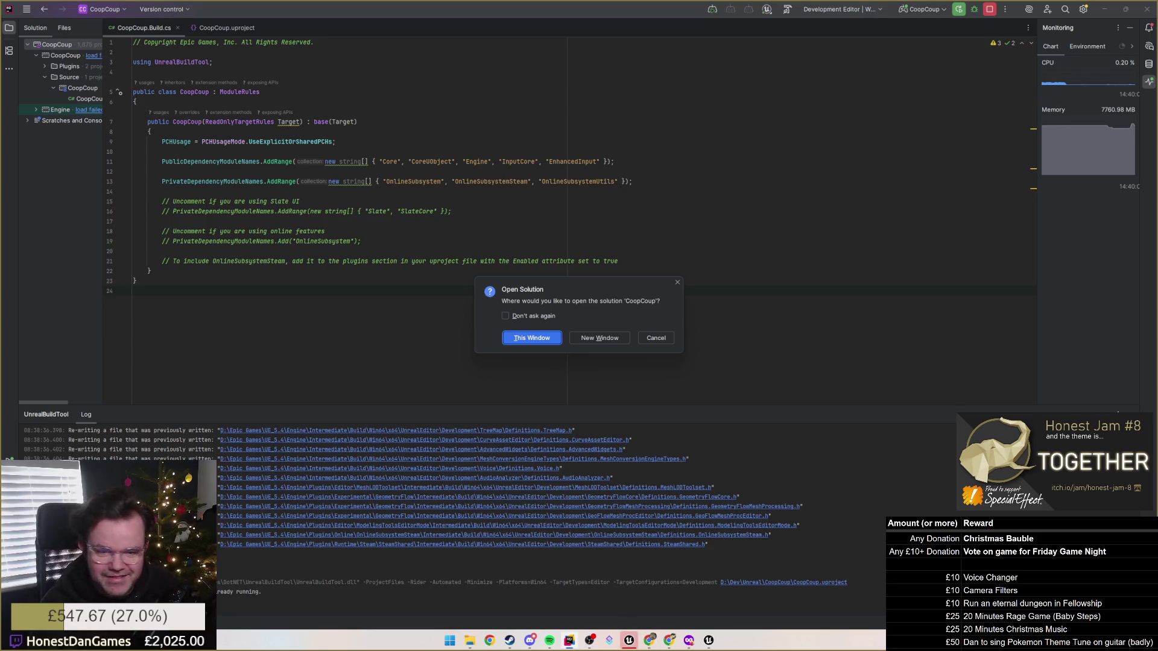
# Reload the CoopCoup solution in this window, ending the running process, then bring up the Charity 2025 spreadsheet.
pyautogui.click(545, 339)
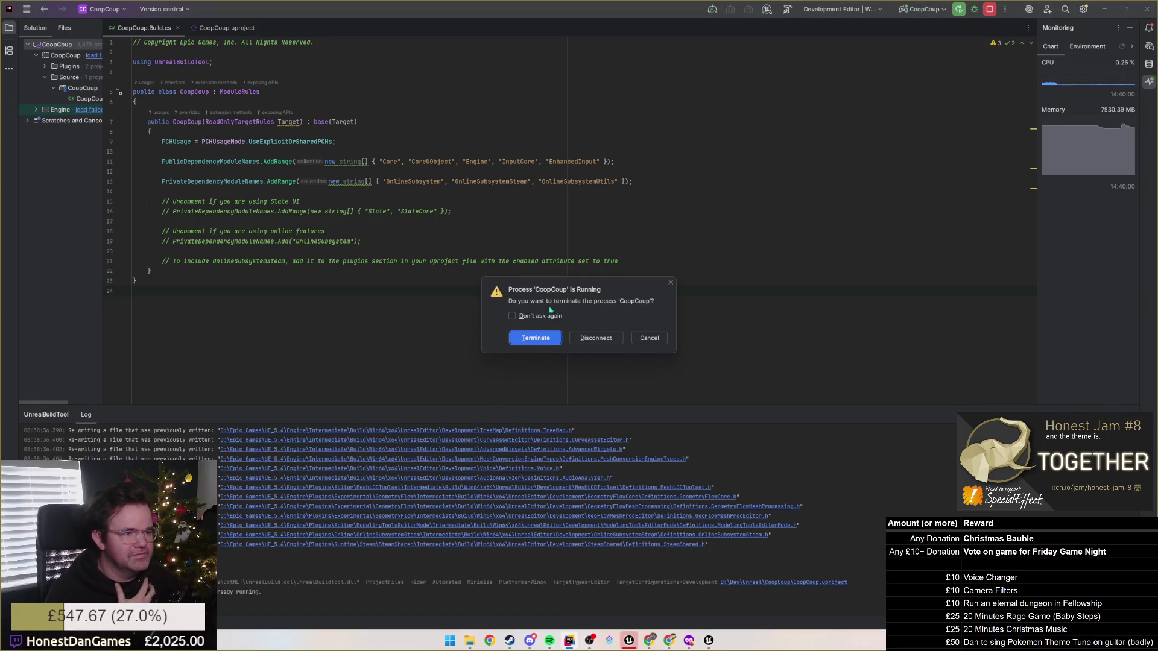
pyautogui.click(595, 337)
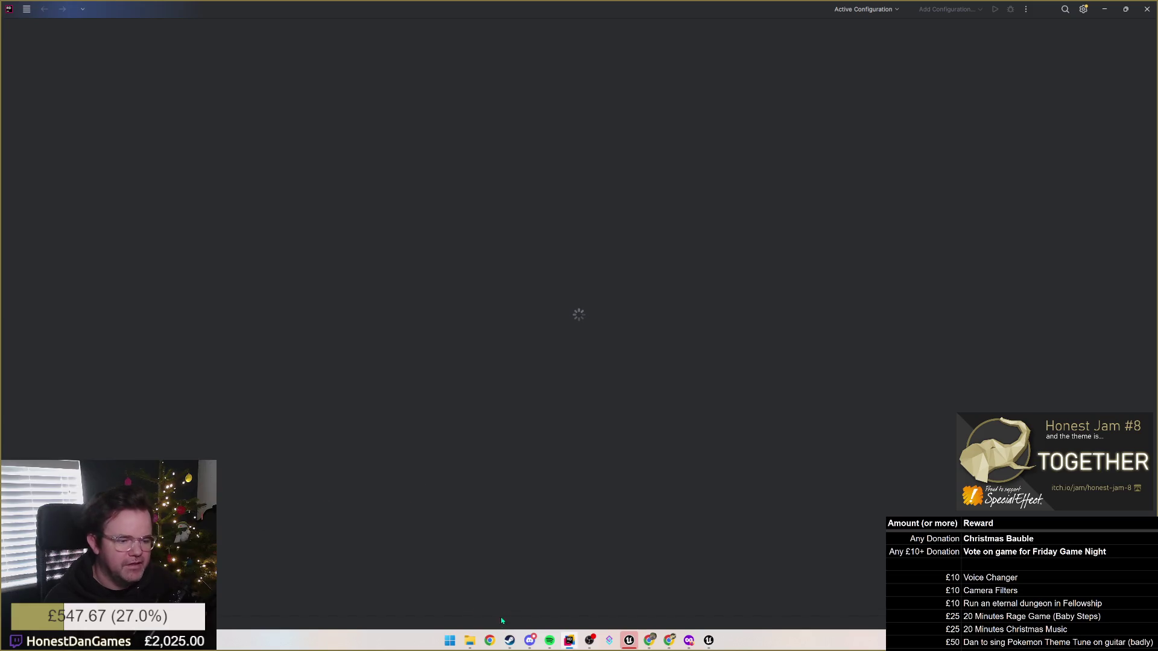
pyautogui.moveTo(654, 644)
pyautogui.click(638, 603)
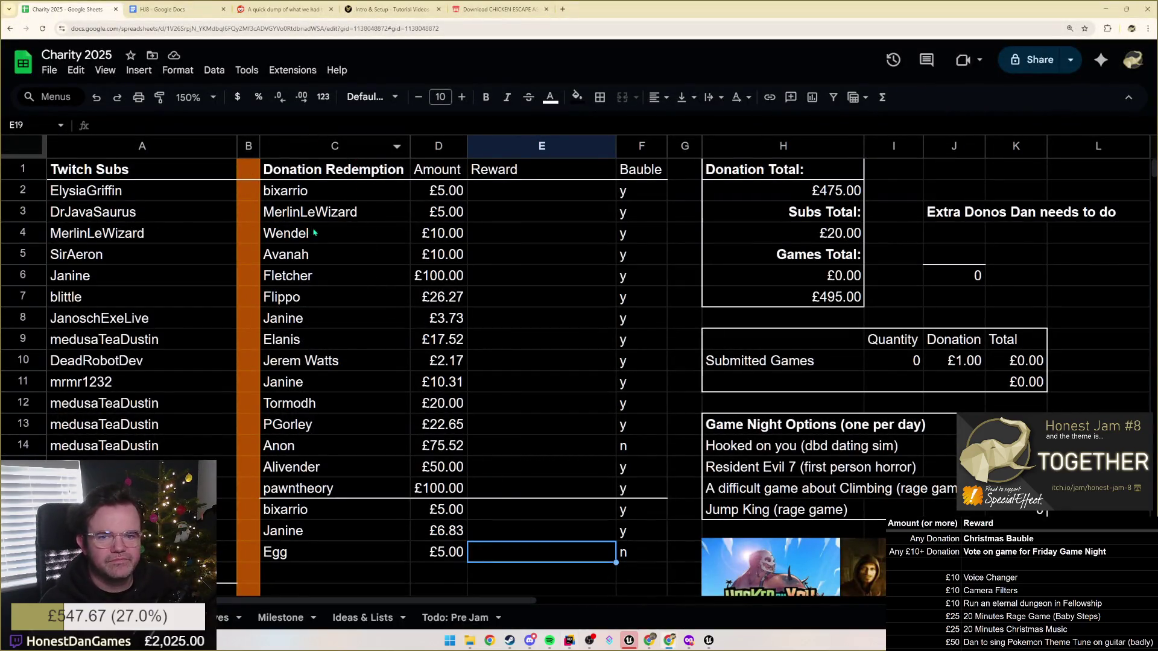
# Add a donation row in C20 with the donor's name and £67.67.
pyautogui.scroll(-3, 414, 412)
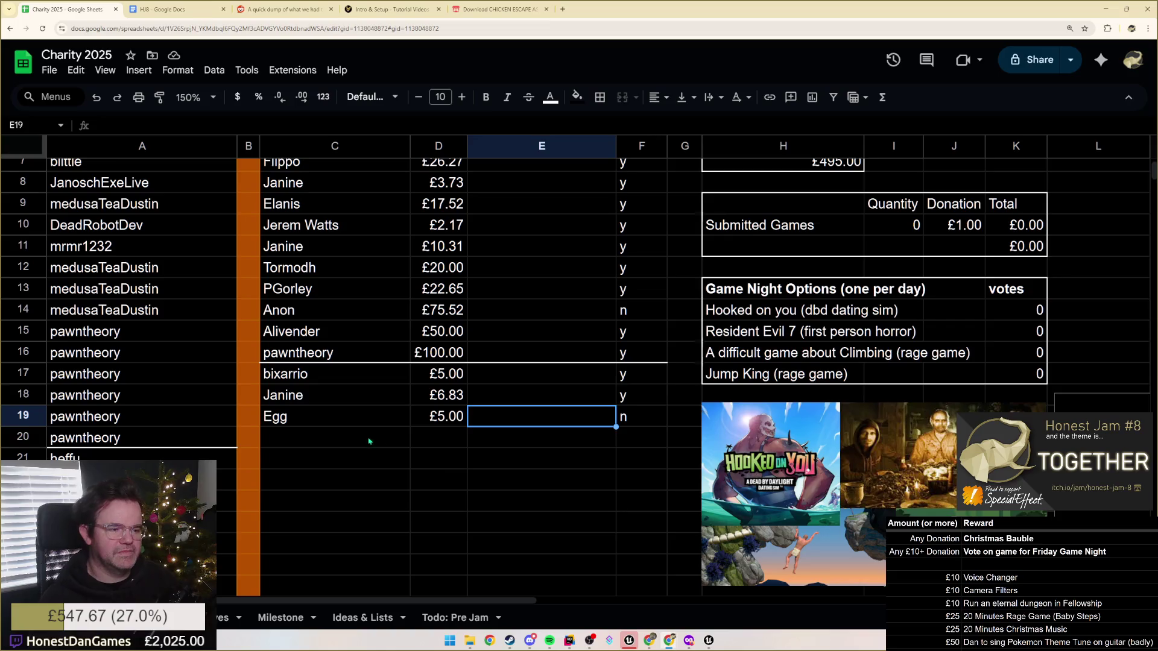
pyautogui.scroll(2, 364, 442)
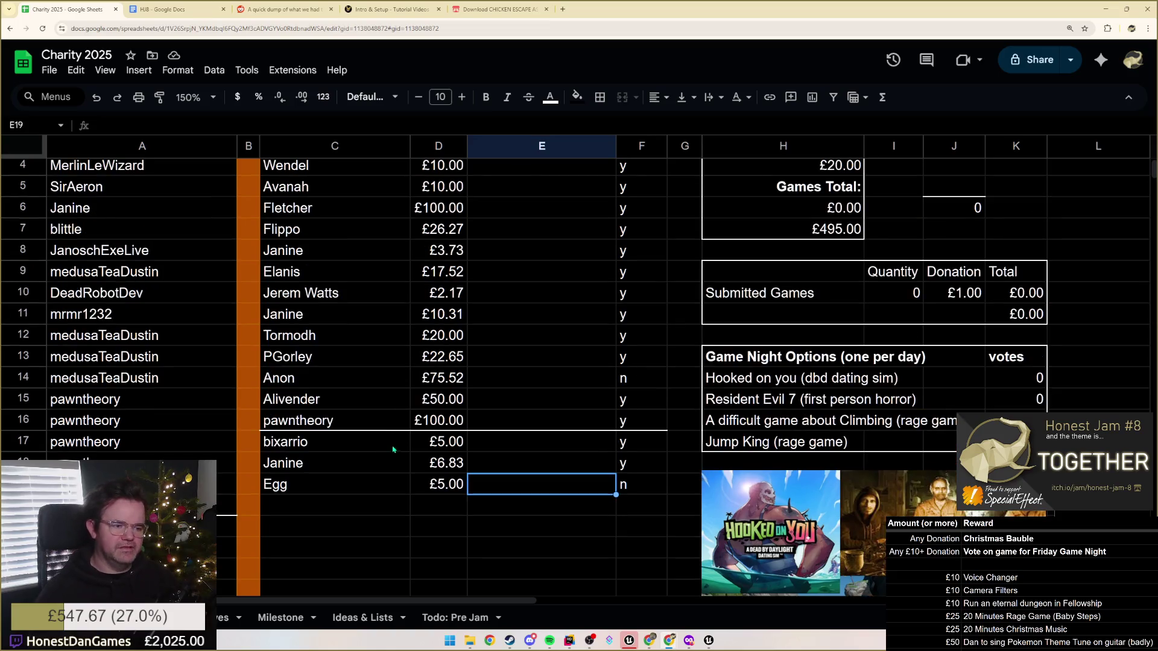
pyautogui.click(319, 499)
pyautogui.write('Softermint')
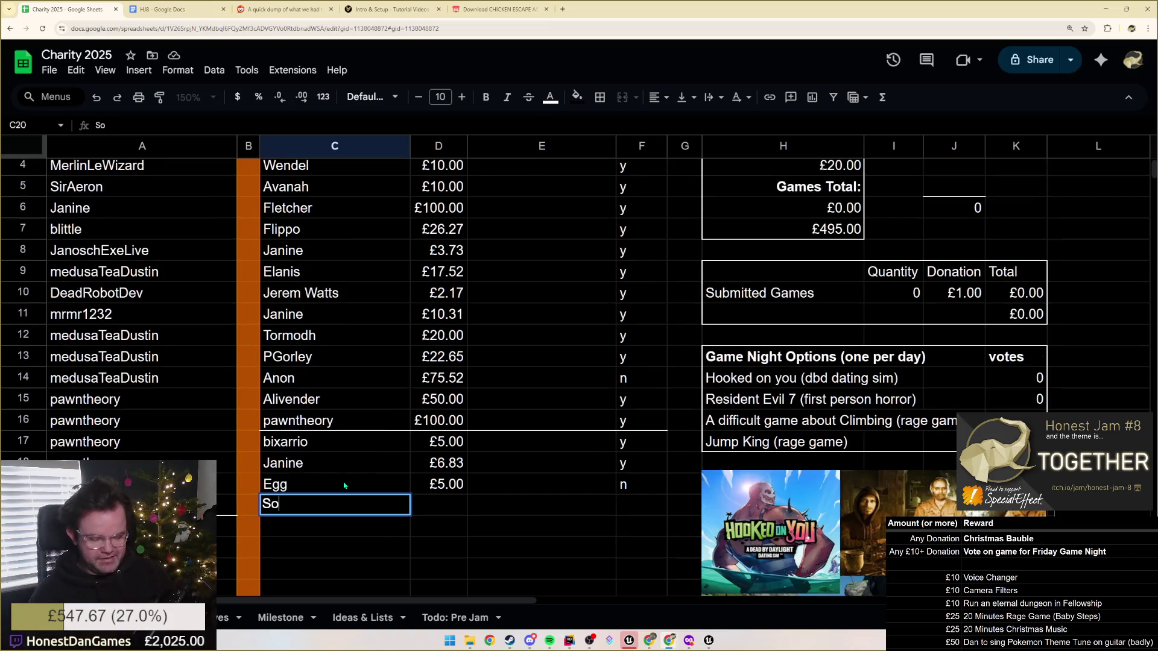
pyautogui.write('s')
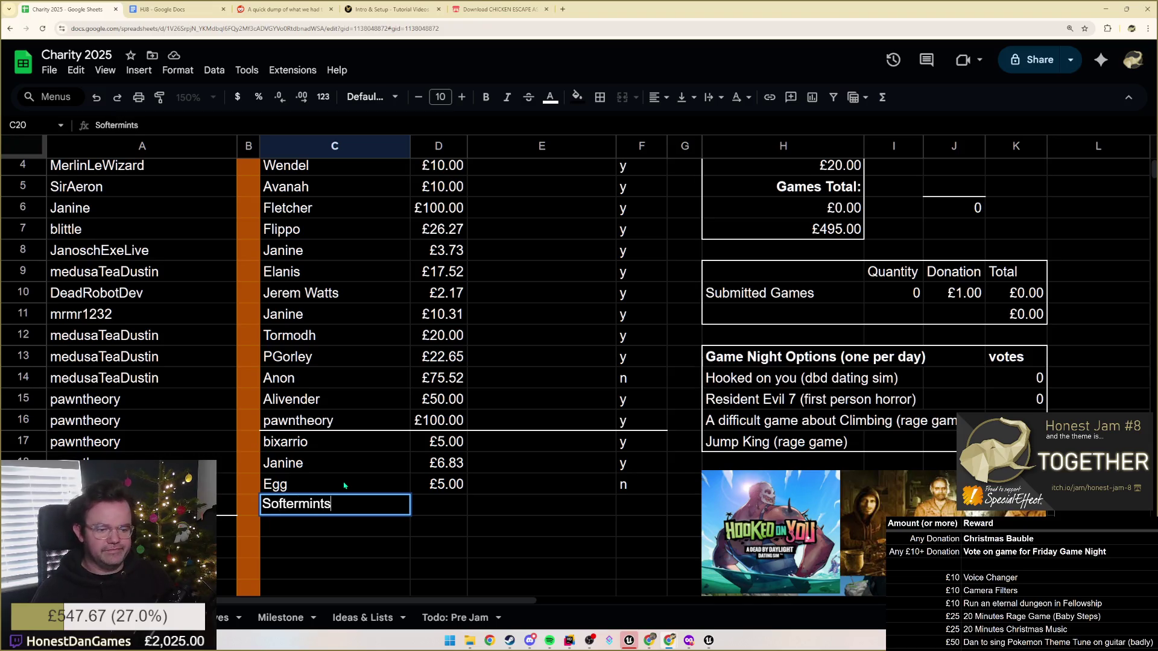
pyautogui.press('Tab')
pyautogui.write('67.67')
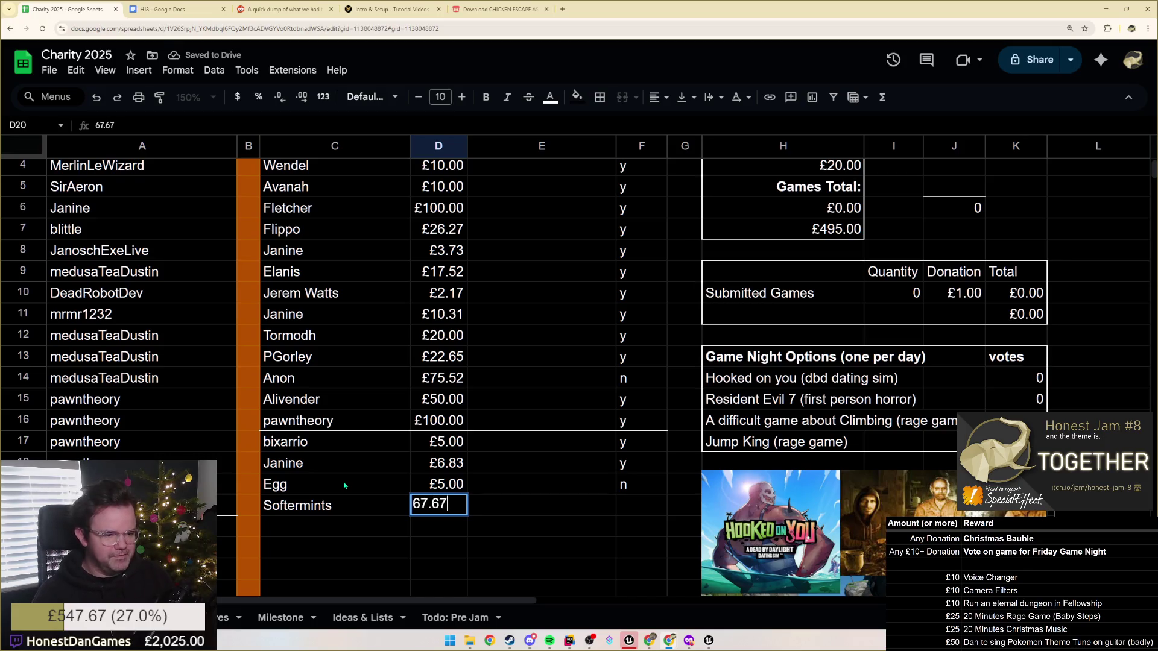
pyautogui.press('Tab')
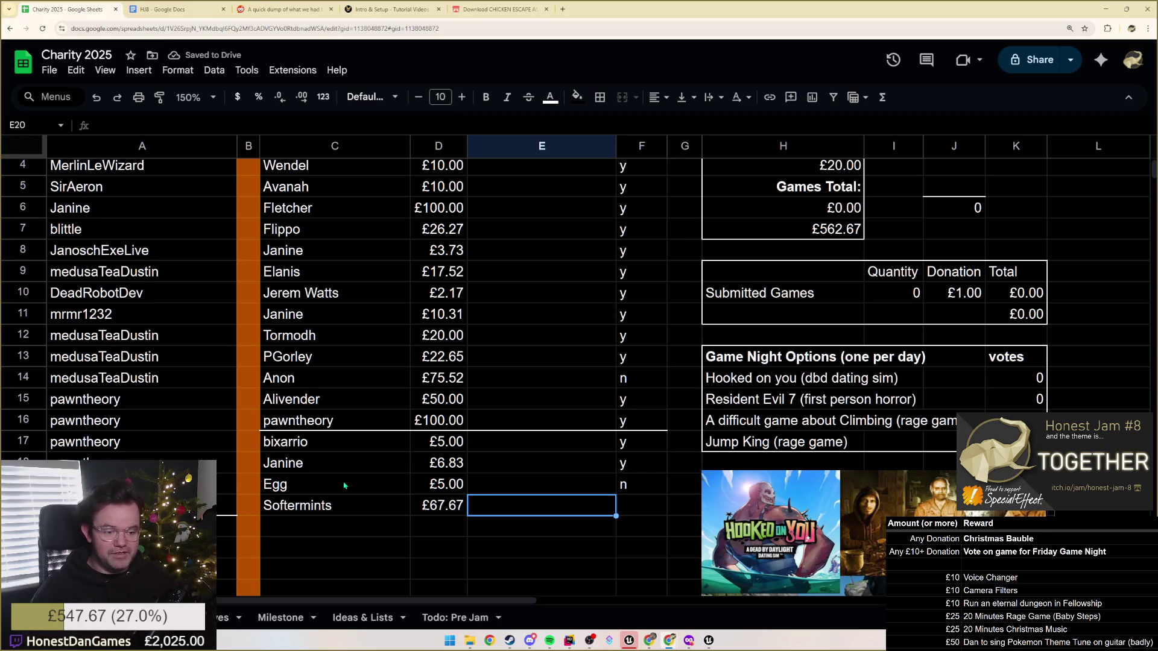
pyautogui.press('Return')
# Add the next donor's name in C21 with £5.00, marking Bauble as n.
pyautogui.write('Lil ')
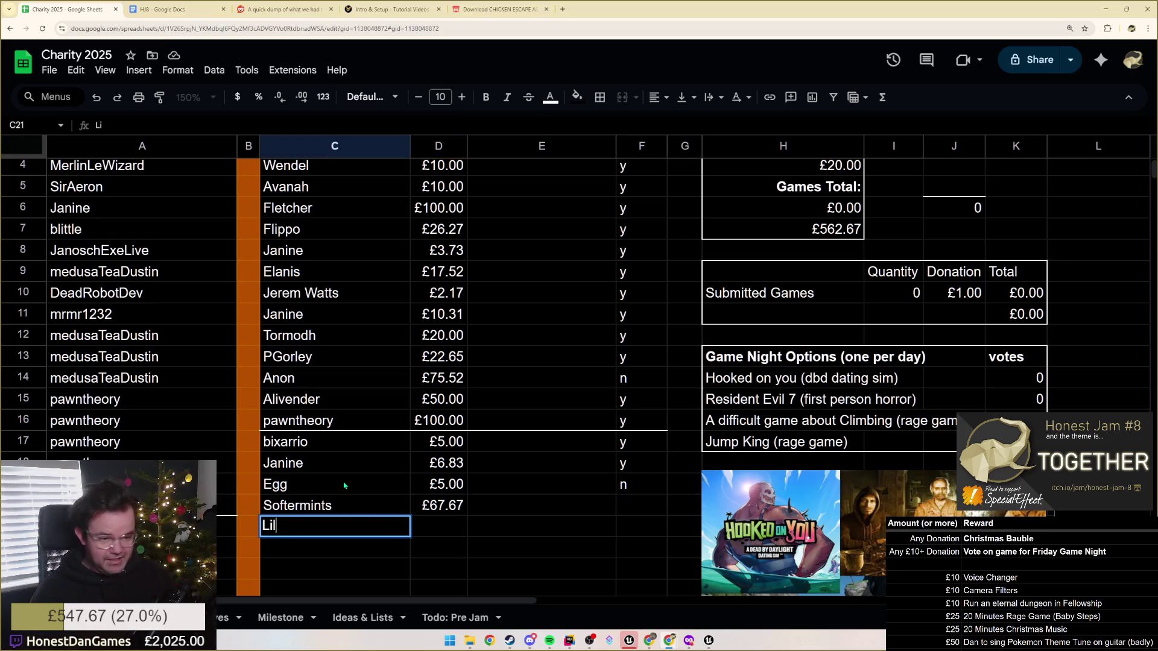
pyautogui.write('Davey')
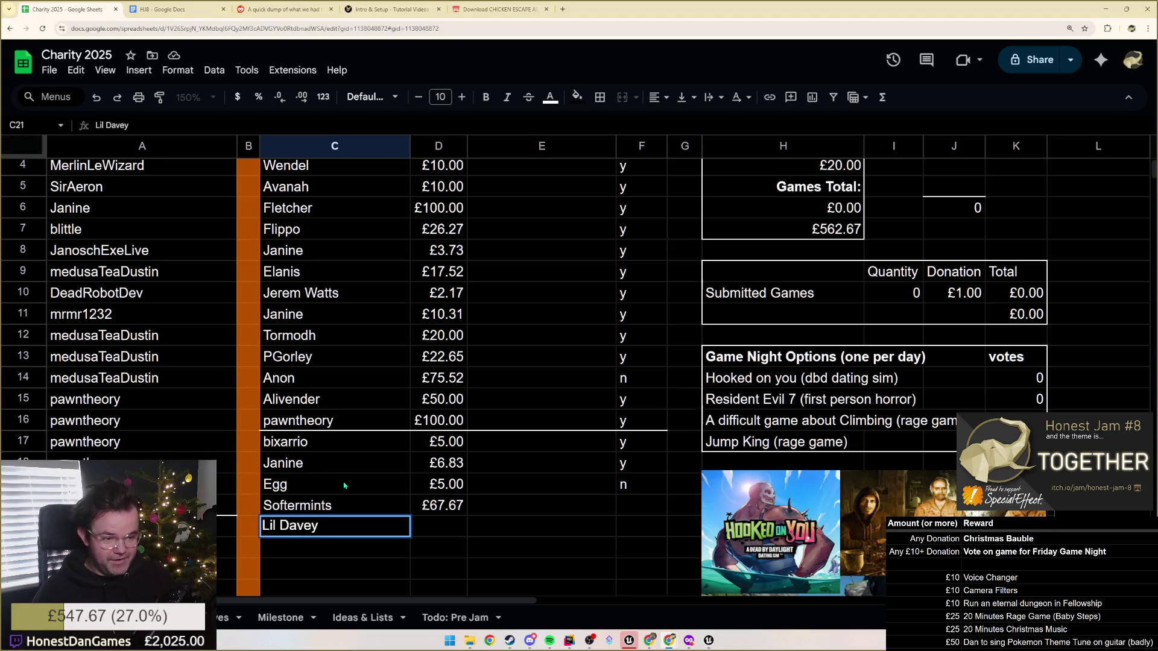
pyautogui.press('Tab')
pyautogui.write('5')
pyautogui.press('Tab')
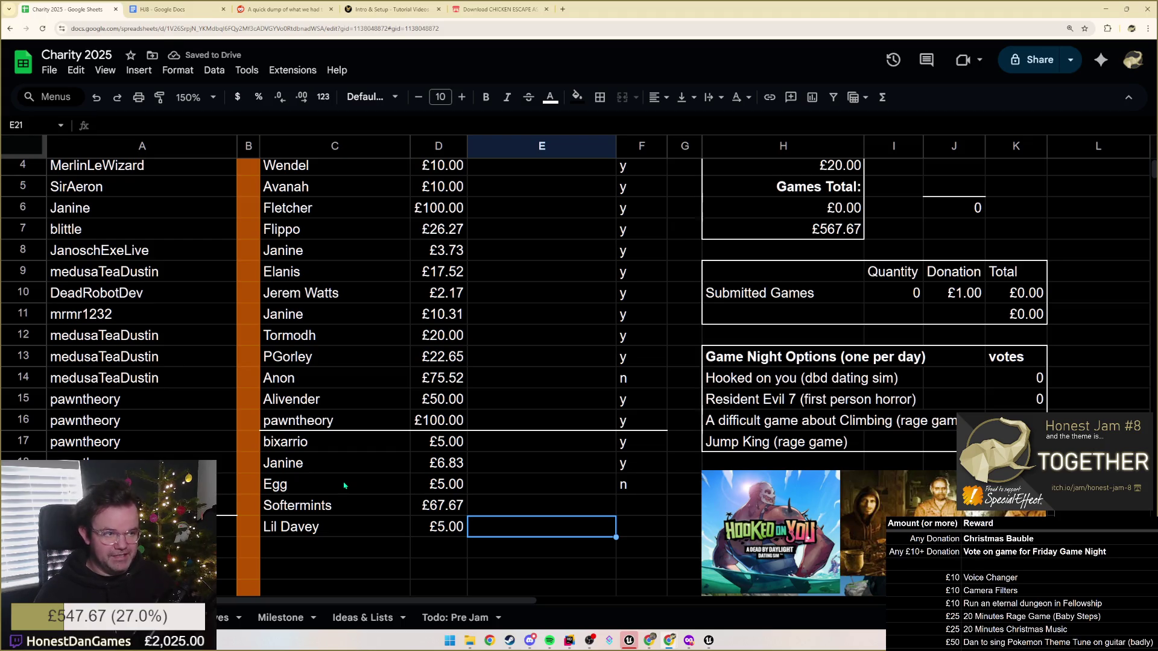
pyautogui.press('Tab')
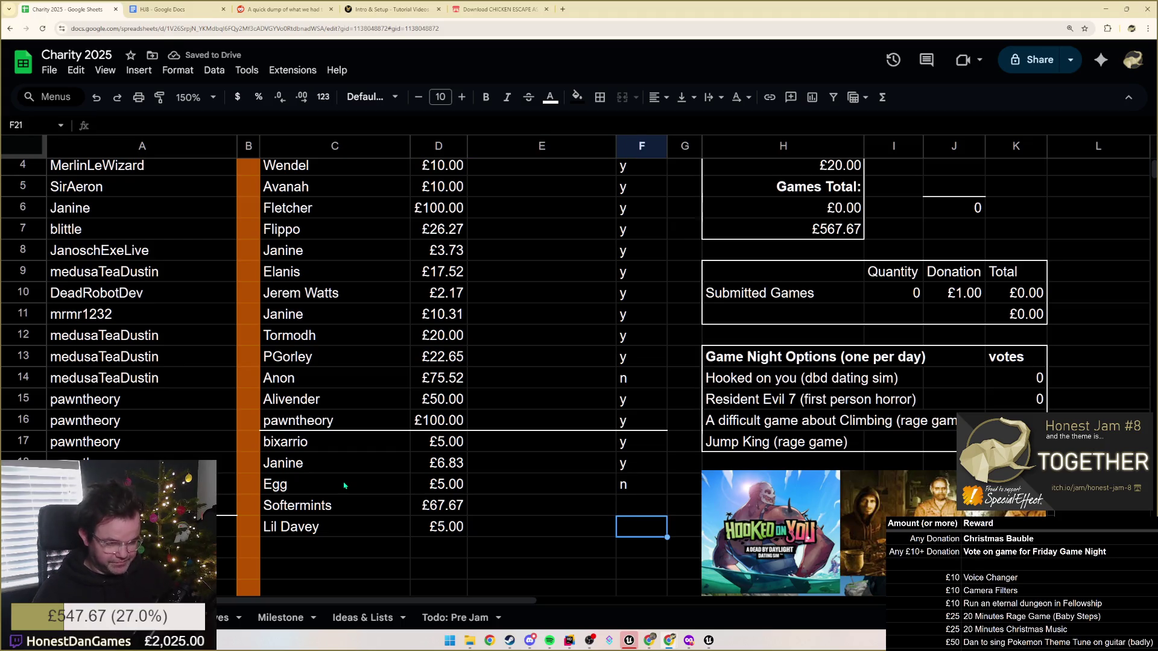
pyautogui.write('n')
pyautogui.press('Up')
pyautogui.press('Left')
pyautogui.press('Tab')
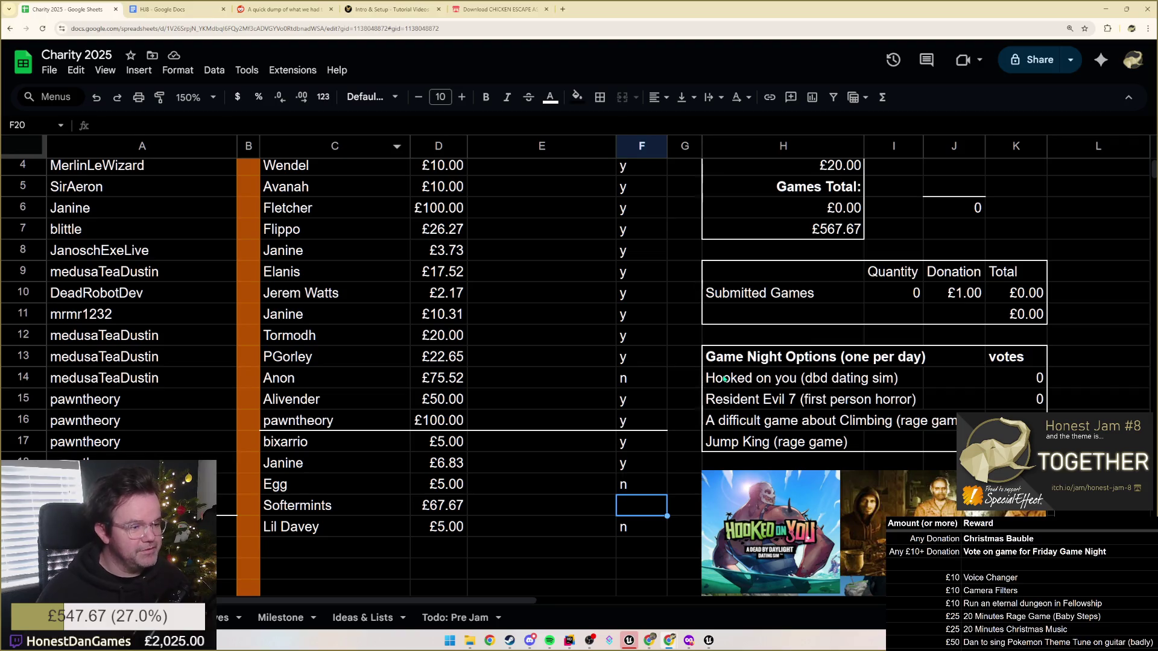
pyautogui.click(734, 389)
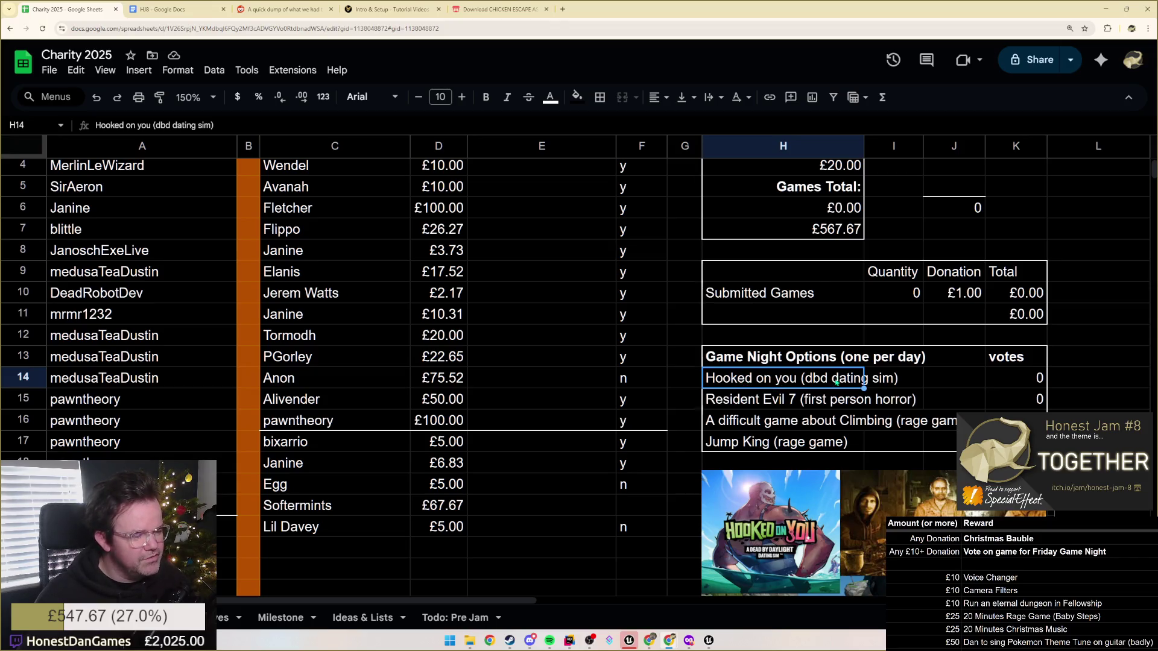
pyautogui.click(733, 404)
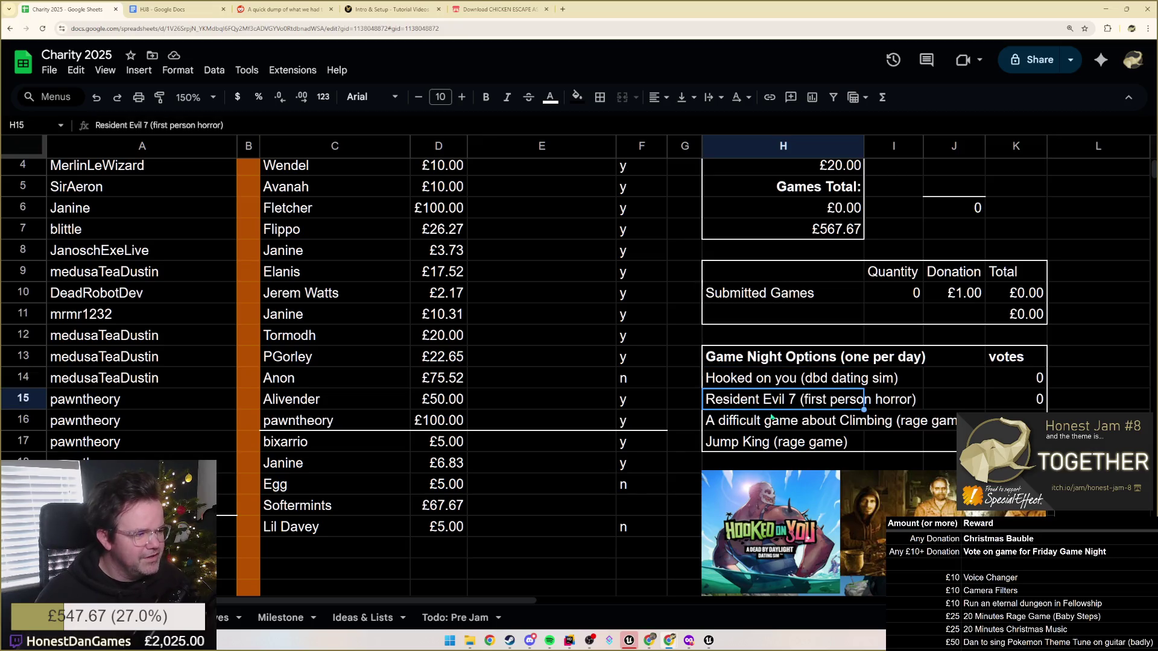
pyautogui.click(744, 426)
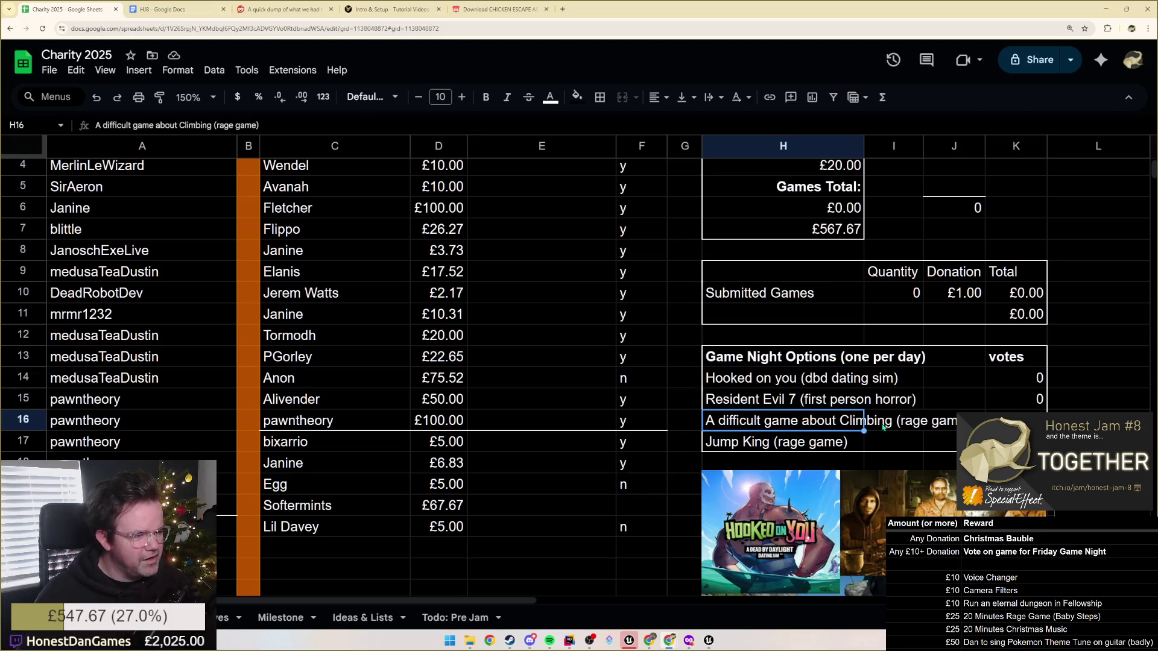
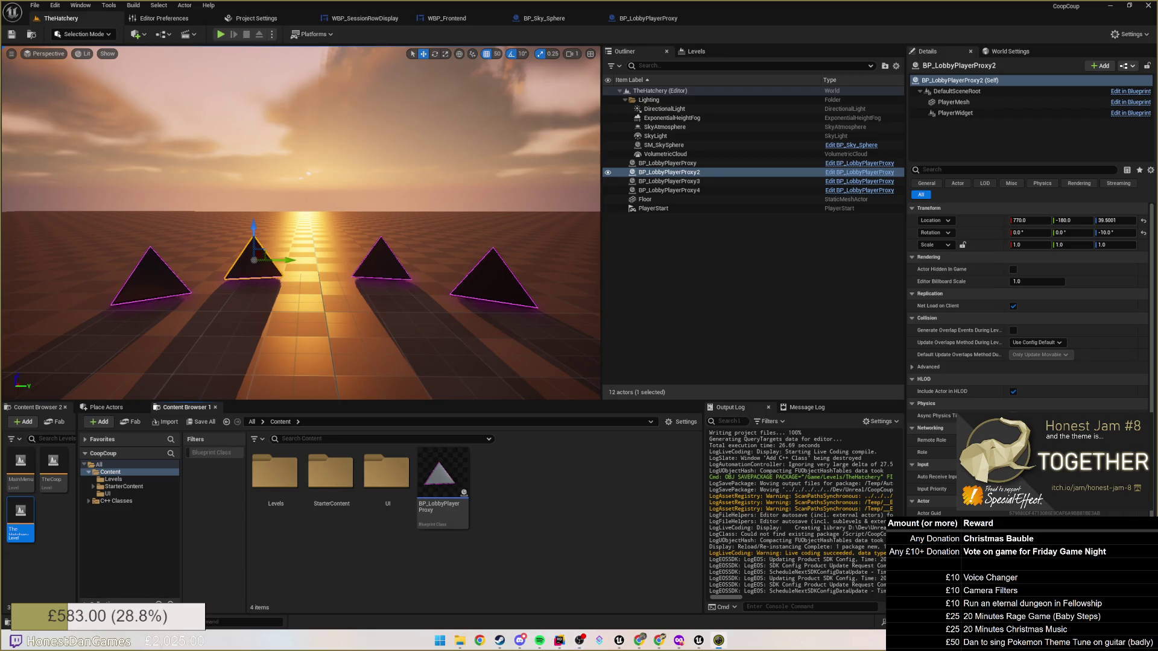
pyautogui.moveTo(232, 192)
pyautogui.mouseDown()
pyautogui.moveTo(260, 161)
pyautogui.moveTo(252, 134)
pyautogui.moveTo(254, 149)
pyautogui.mouseUp()
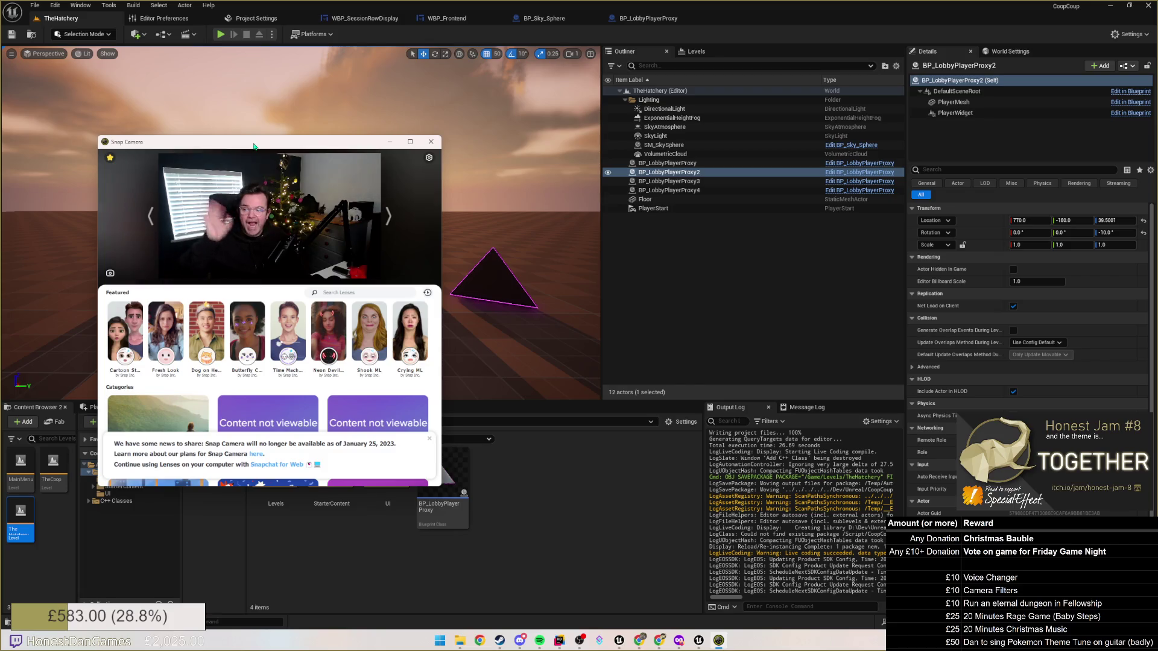
pyautogui.moveTo(254, 146); pyautogui.dragTo(0, 157)
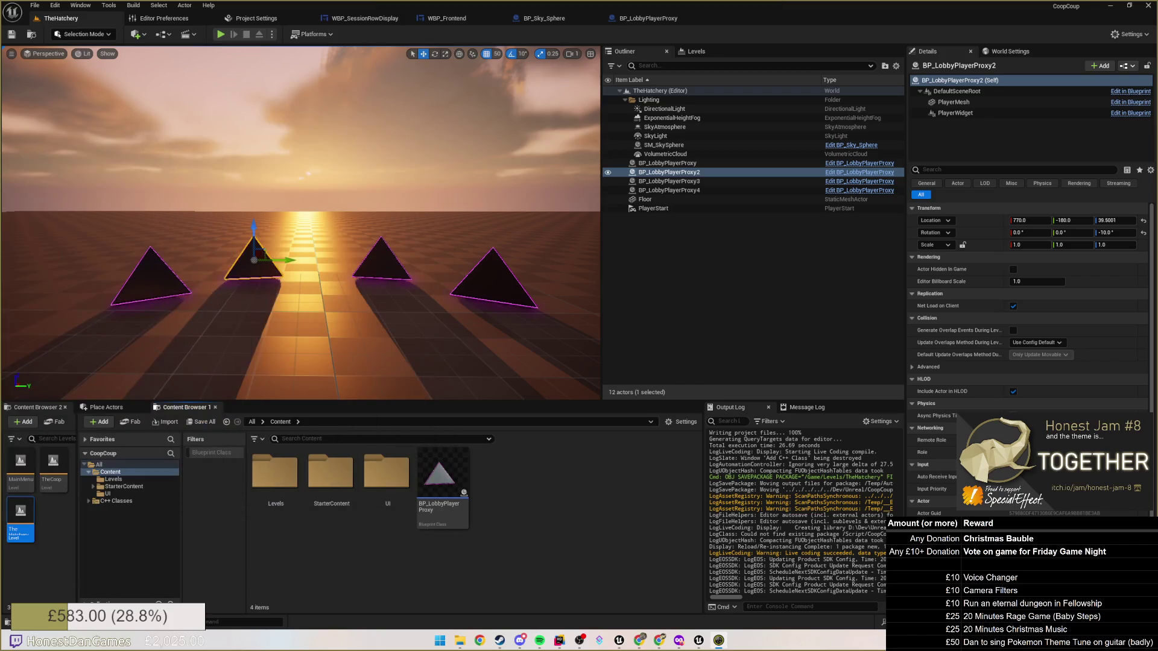